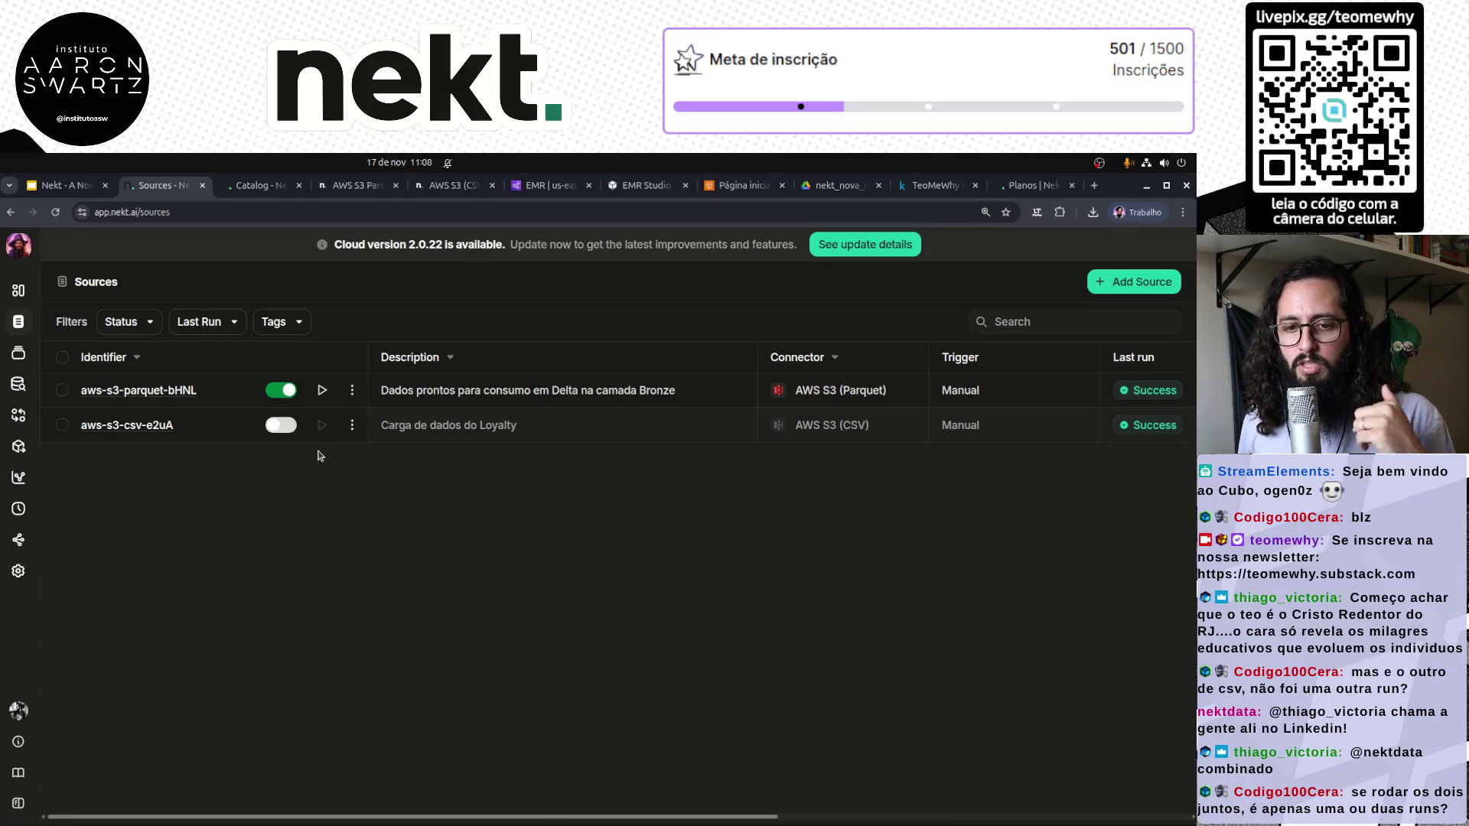
Review the aws-s3-csv-e2uA source's run history and logs
left_click(134, 426)
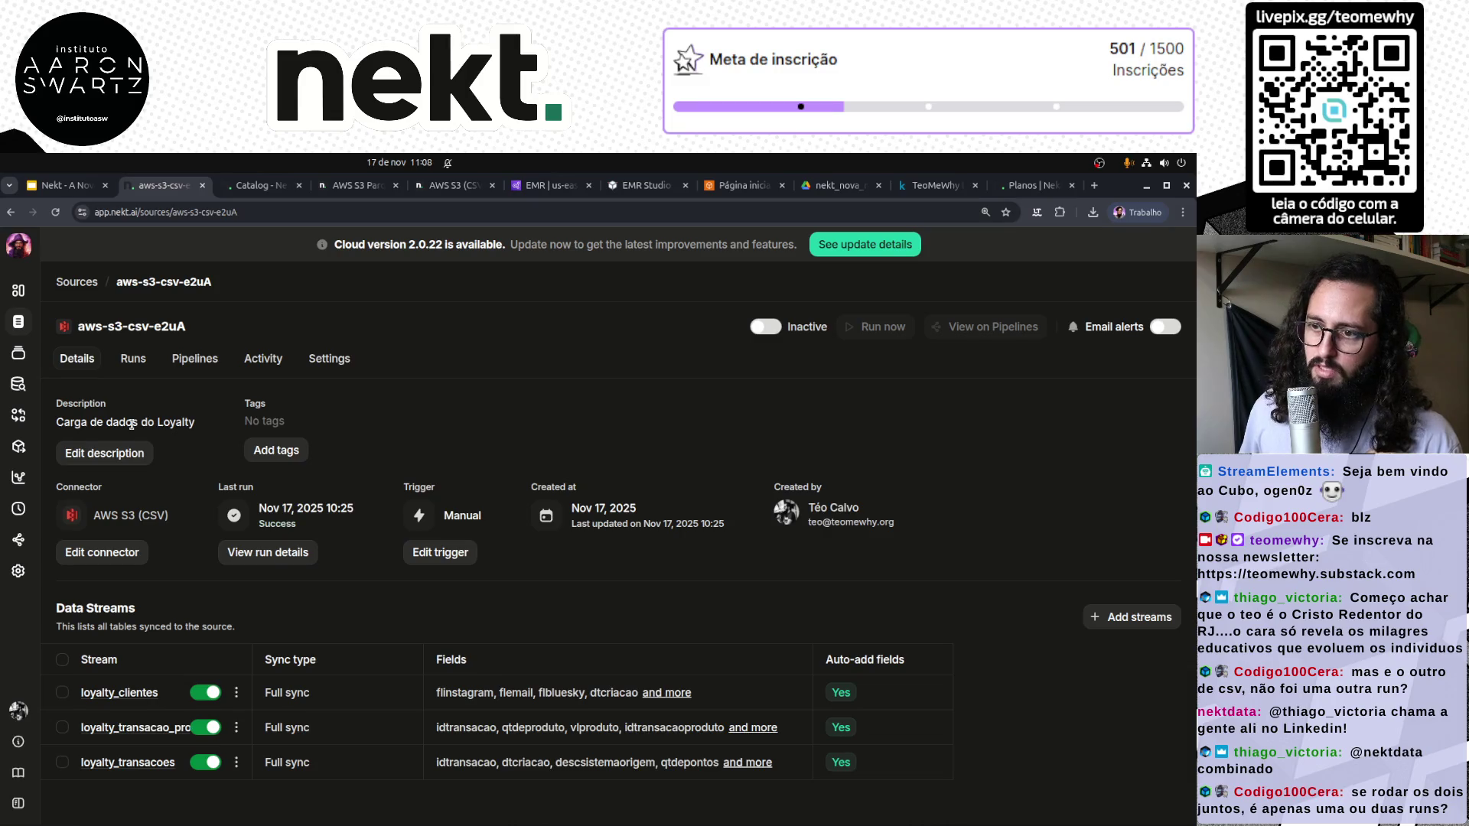
left_click(133, 359)
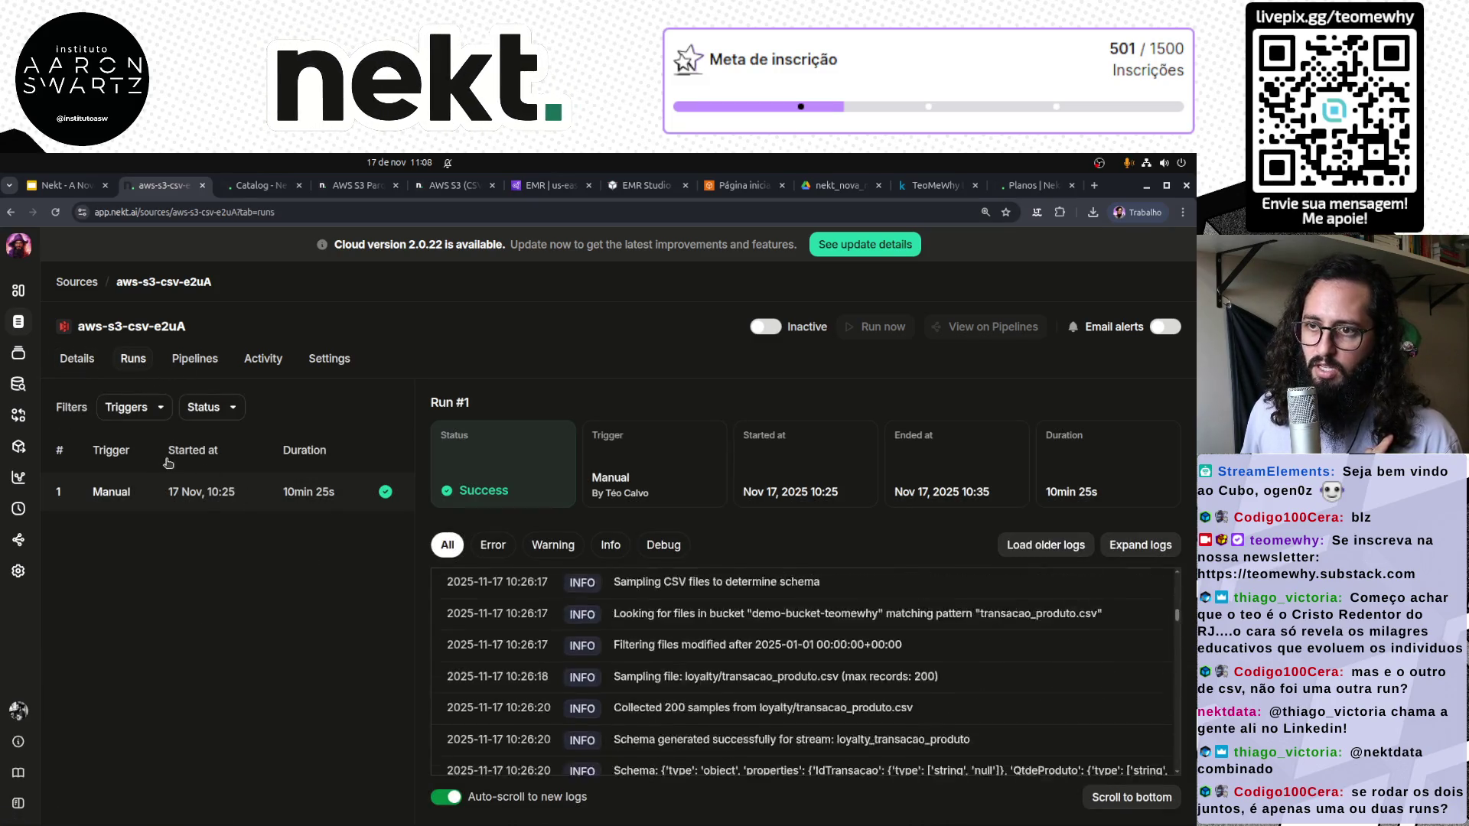
scroll(689, 689, "up", 10)
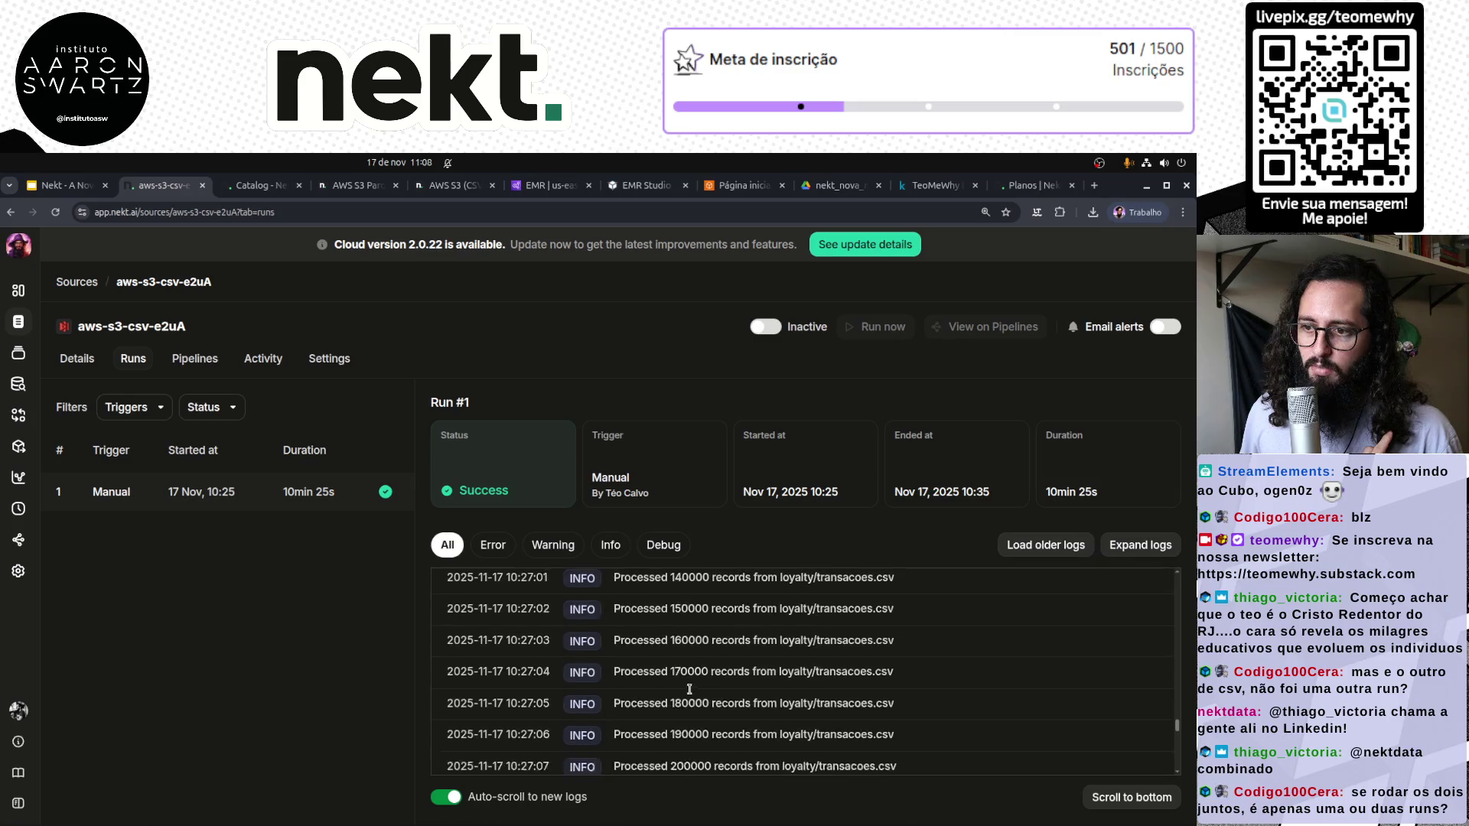
key("alt+Left")
key("alt+Left")
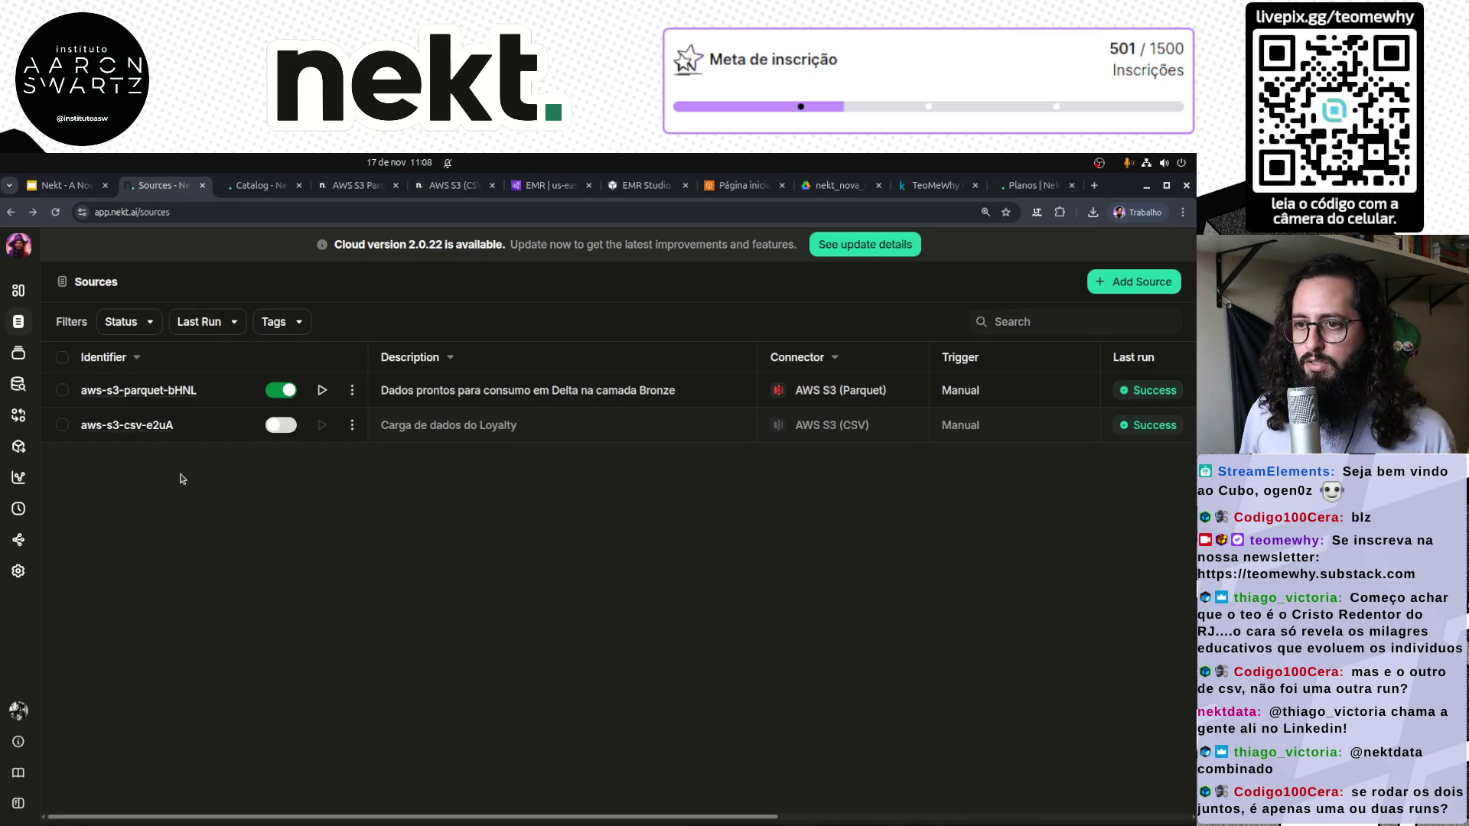
left_click(146, 427)
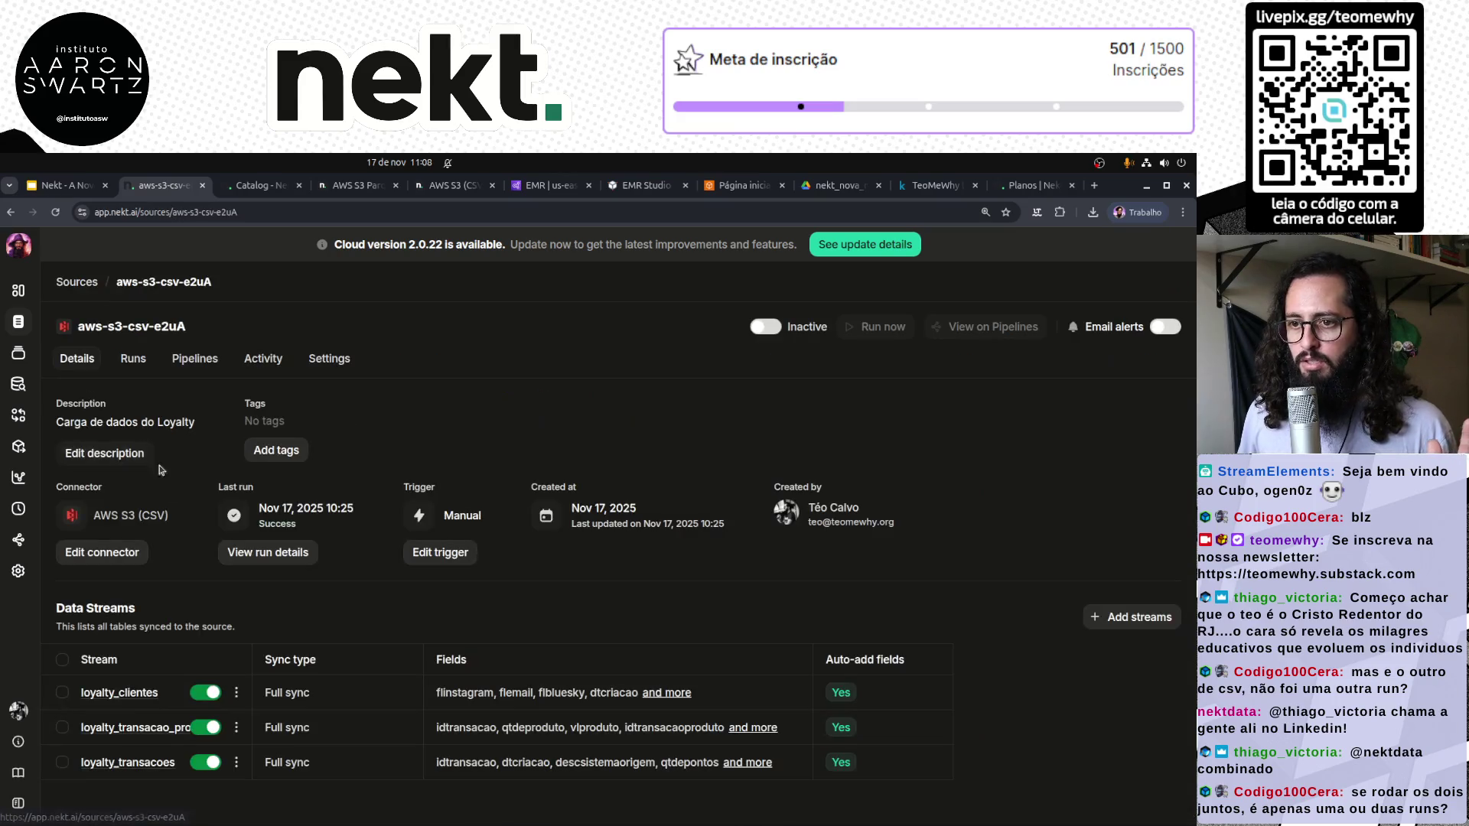
left_click(222, 545)
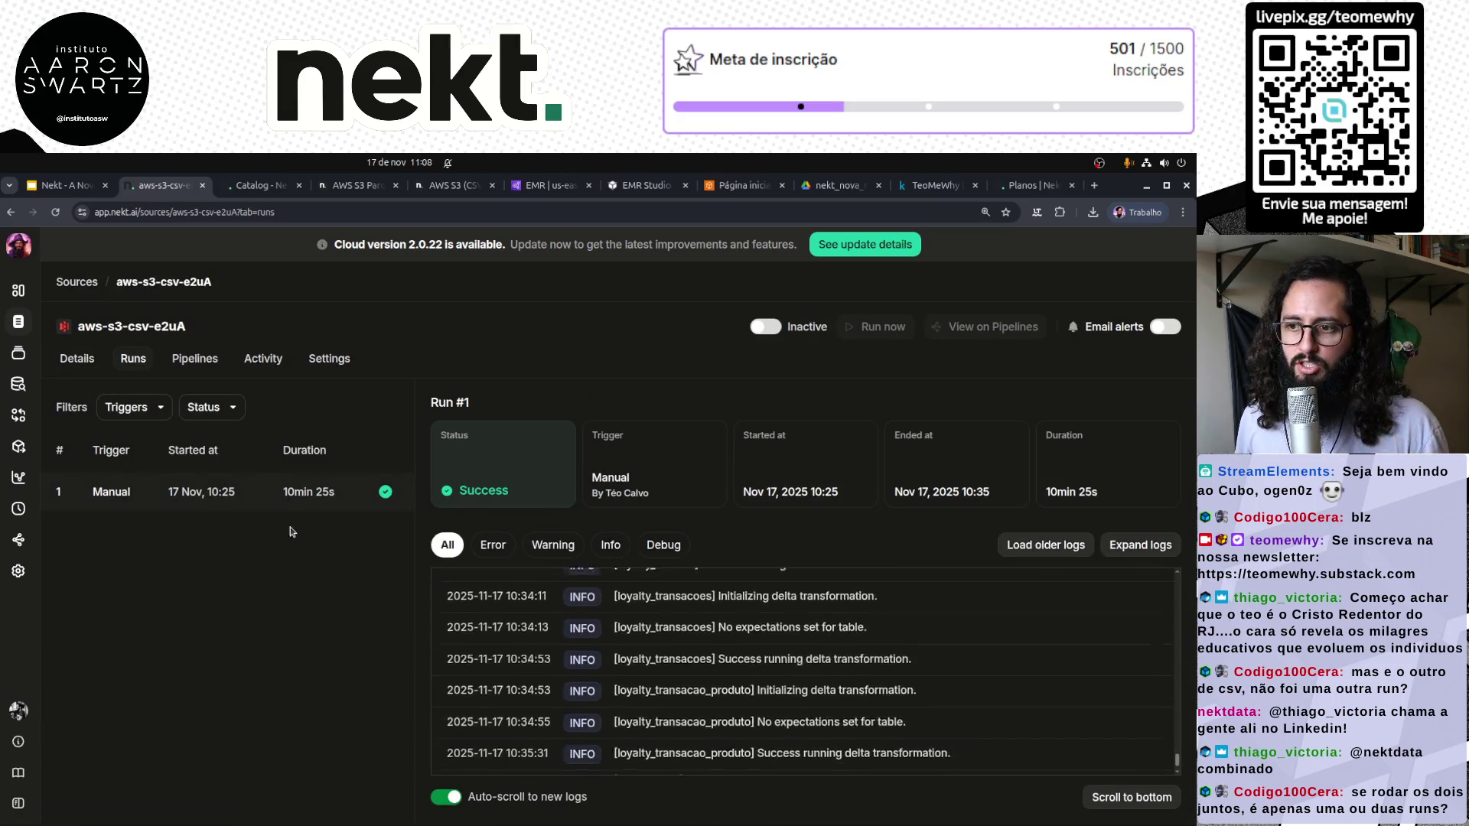
key("alt+Left")
key("alt+Left")
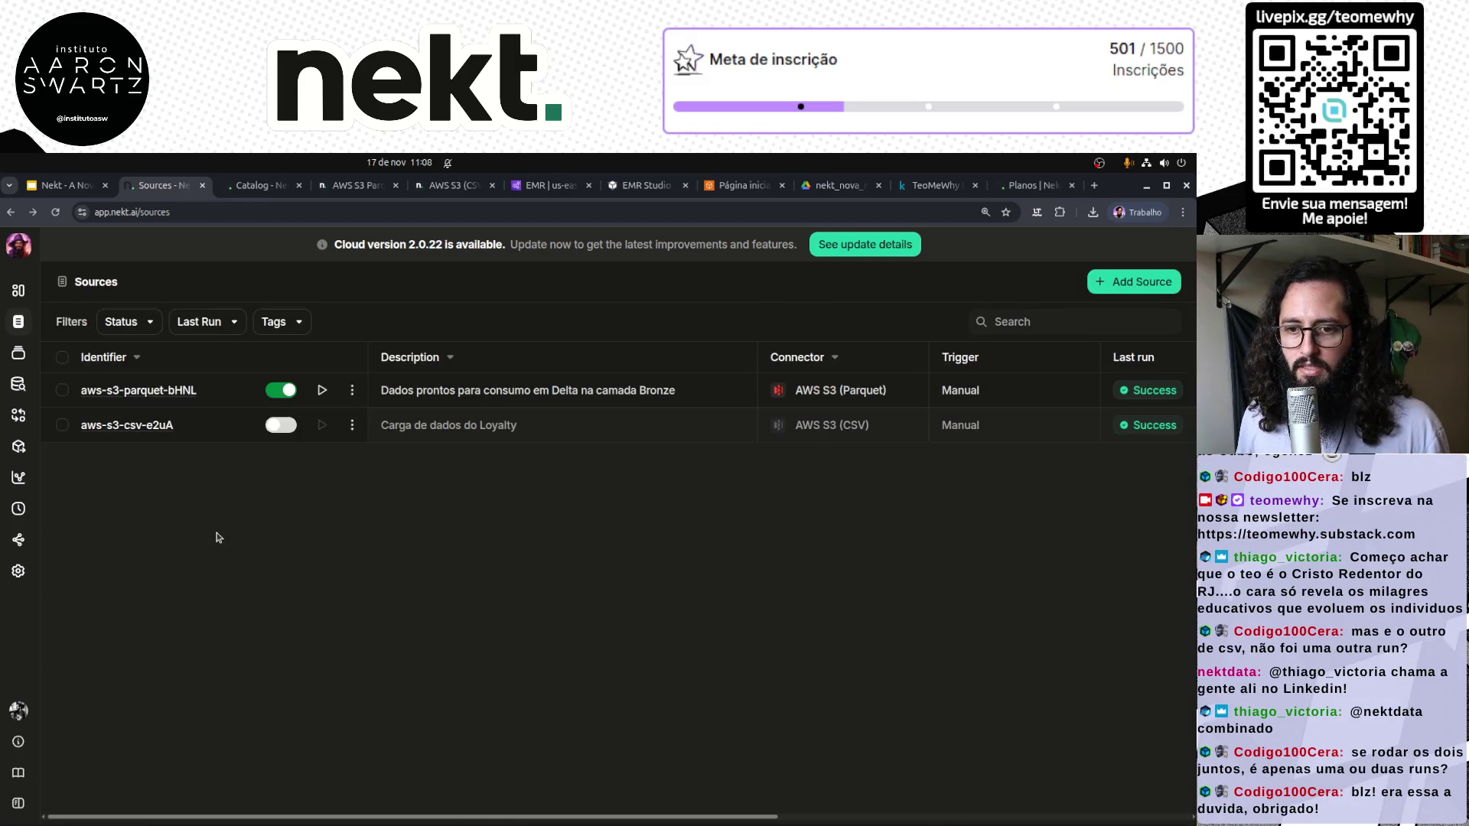
Open the aws-s3-parquet-bHNL source's details page, leaving the CSV source's options unchanged
left_click(226, 391)
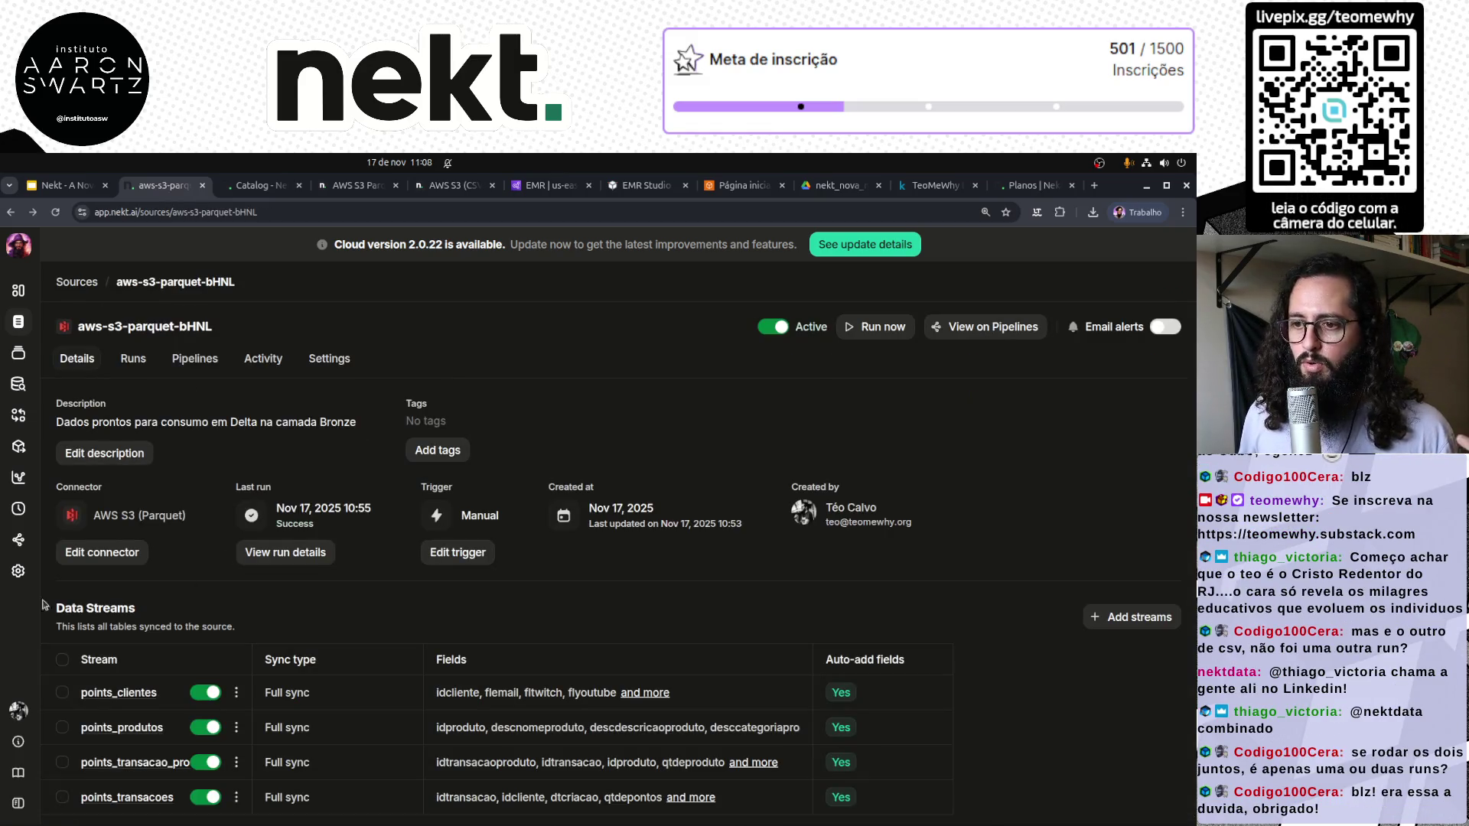
left_click(19, 291)
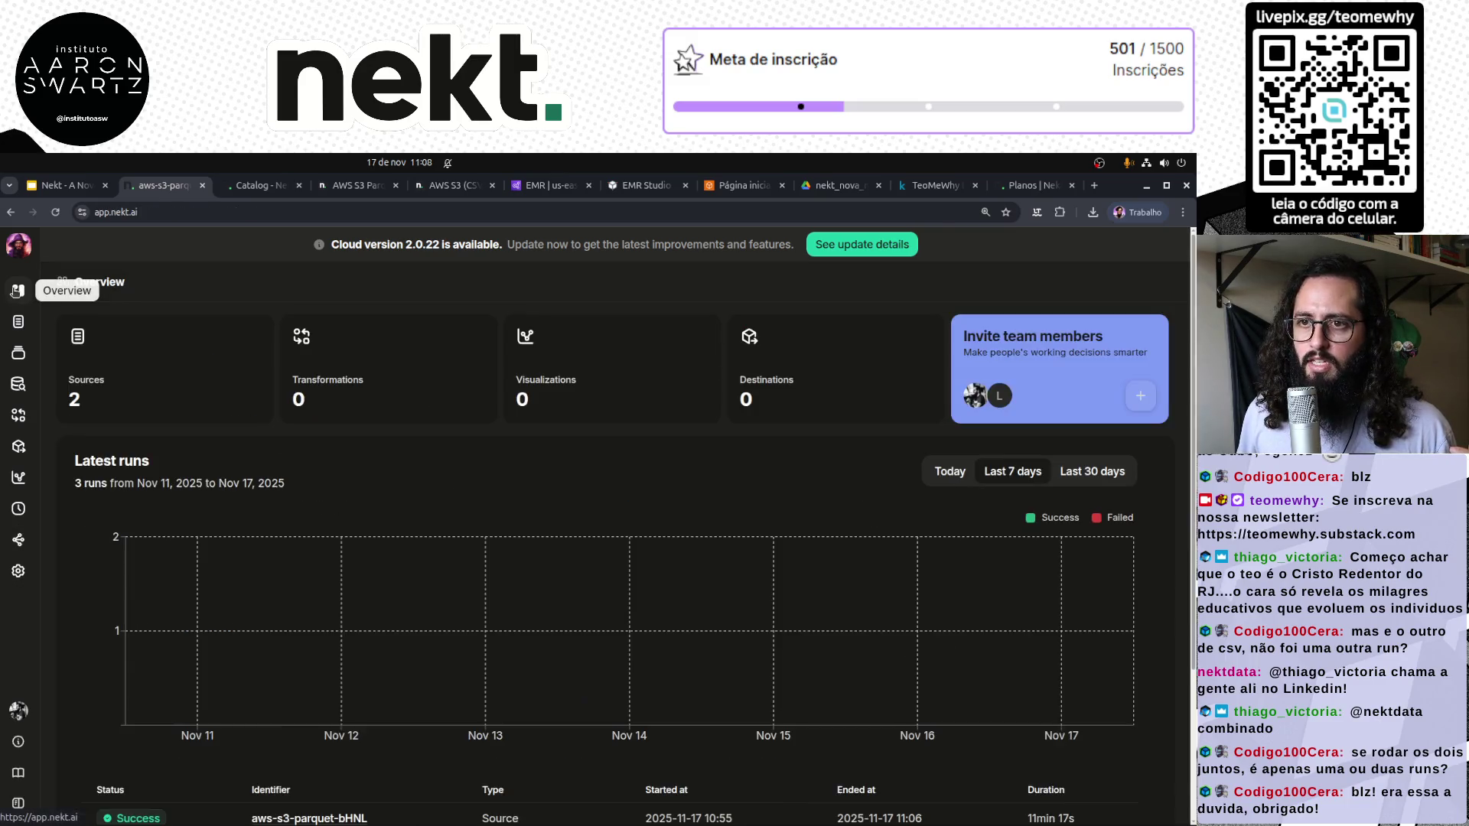
left_click(18, 323)
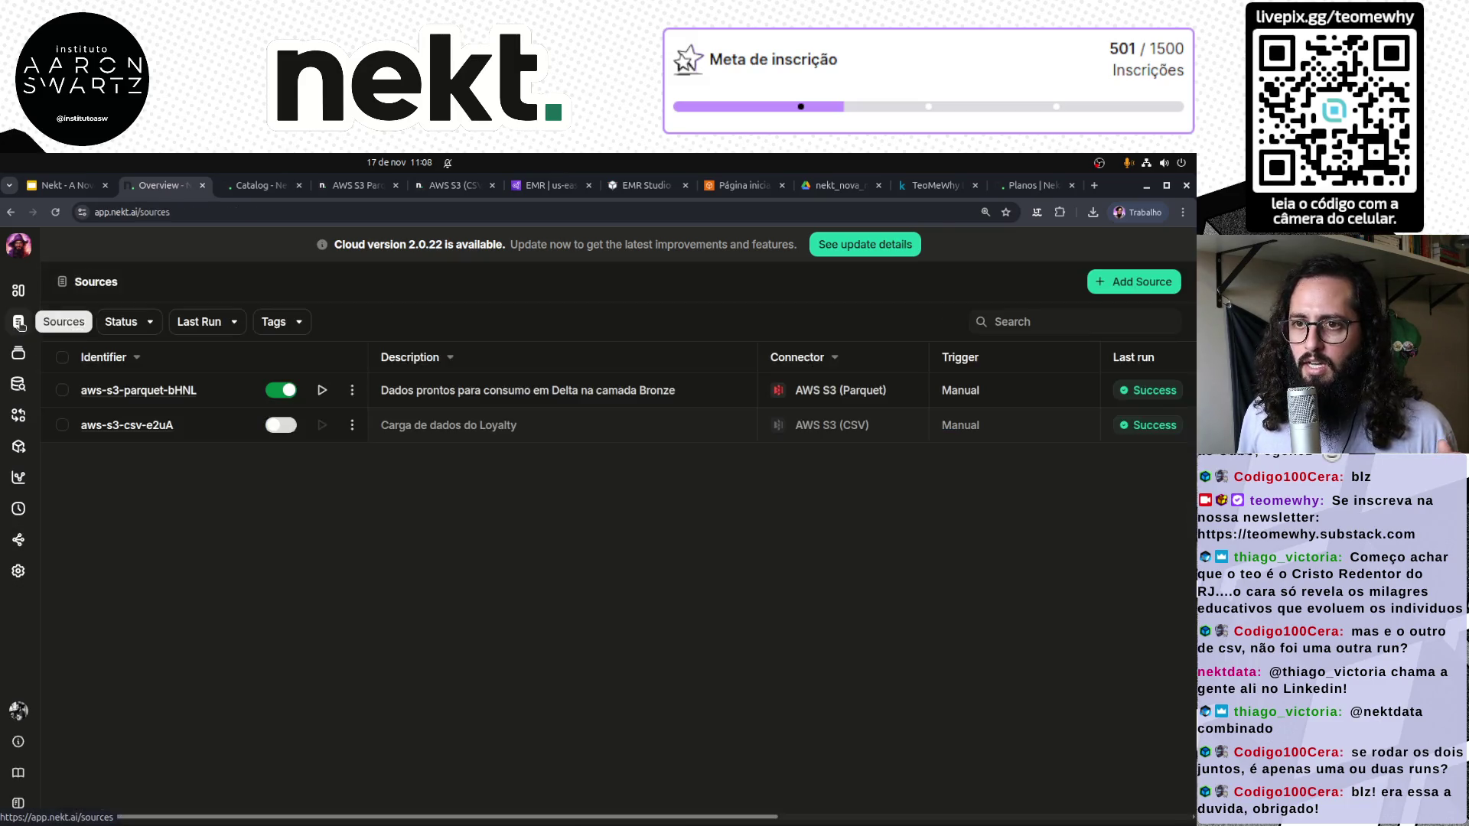
left_click(351, 425)
left_click(197, 480)
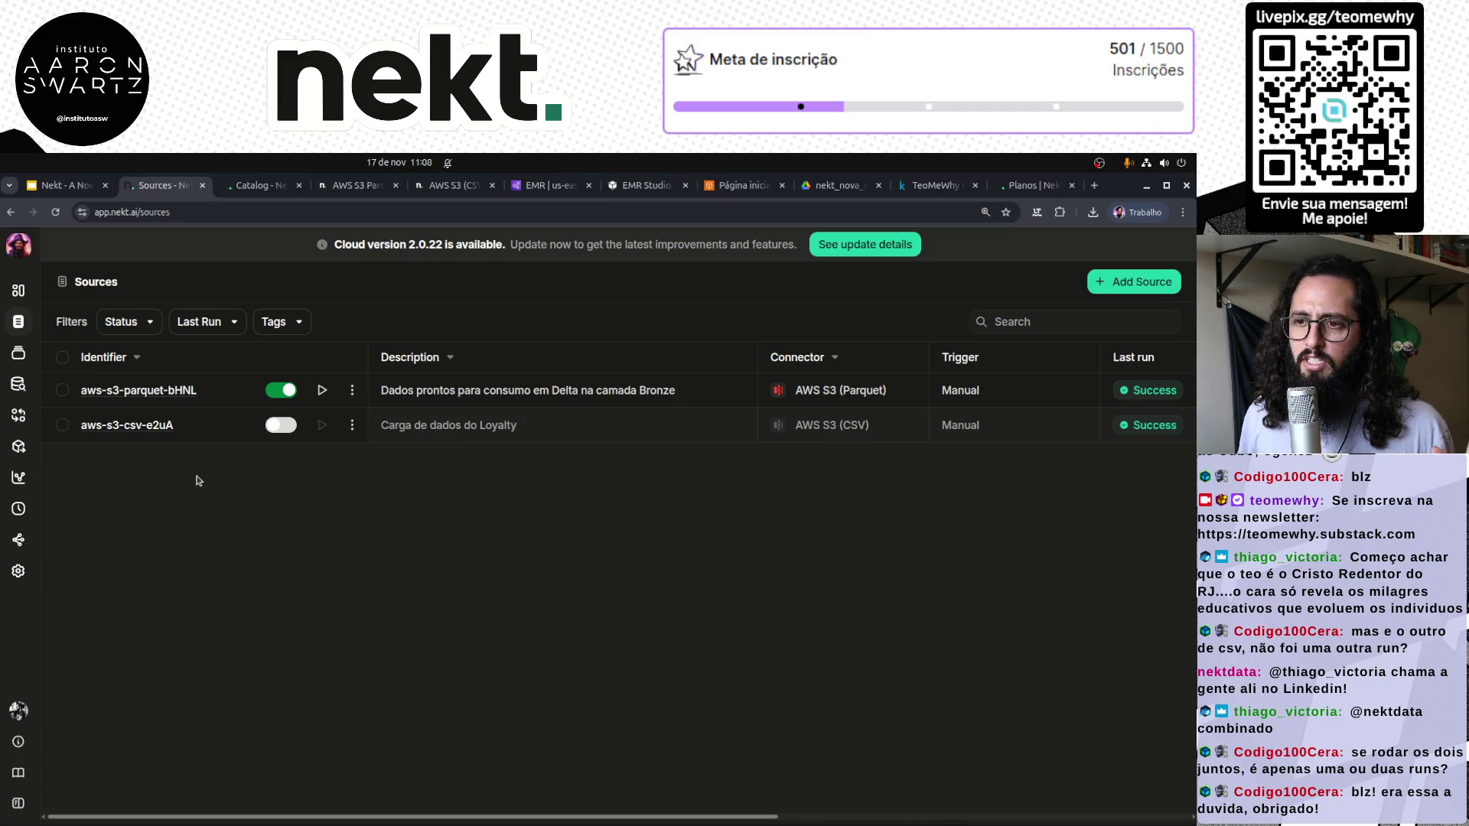
left_click(162, 393)
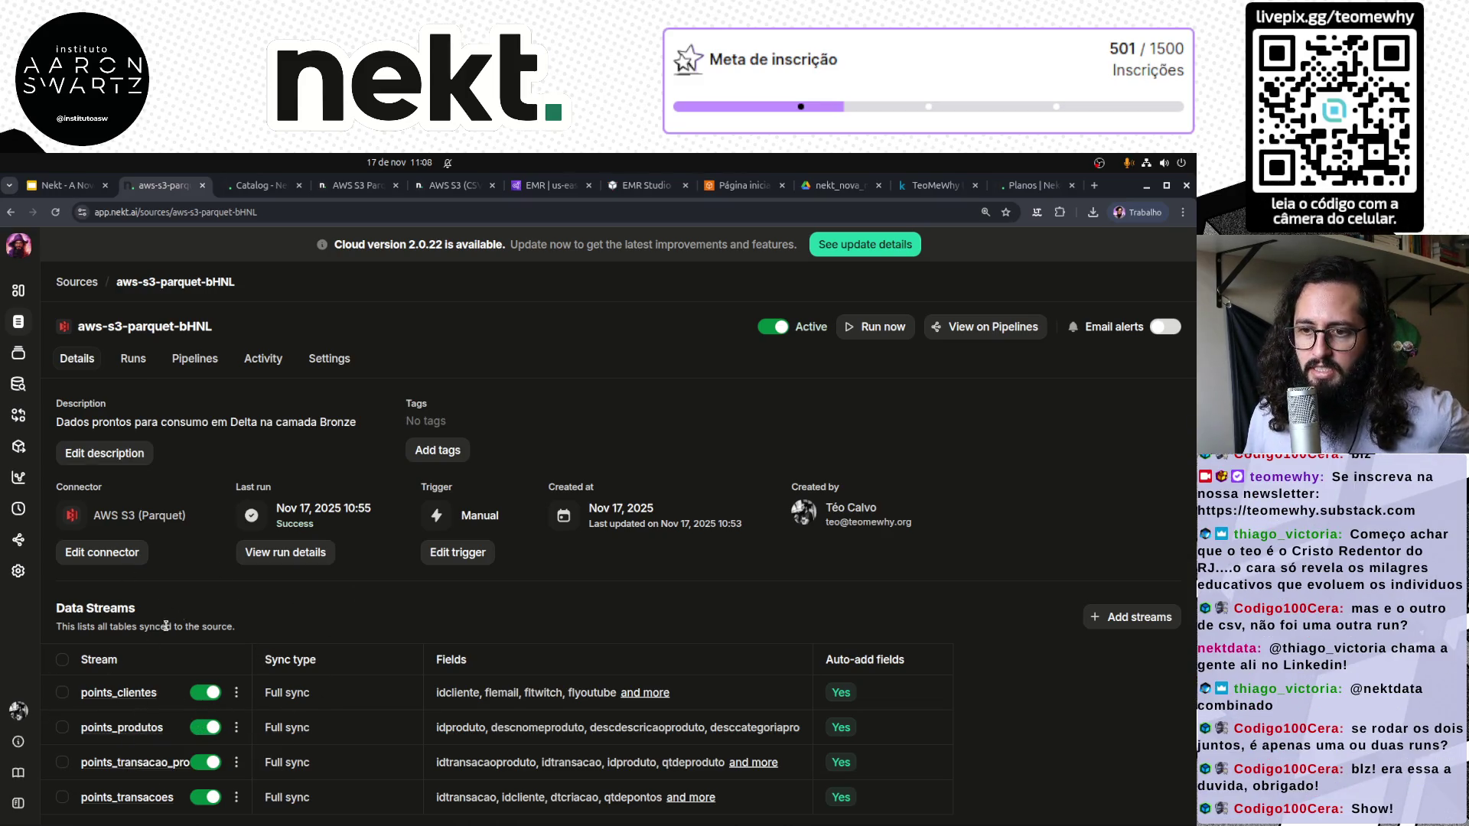
Look over the parquet source's connector settings and cancel without changes
left_click(132, 562)
scroll(630, 649, "down", 10)
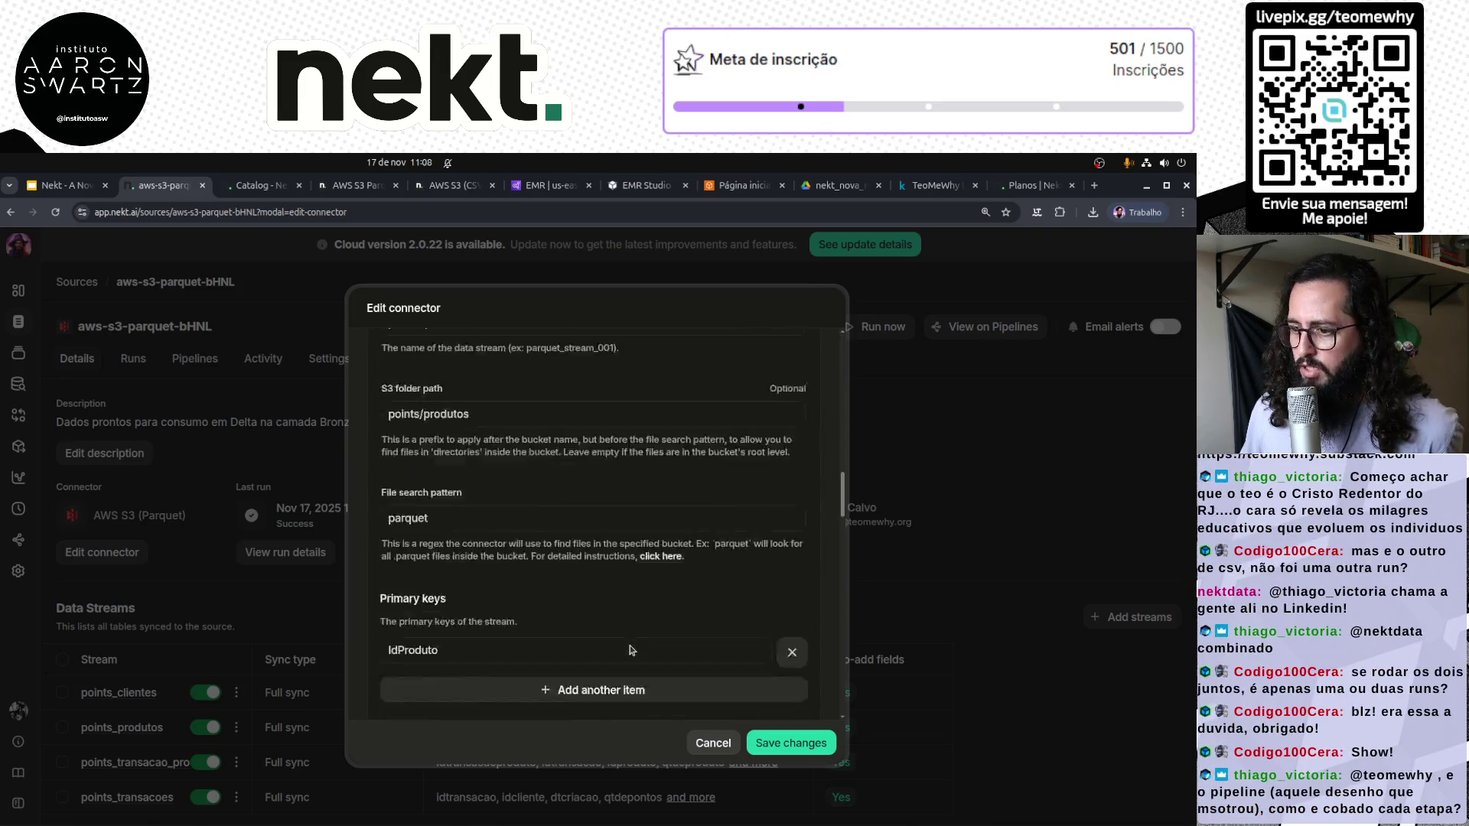
scroll(629, 649, "down", 2)
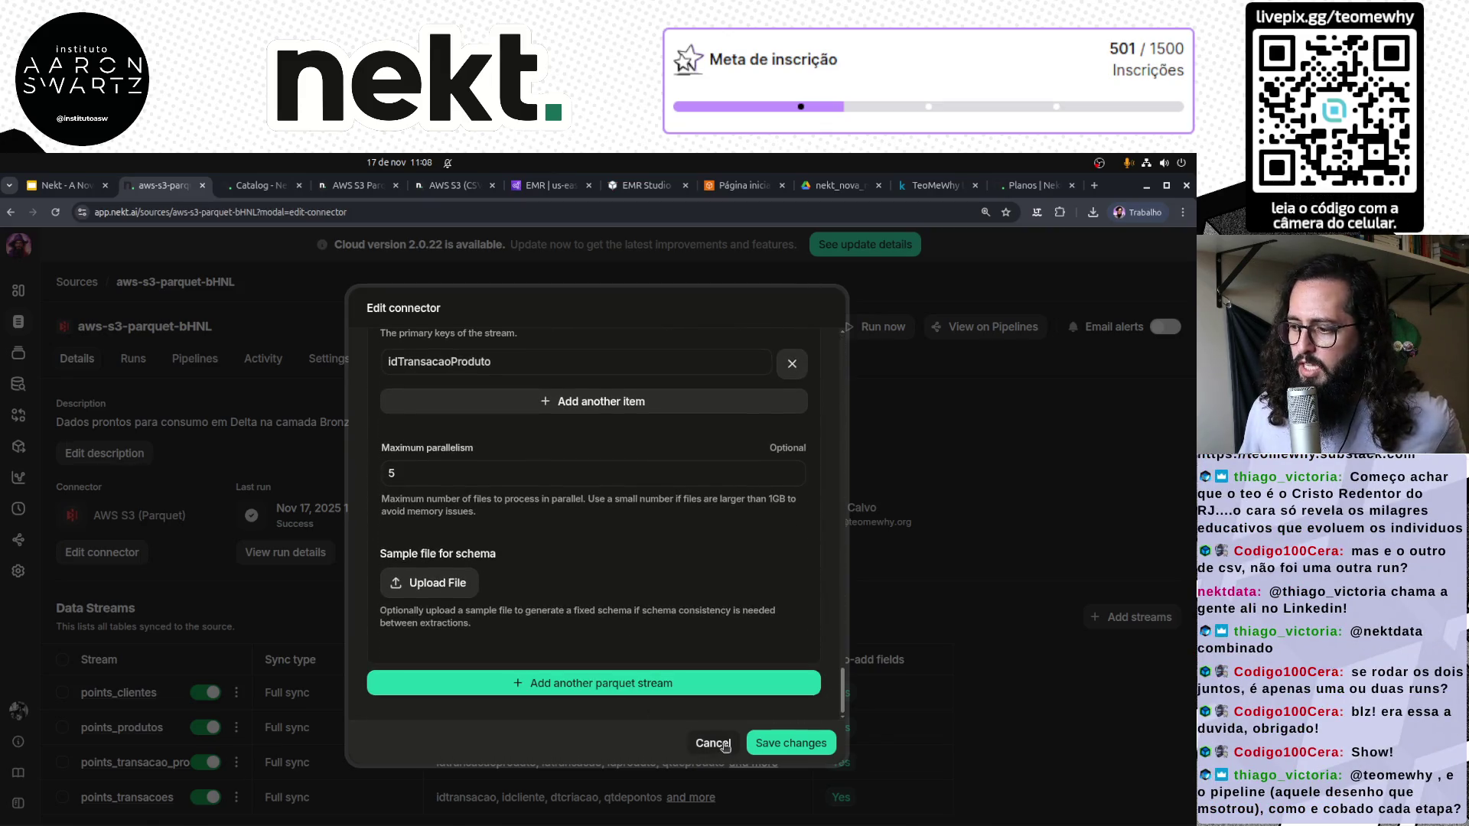
left_click(720, 744)
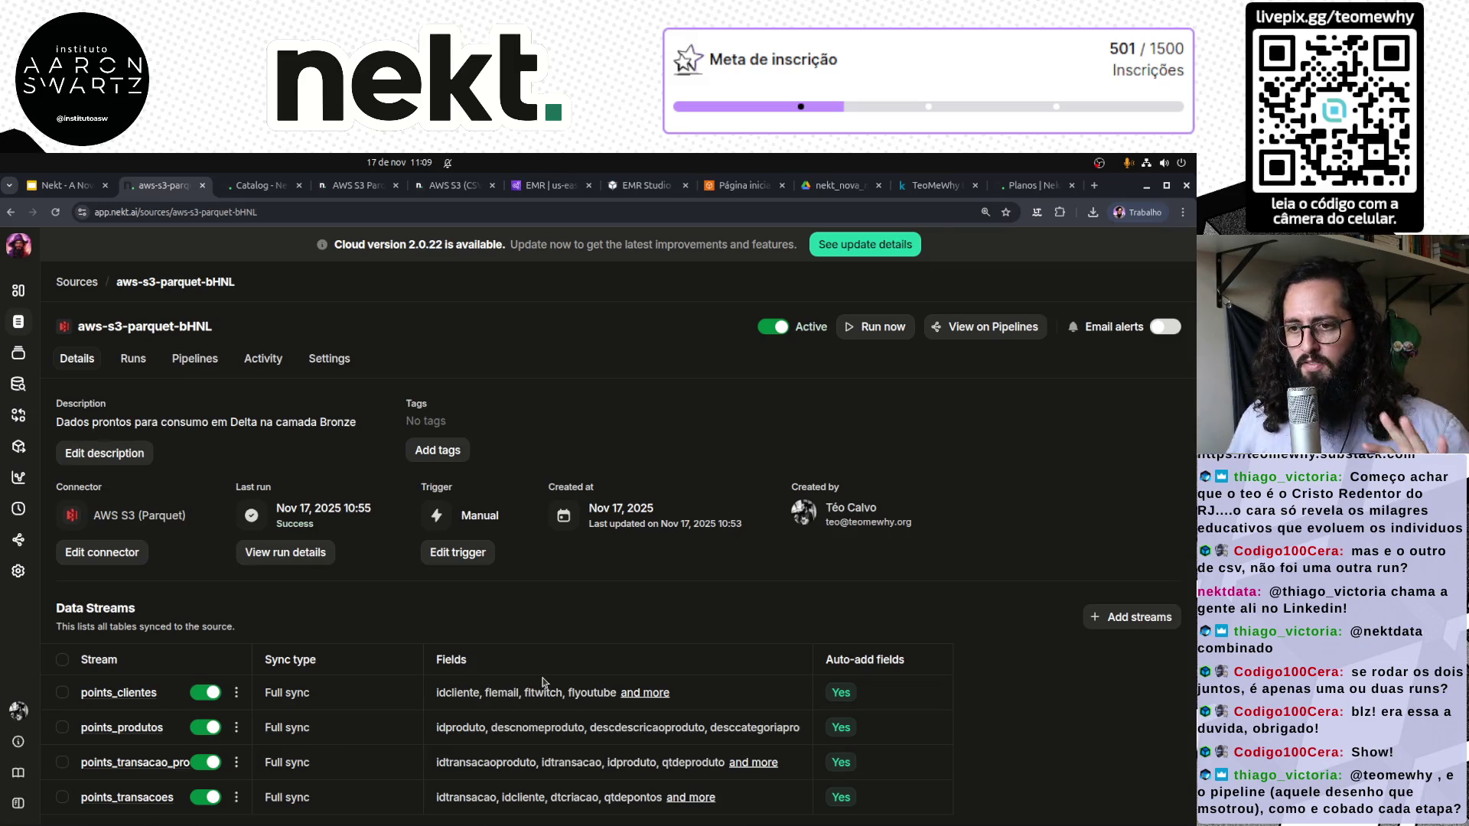
Go to the data catalog showing the Raw, Trusted, Service and Bronze layers
left_click(18, 290)
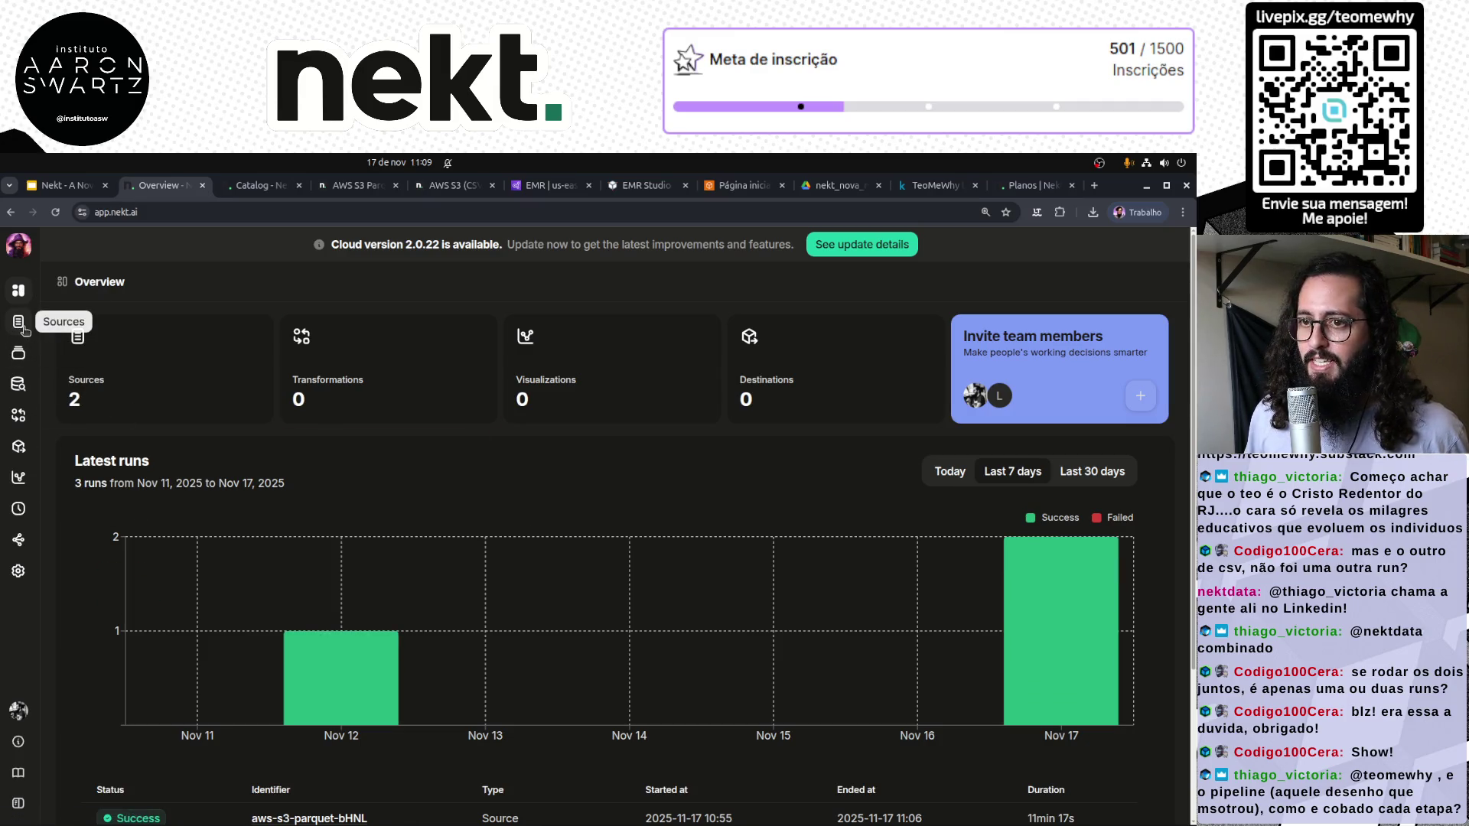
left_click(19, 353)
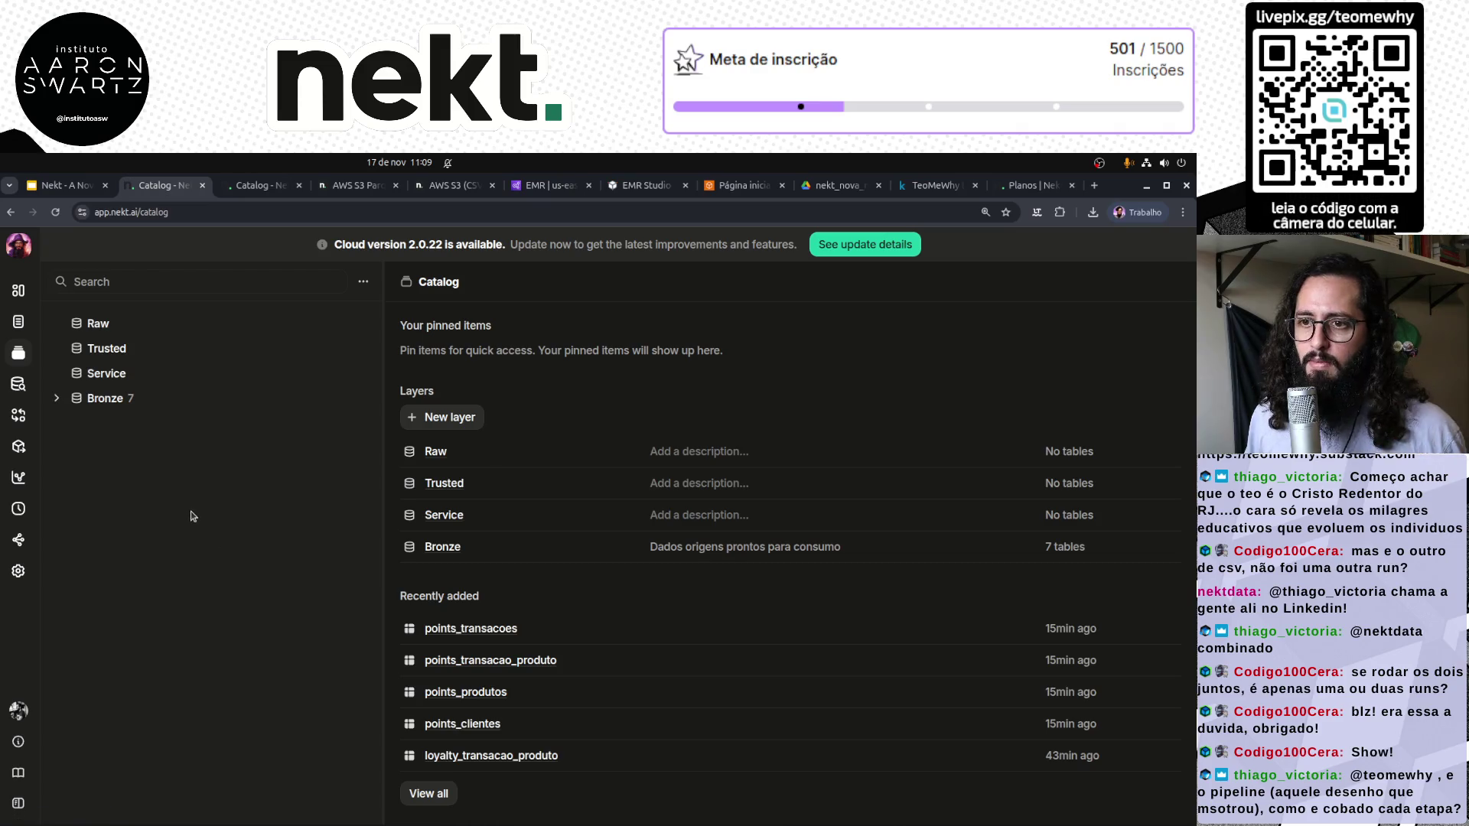
right_click(131, 496)
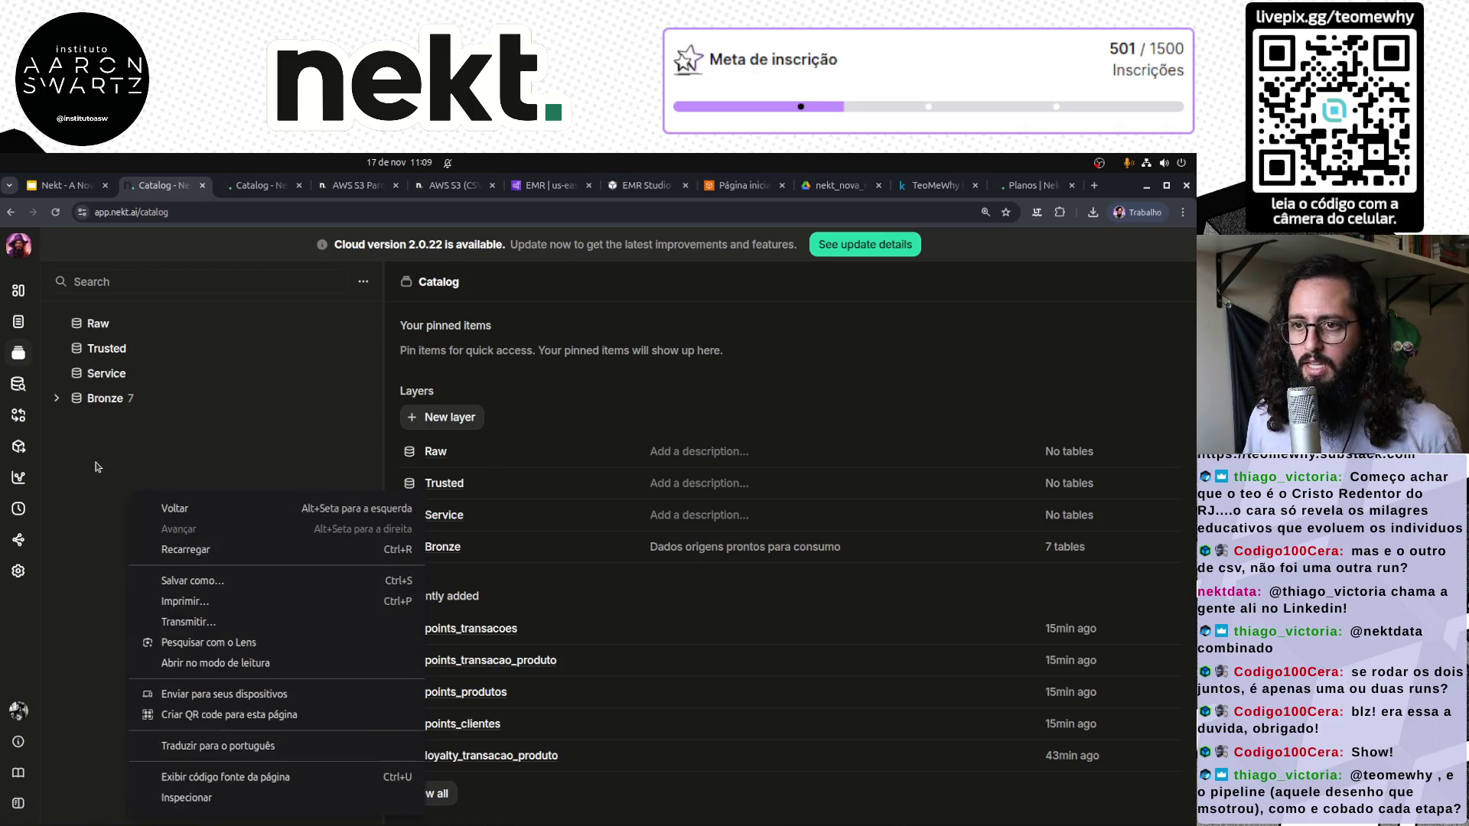
left_click(346, 477)
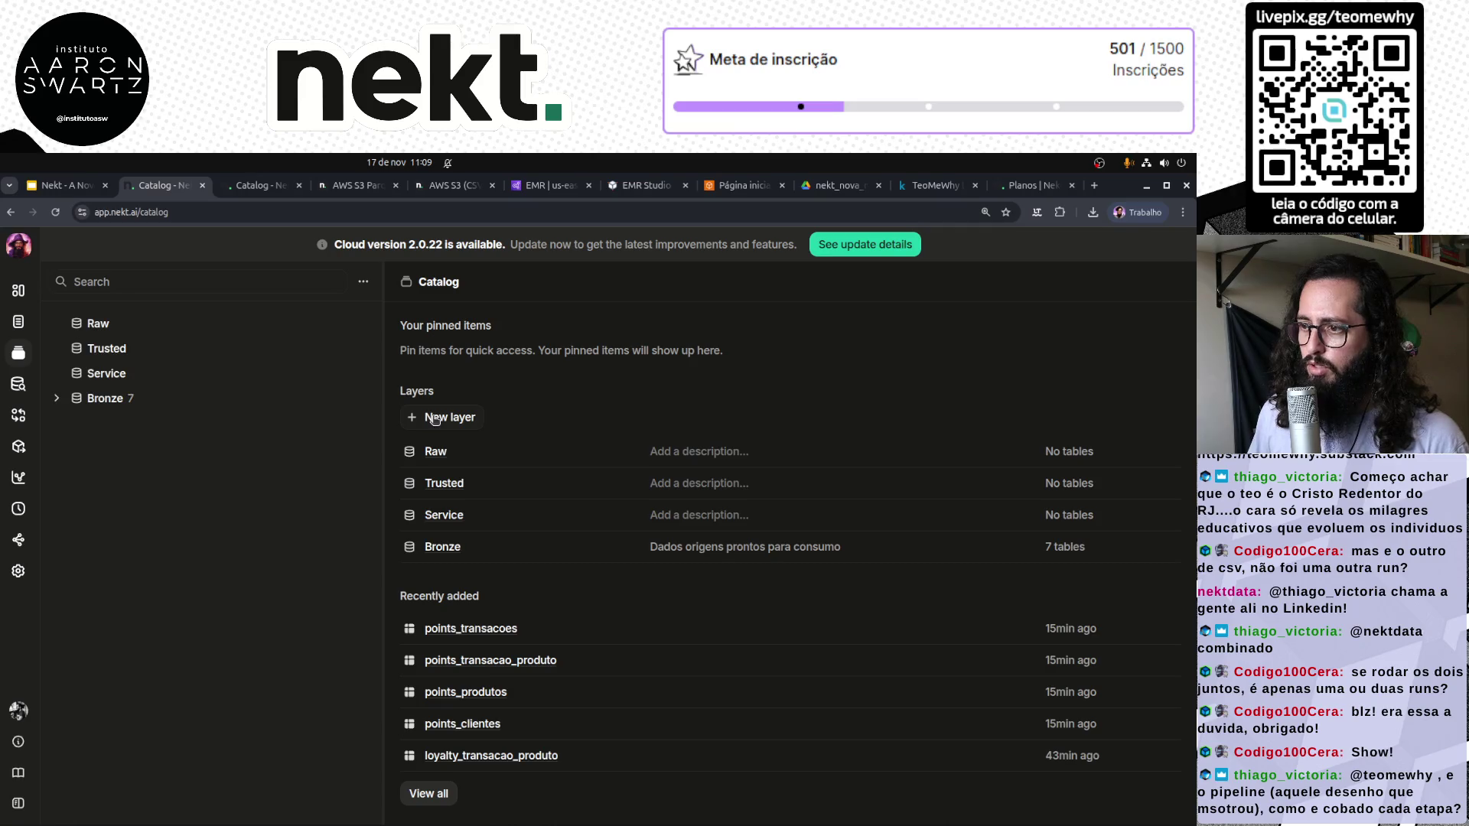
Create a Silver layer described as 'Dados transacionais para novoas aplicações'
left_click(444, 417)
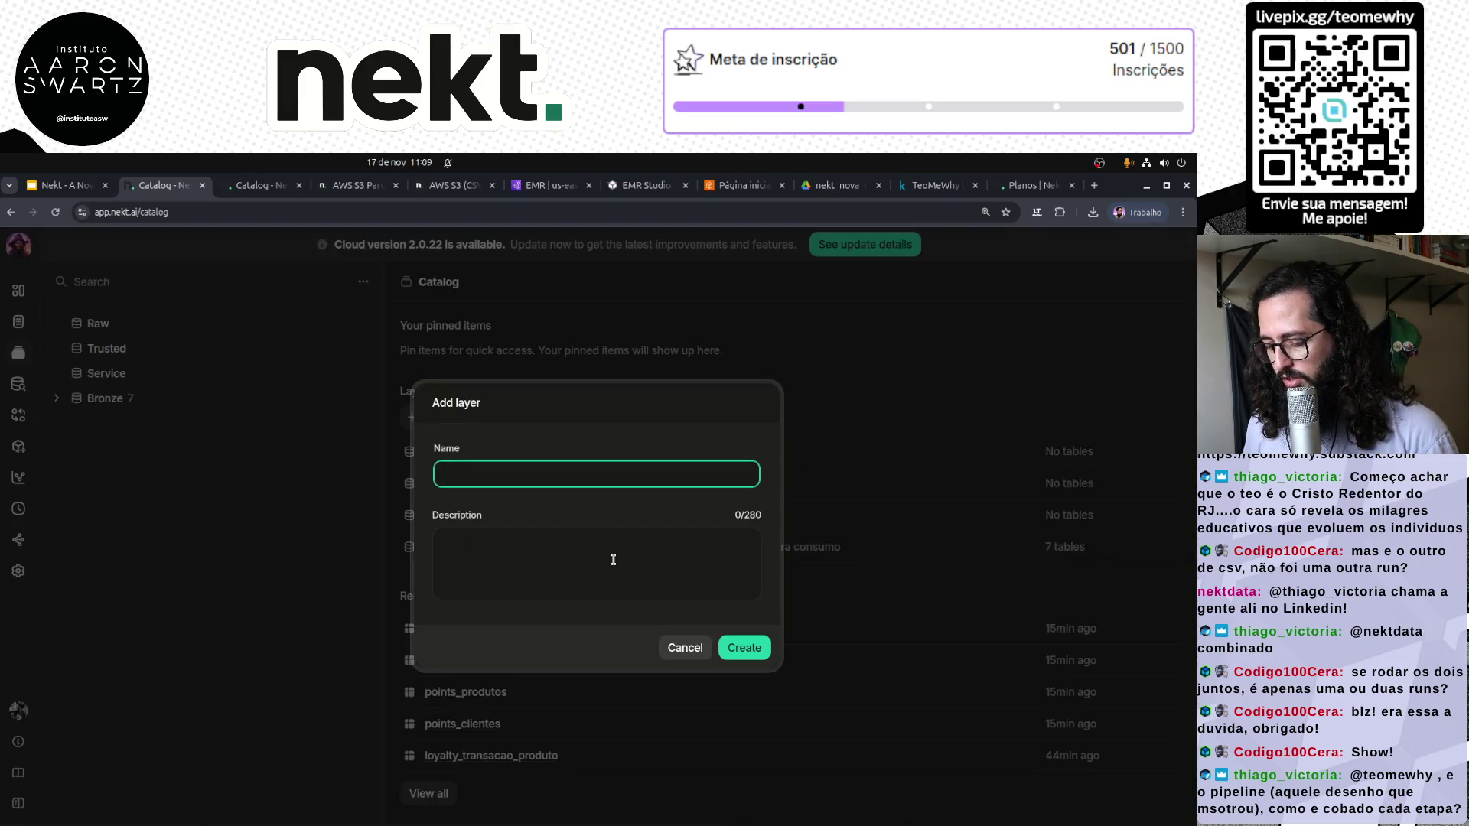
type("Silver")
left_click(616, 574)
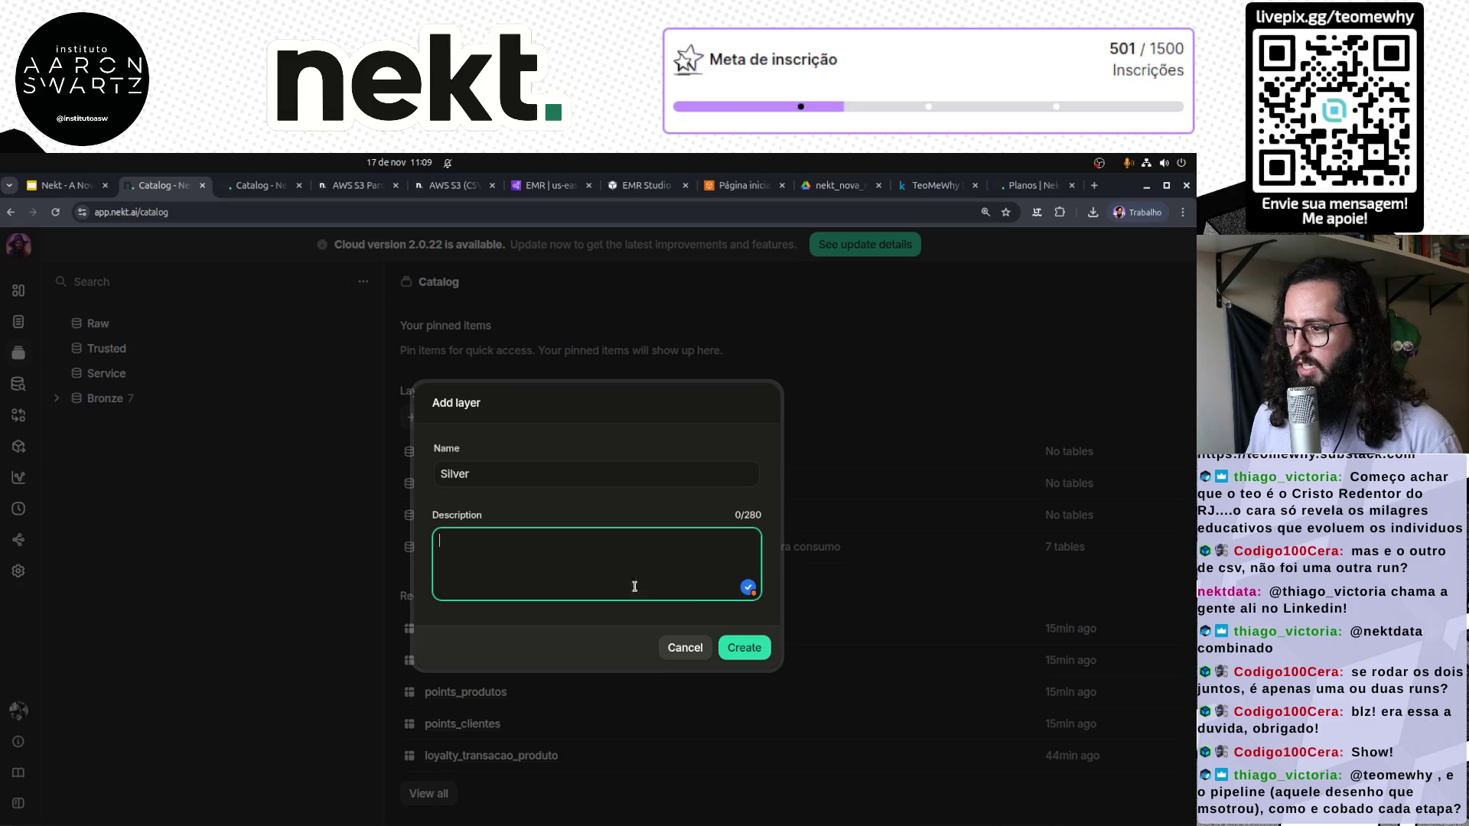
type("Dados transacionais para novo")
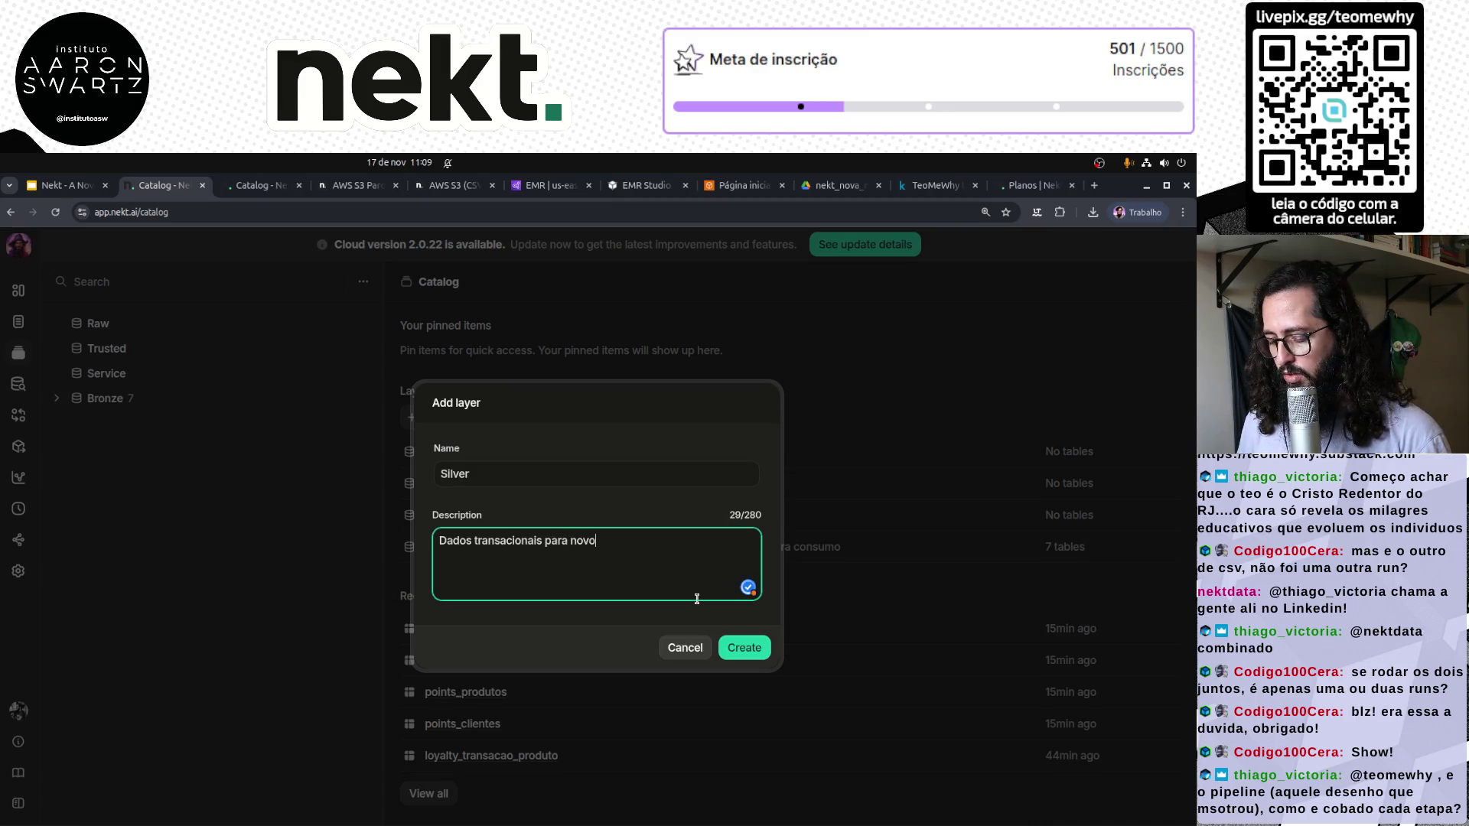
type("as aplicações")
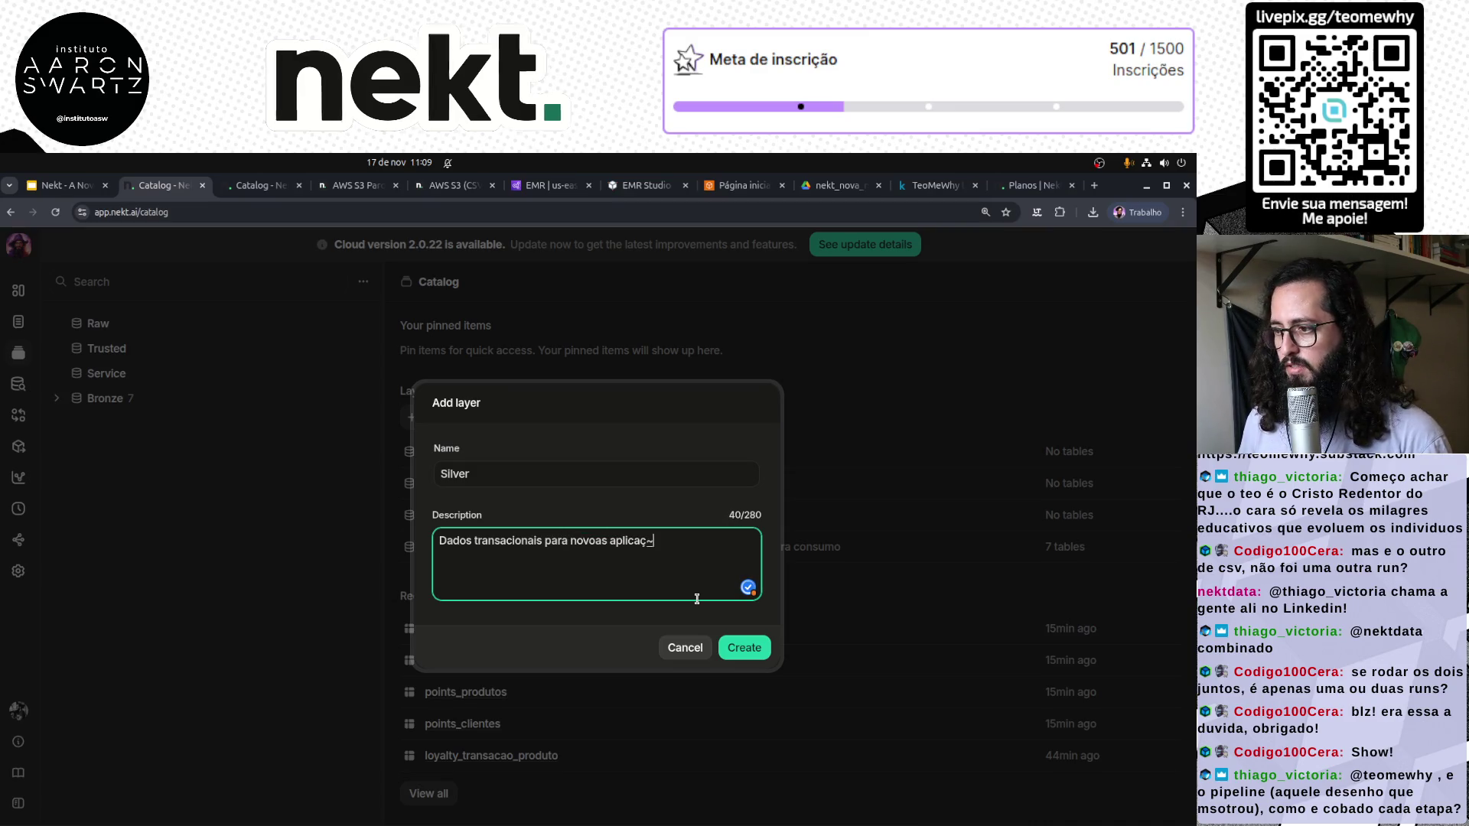
left_click(749, 649)
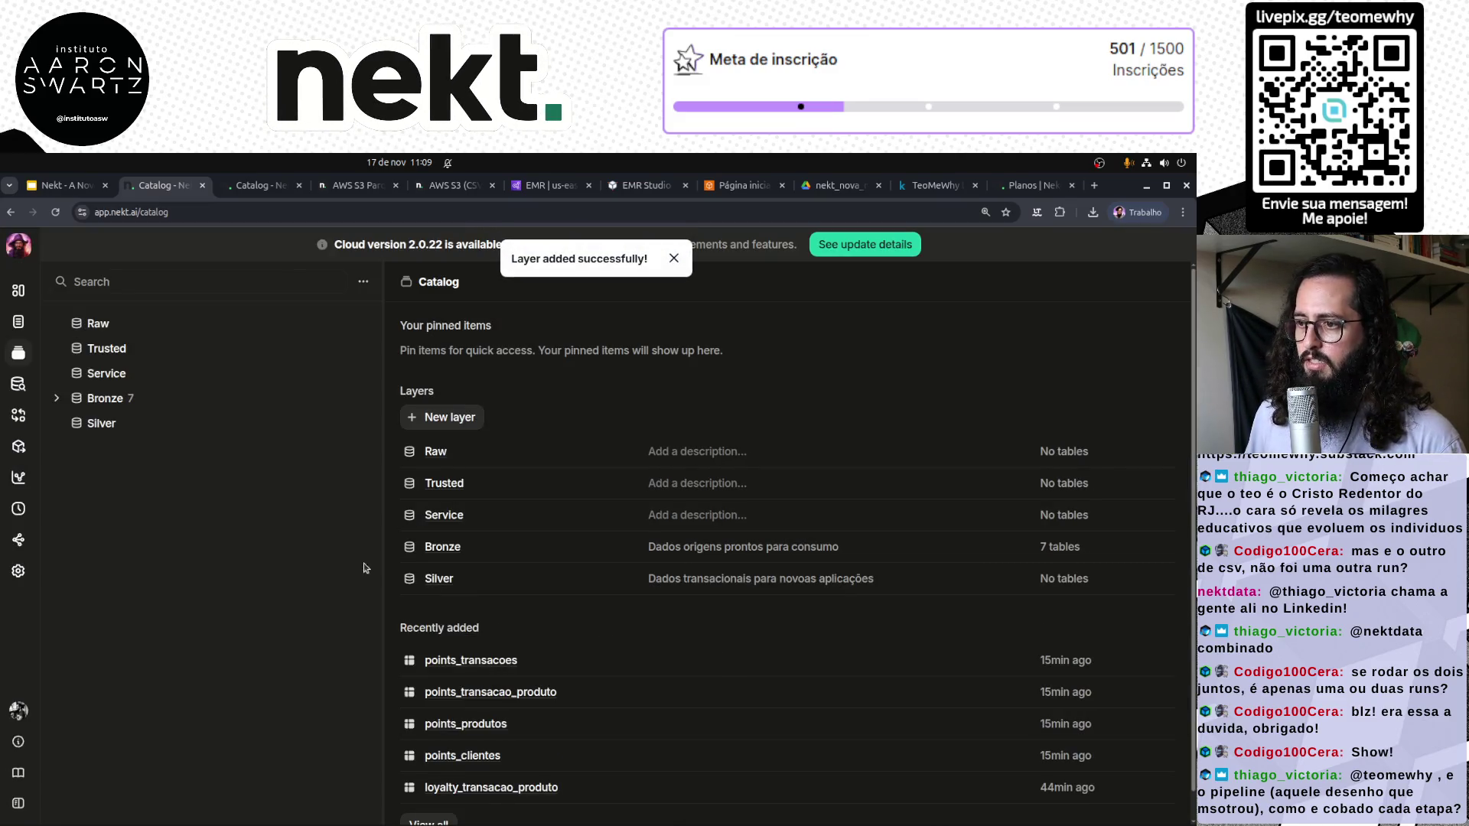
Create a Gold layer described as 'Dados de relatórios' and view it
left_click(450, 420)
type("Gold")
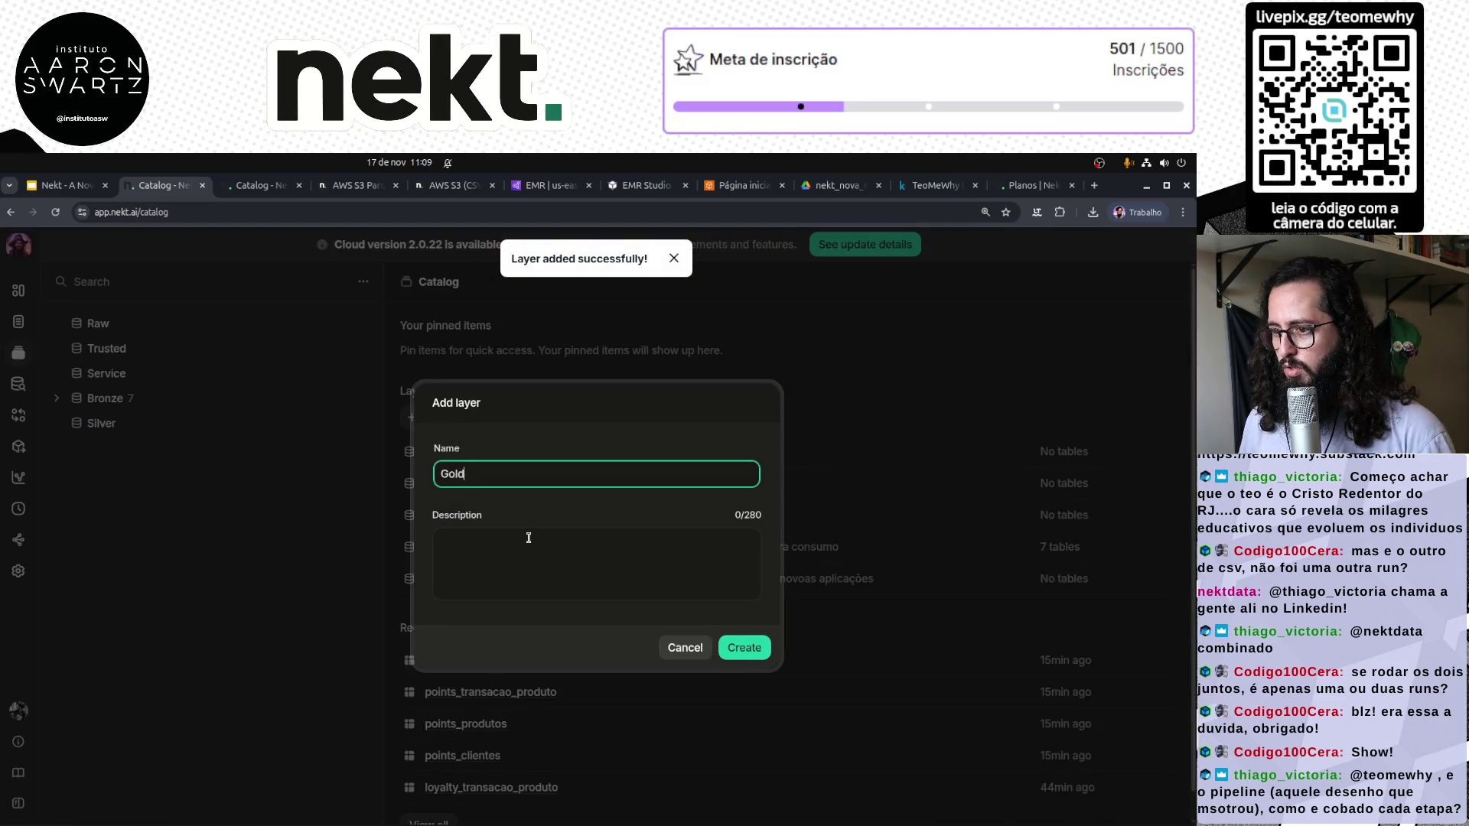
left_click(529, 538)
type("Dados de relató")
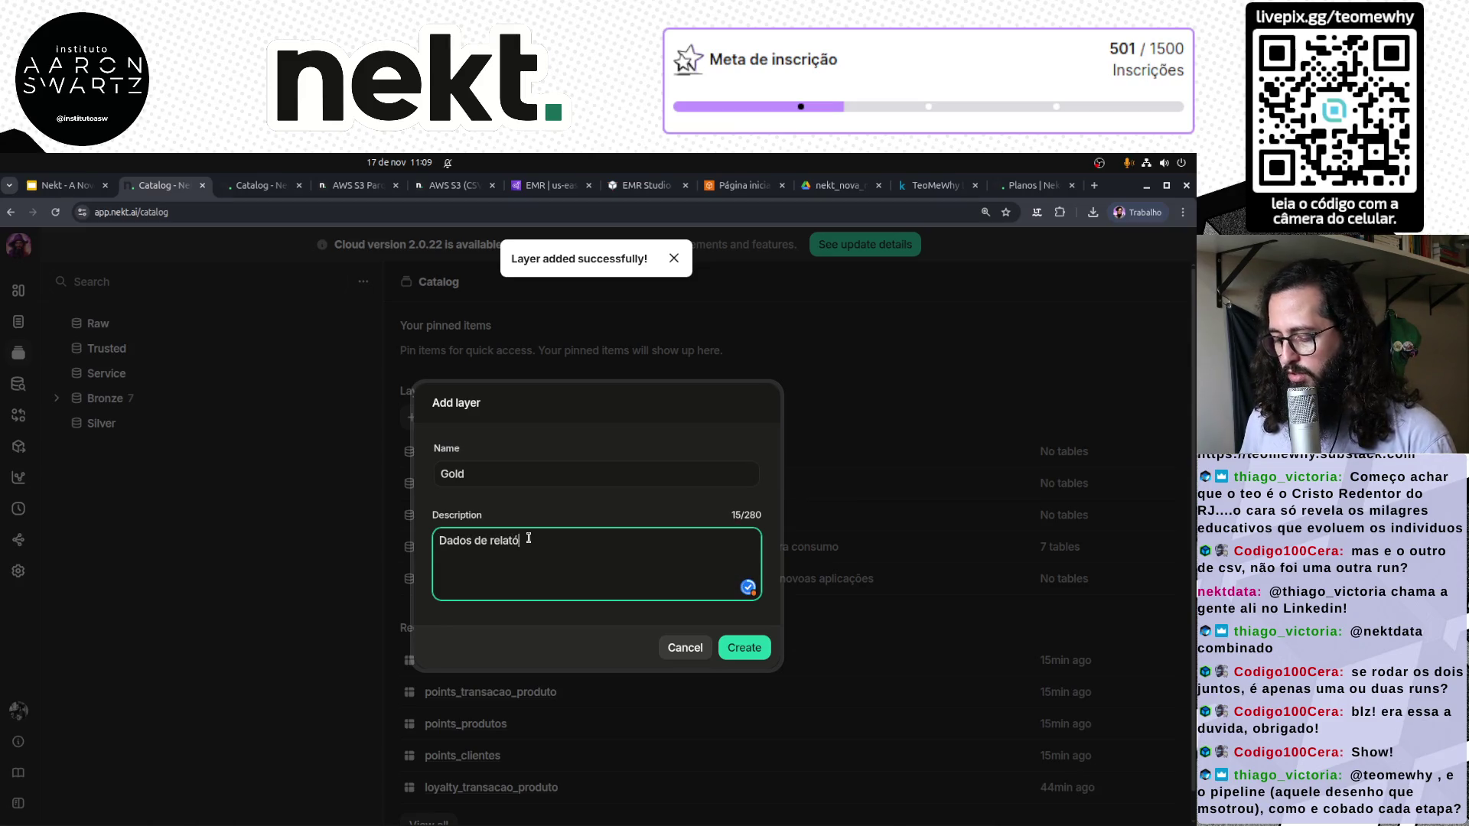
type("rios")
left_click(742, 648)
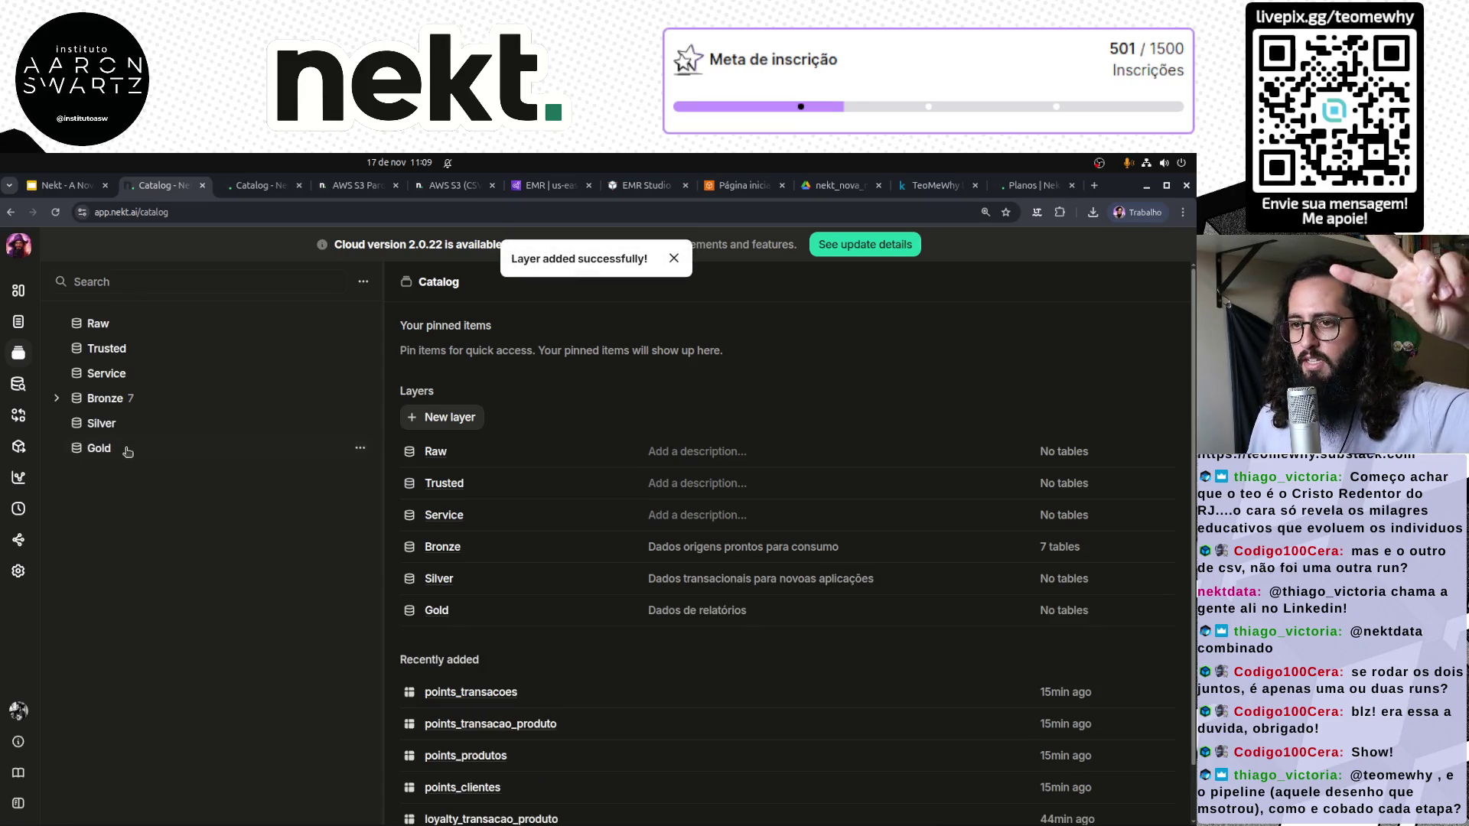
left_click(125, 448)
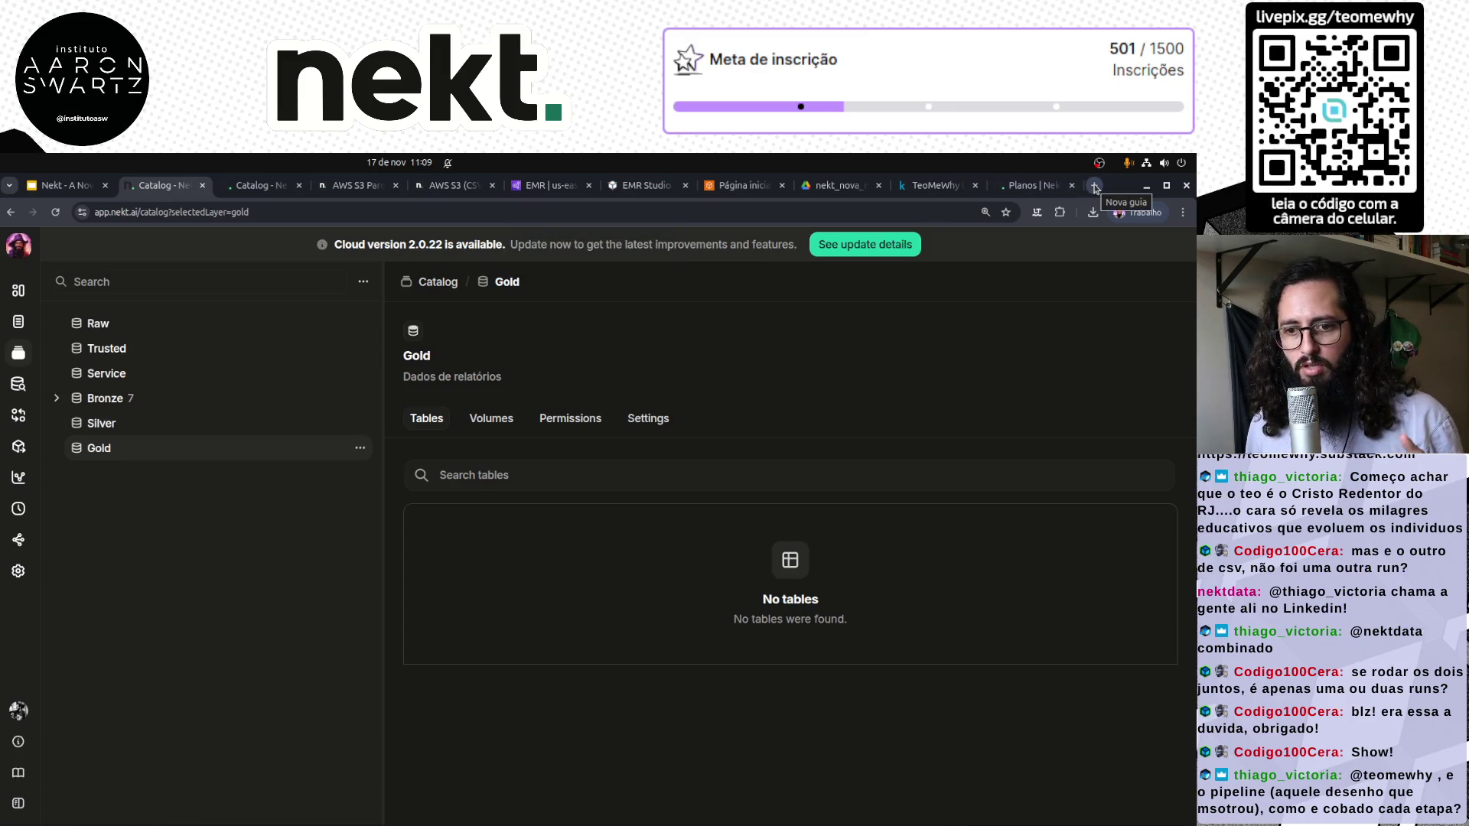
In a new tab, go to github.com/teomewhy and list its 64 repositories
left_click(1095, 188)
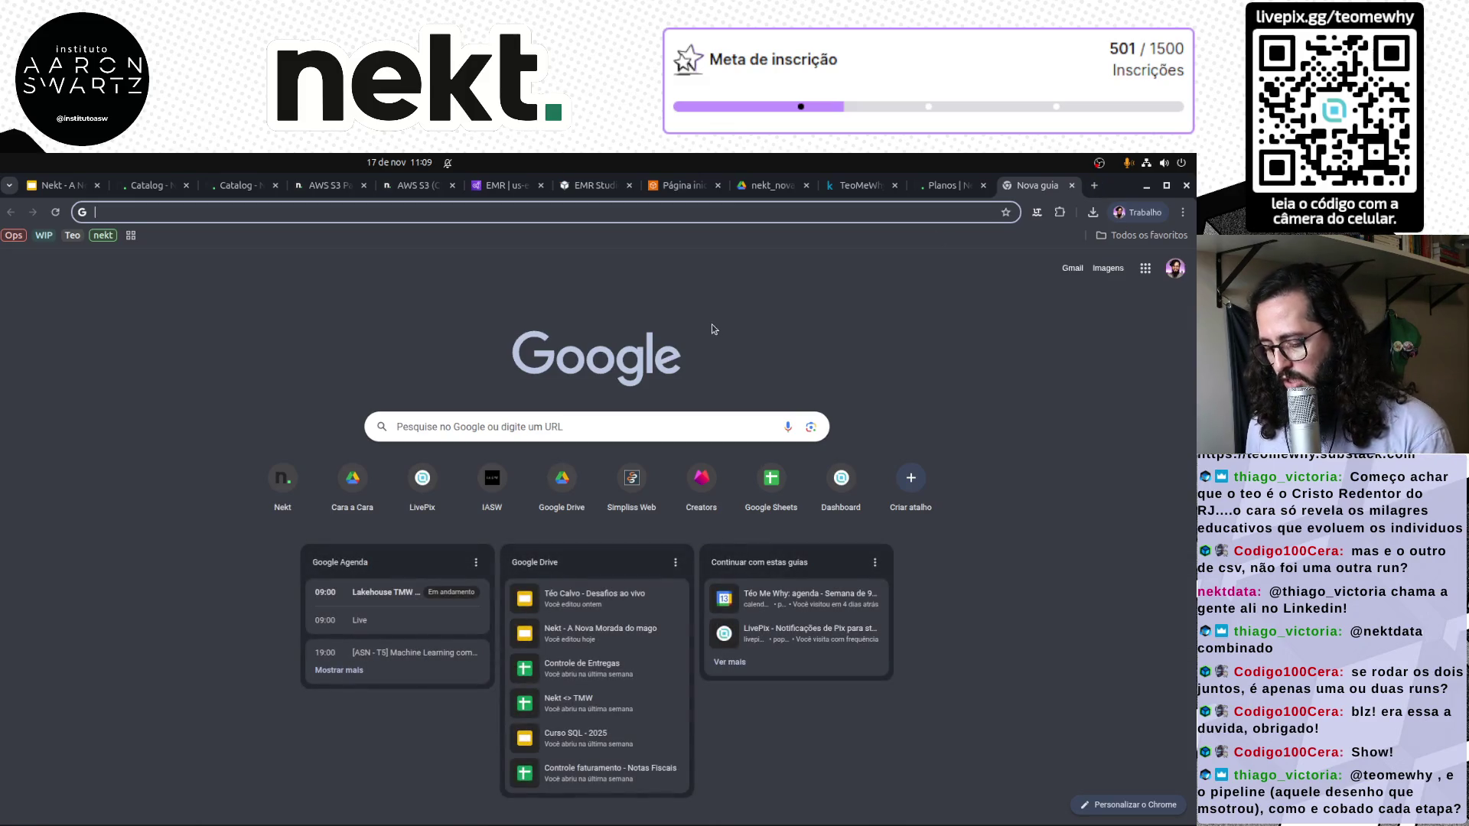
type("github.co")
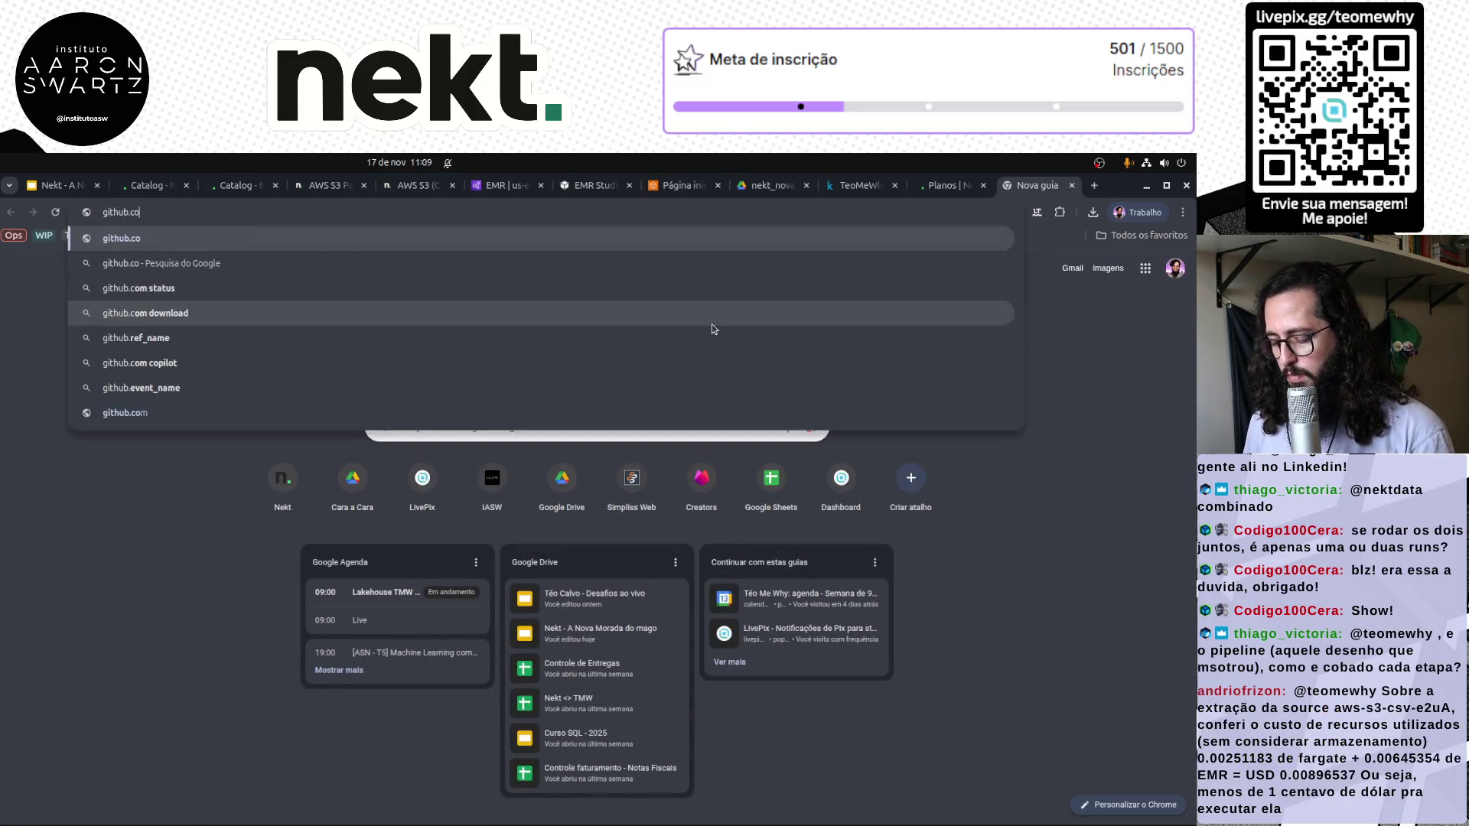
type("m/teomewhy")
key("Return")
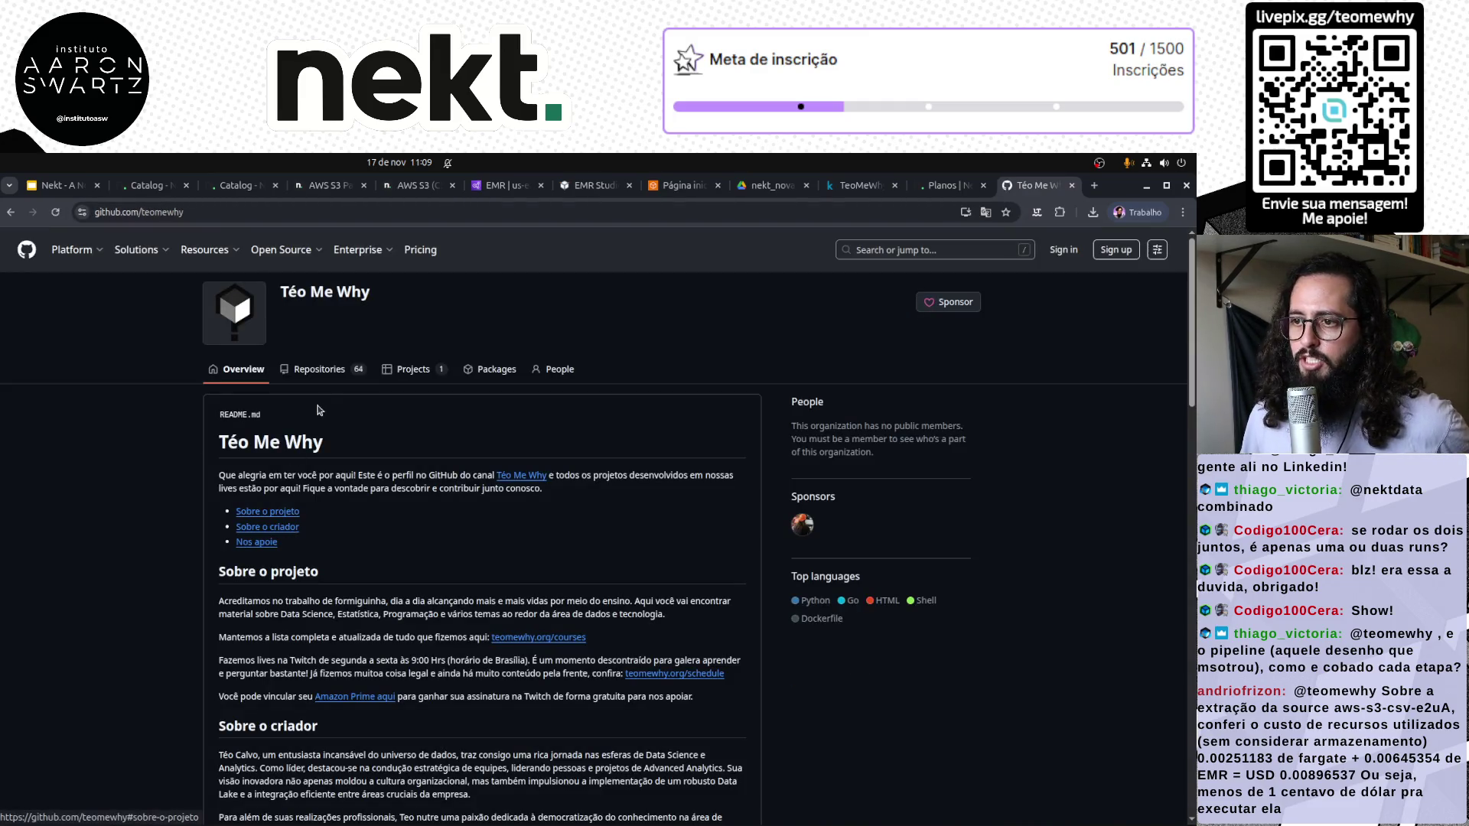
left_click(322, 369)
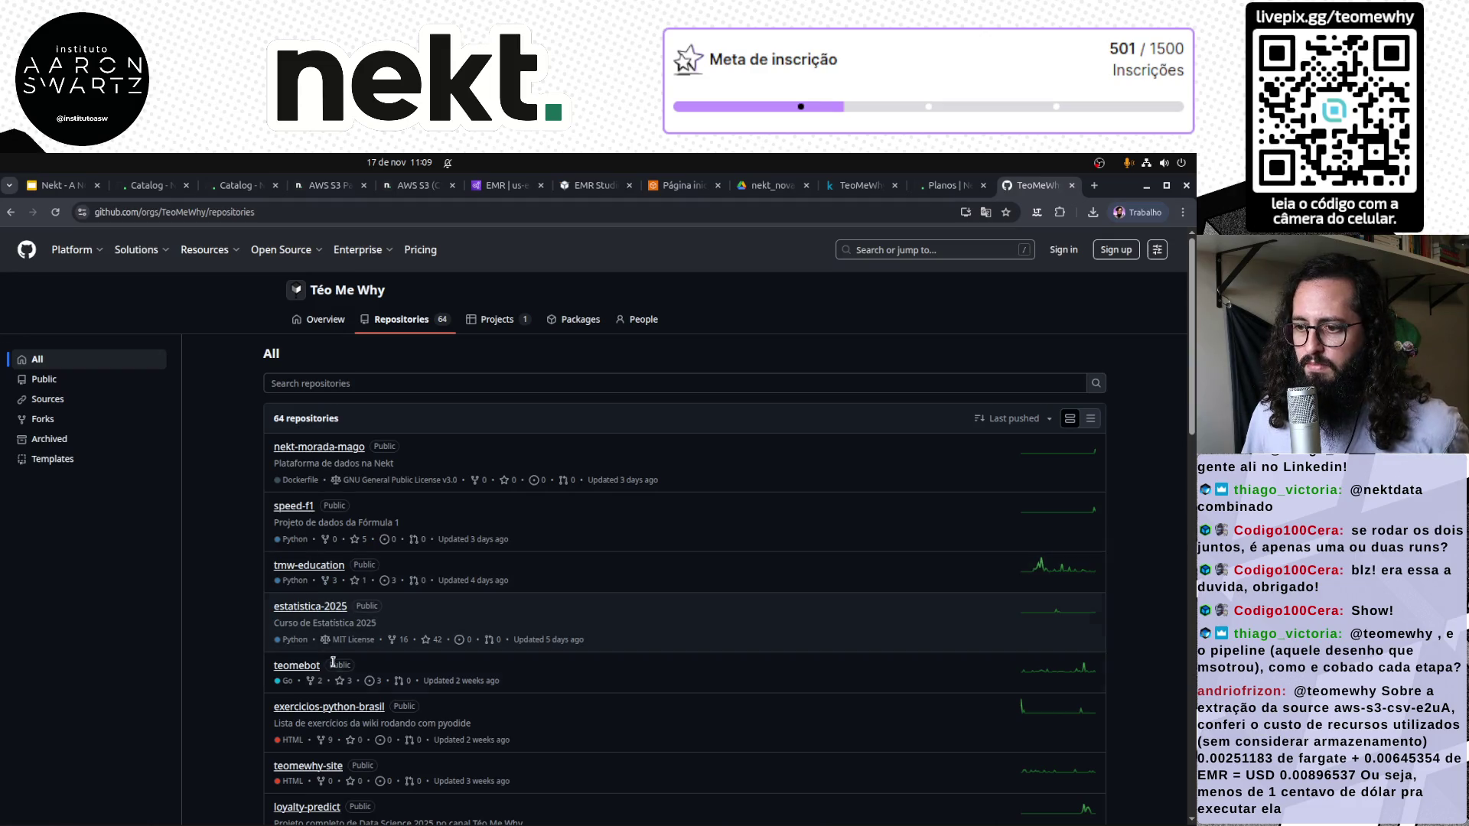
scroll(212, 530, "down", 4)
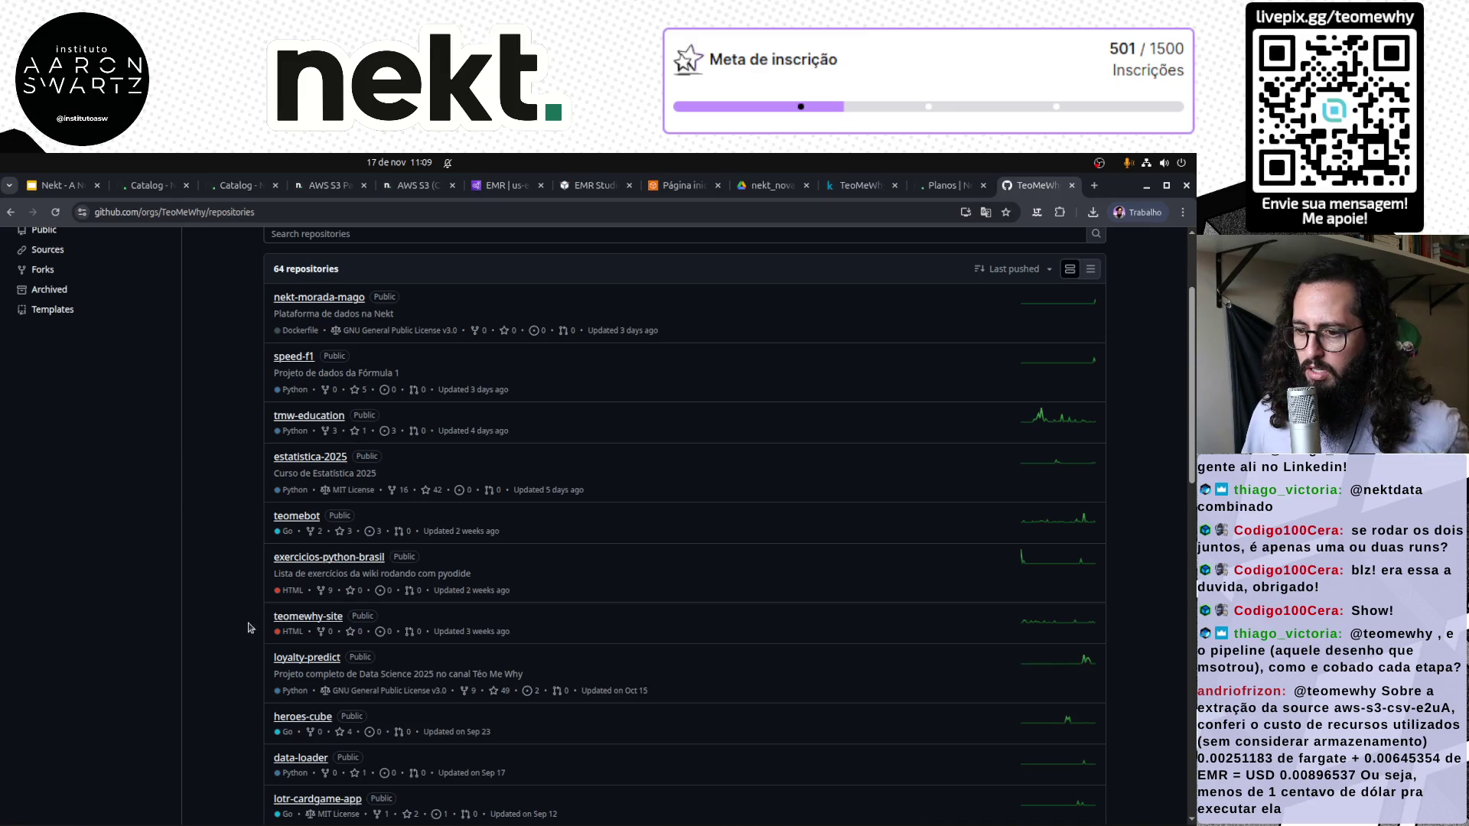
Copy the six-line query from loyalty-predict's src/analytics/dau.sql and return to the Nekt tab
left_click(310, 658)
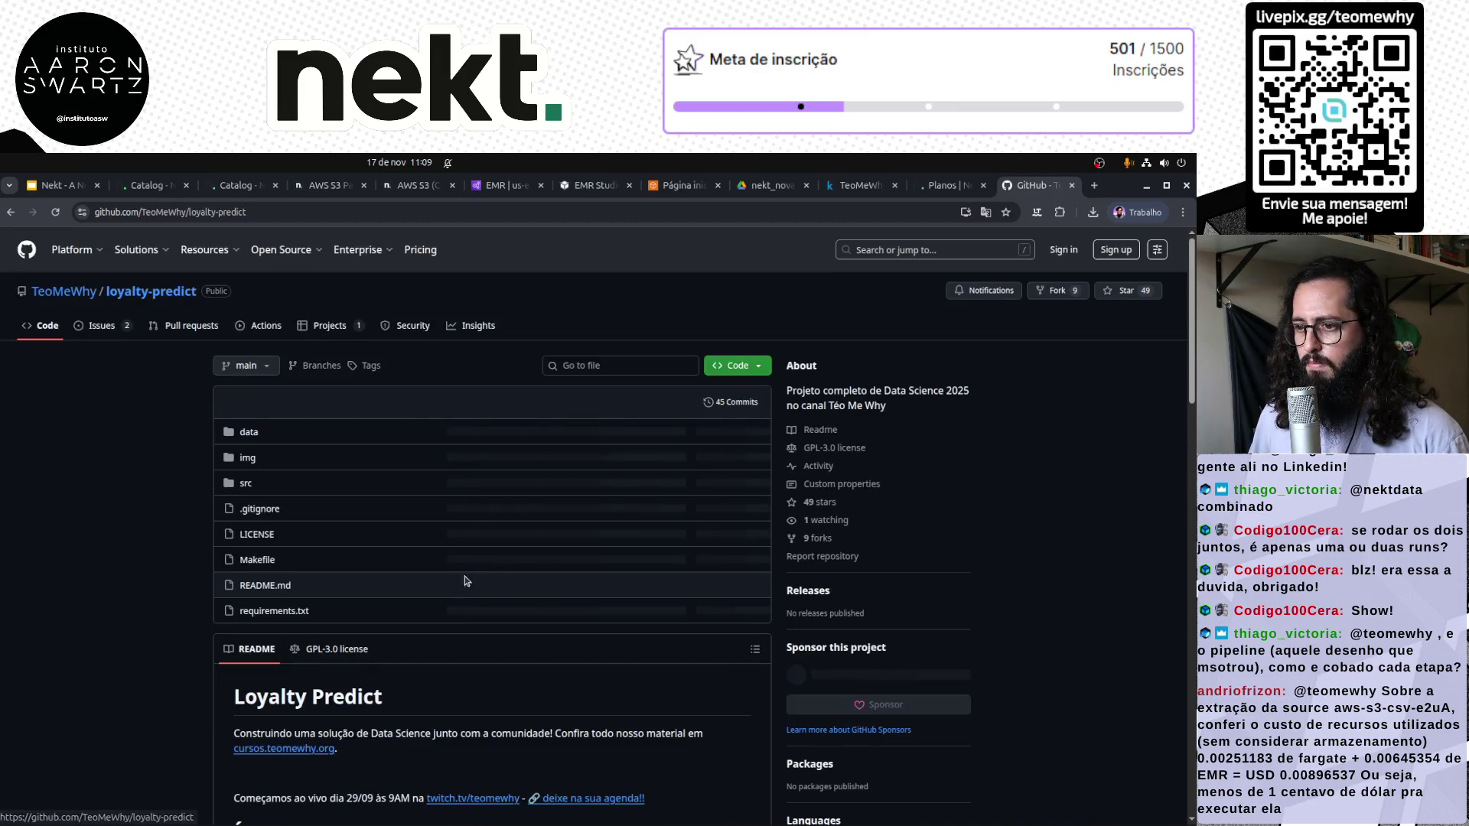
key("ctrl+plus")
key("ctrl+plus")
key("ctrl+plus")
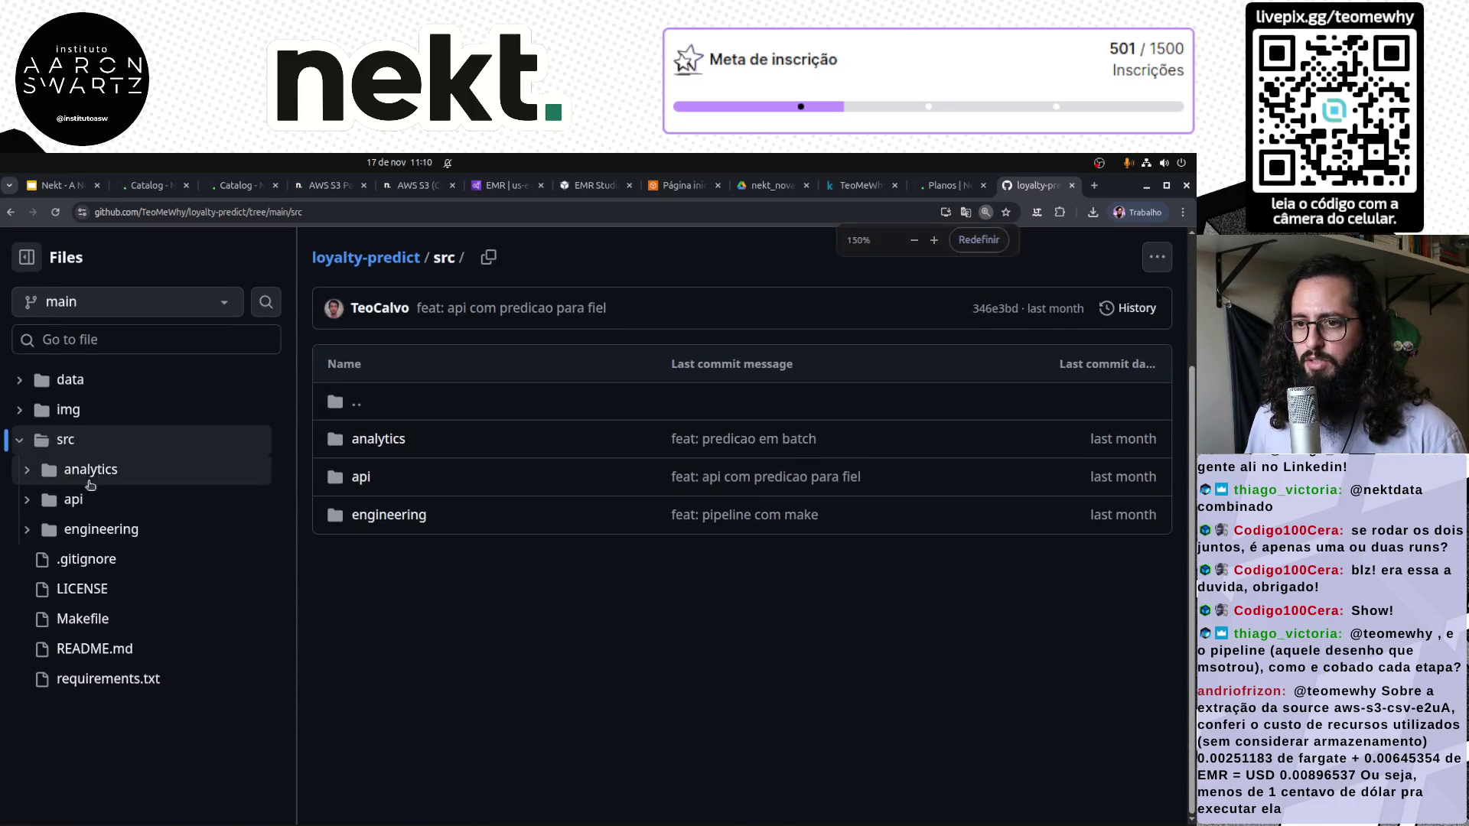
left_click(92, 470)
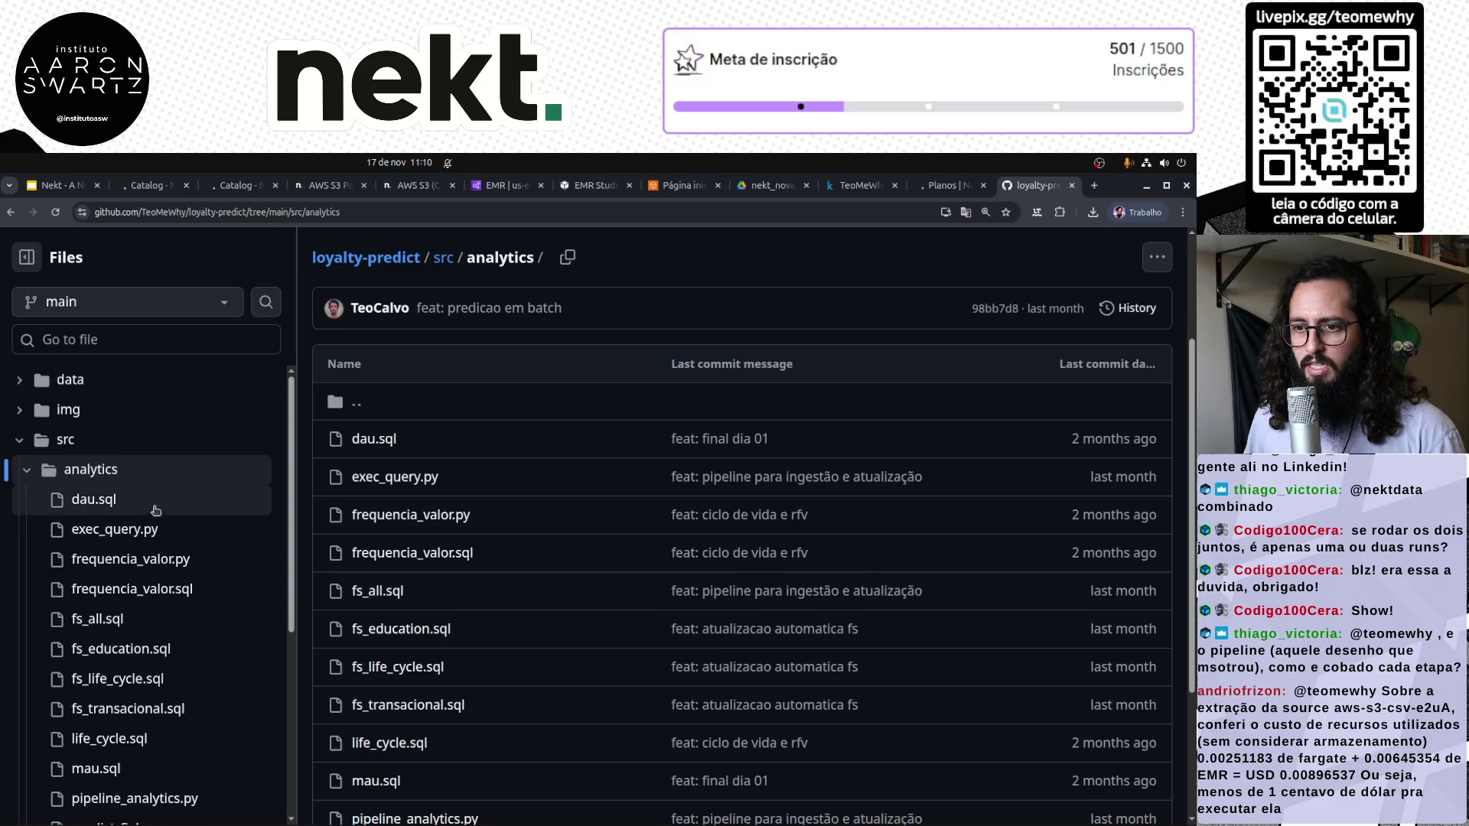
left_click(93, 499)
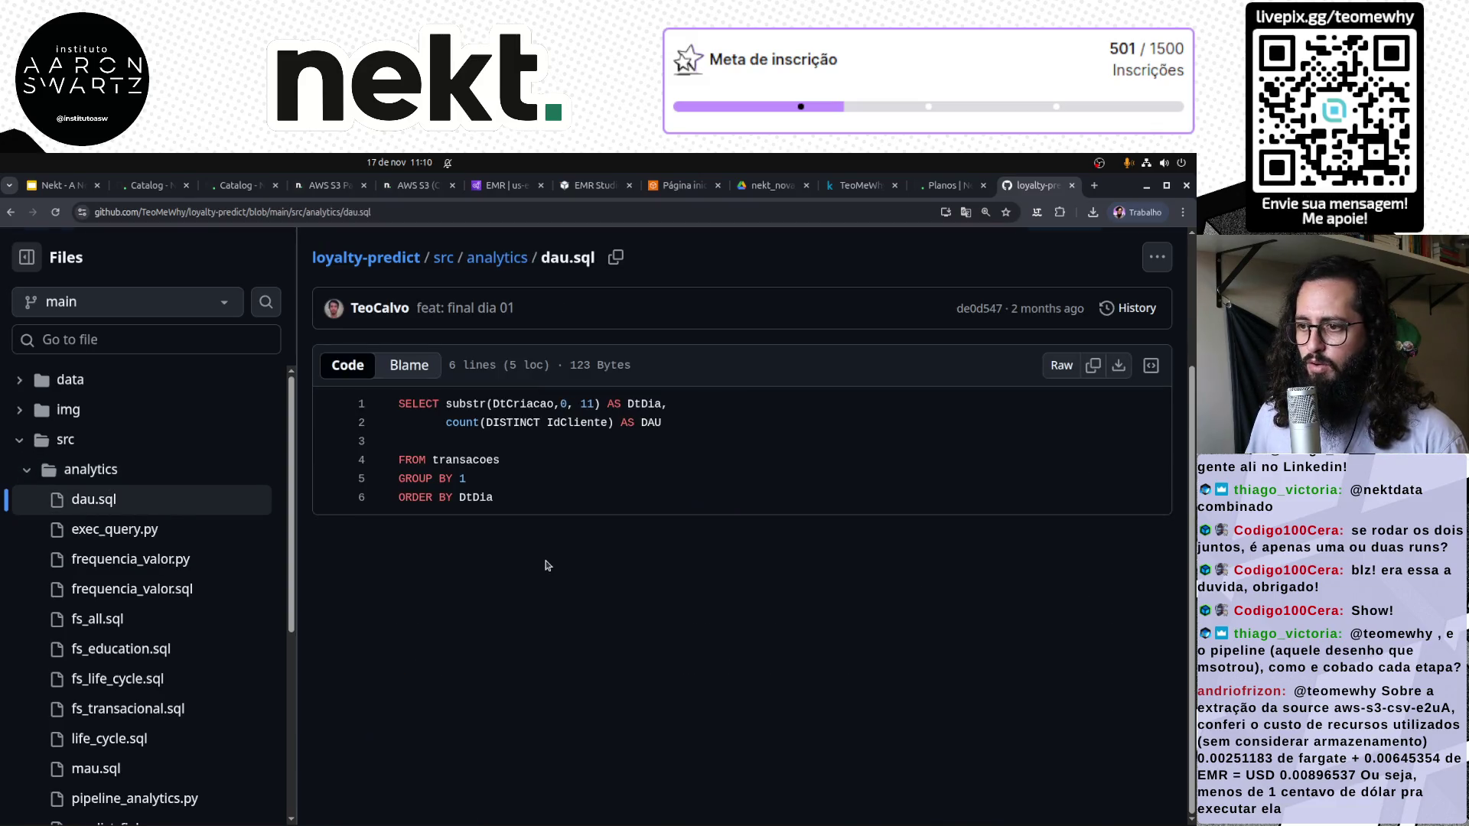
left_click_drag(517, 506, 378, 426)
key("ctrl+c")
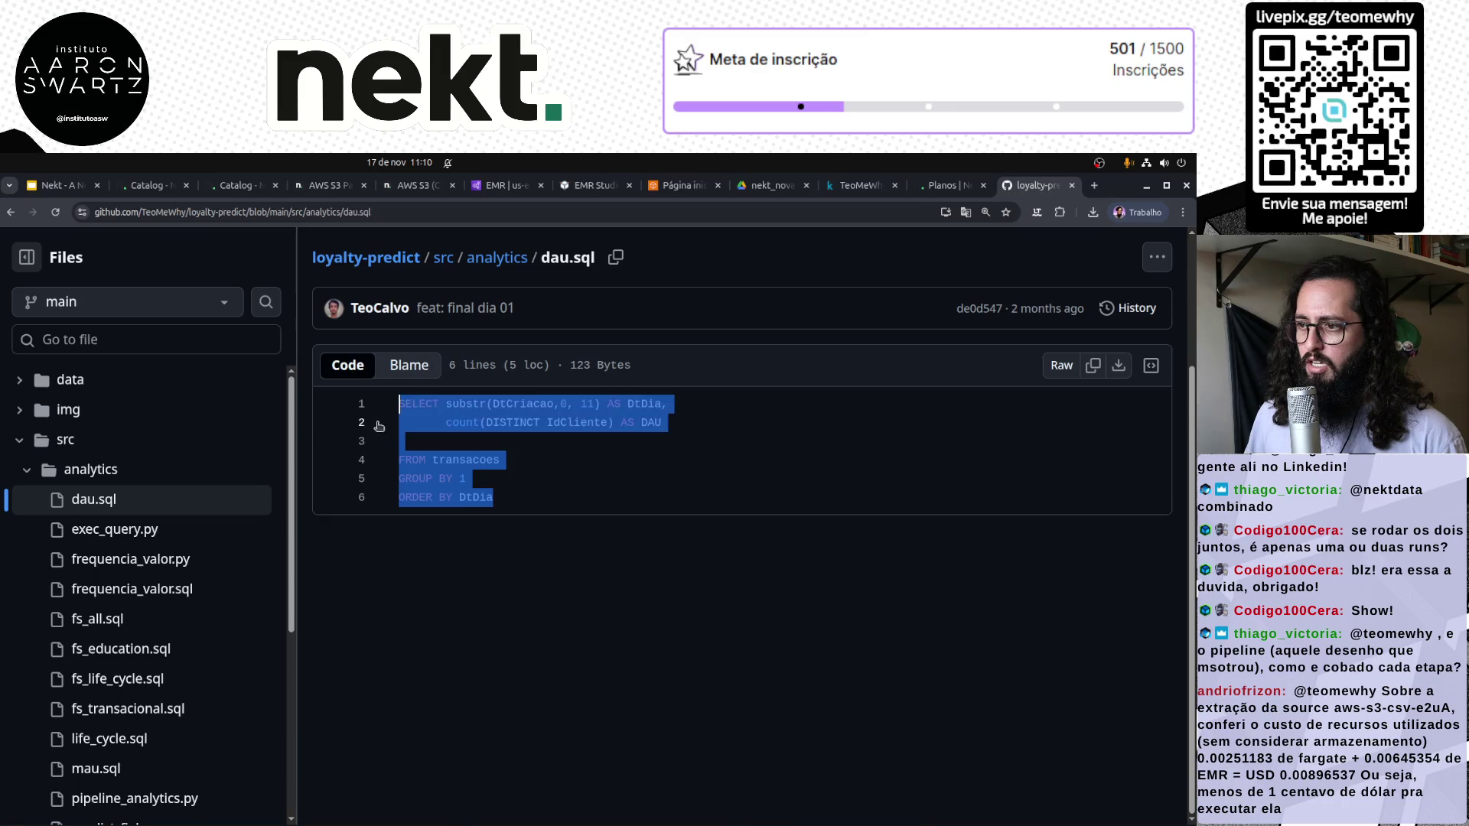
mouse_move(579, 493)
left_mouse_down()
mouse_move(521, 506)
mouse_move(400, 428)
mouse_move(395, 410)
left_mouse_up()
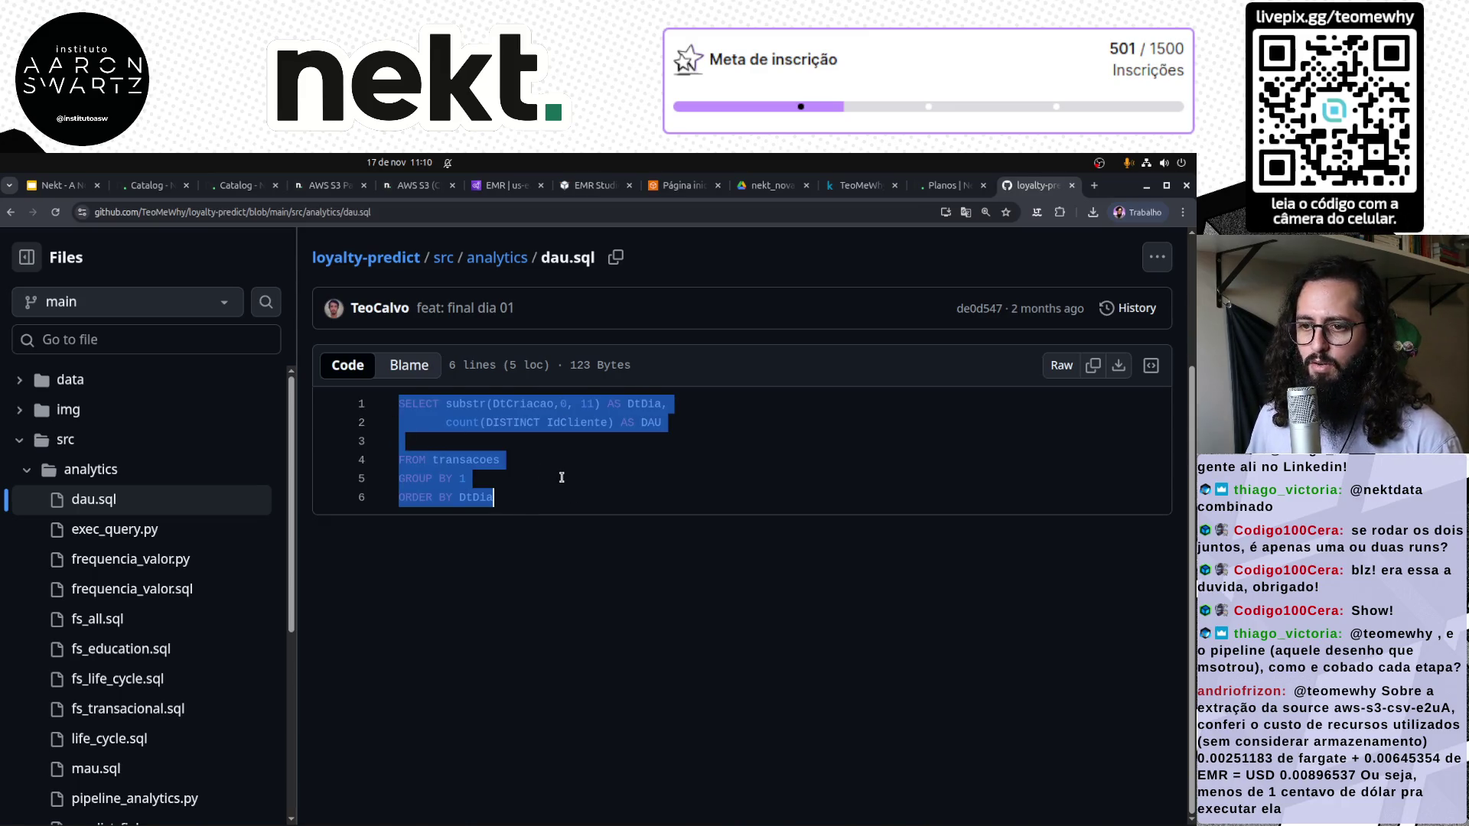
left_click(149, 186)
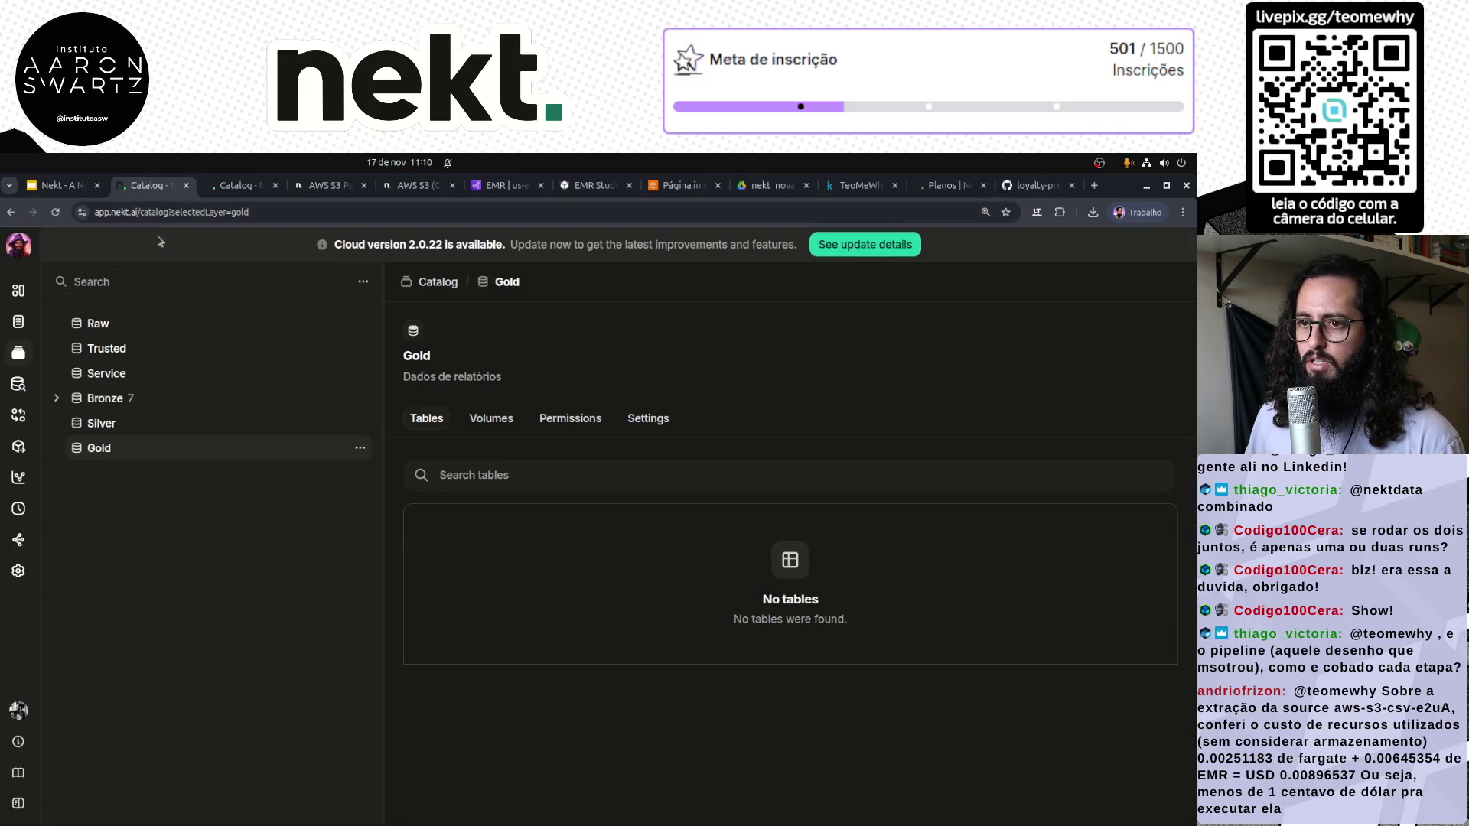
Paste the DAU query into the Explorer and delete its transacoes table name
left_click(21, 386)
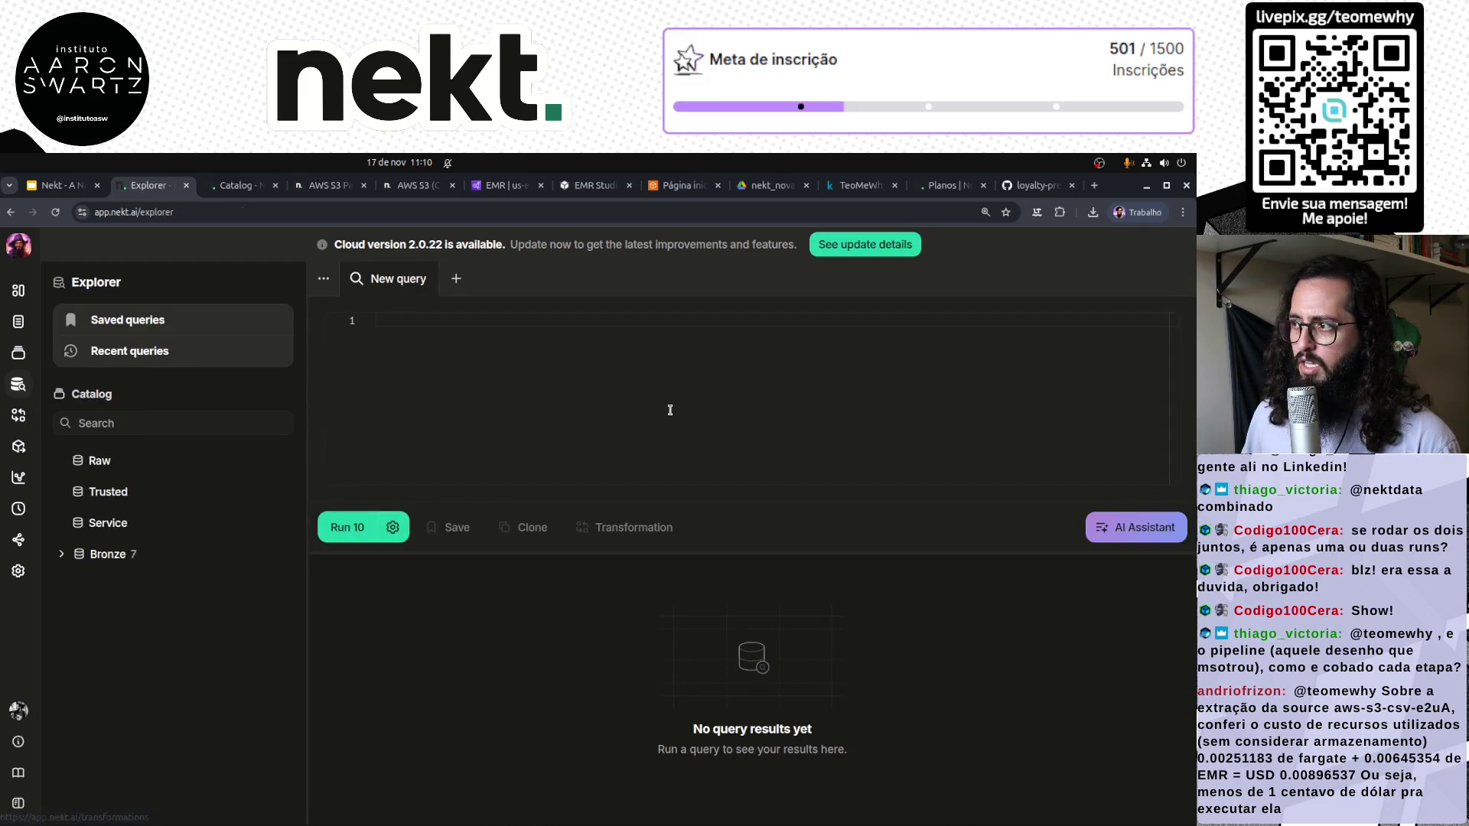
key("ctrl+v")
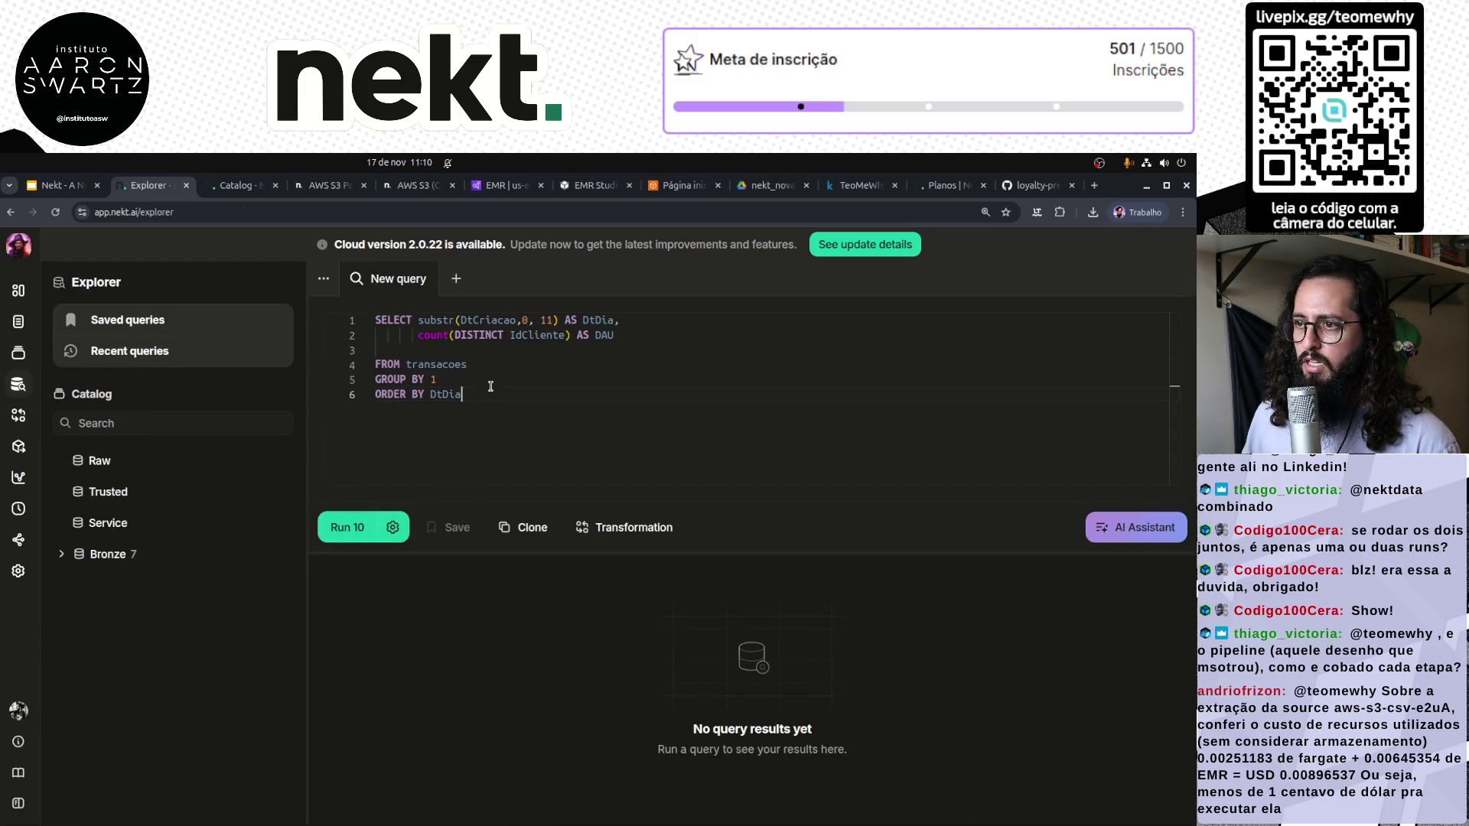
double_click(434, 365)
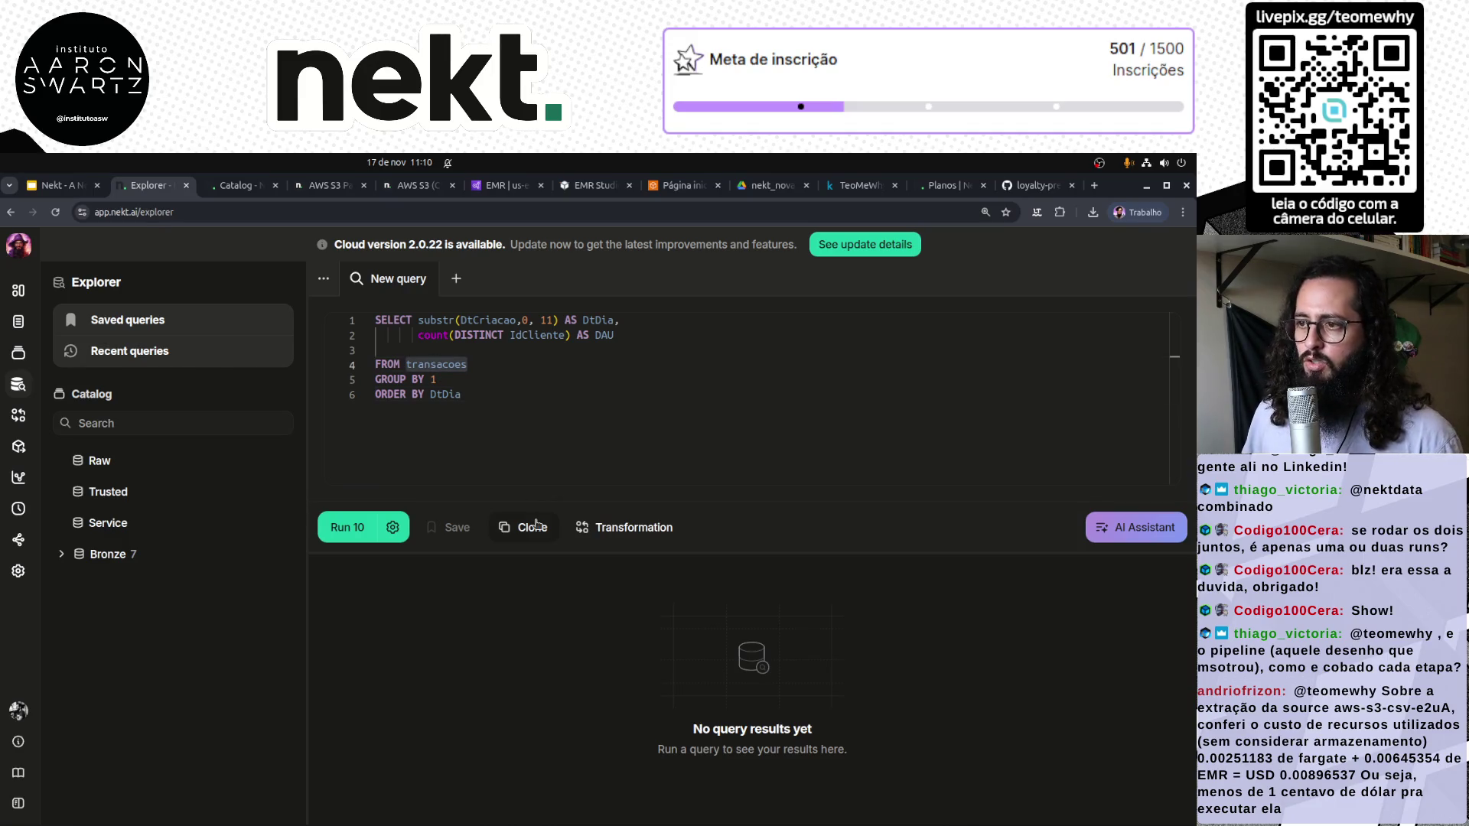
key("BackSpace")
Use the "nekt_bronze"."points_transacoes" path from Bronze > points as the table, then run the query
left_click(61, 557)
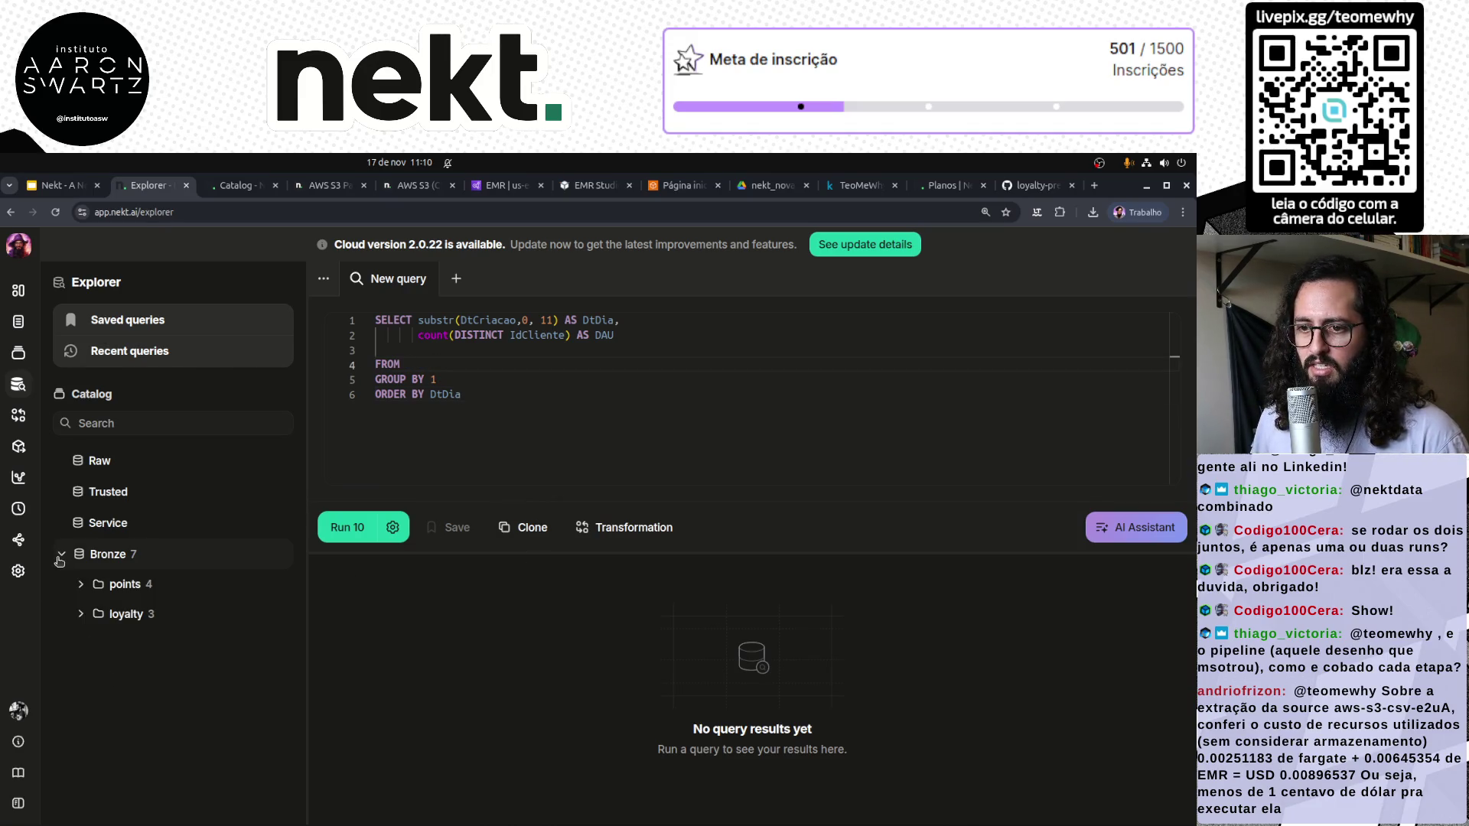
left_click(80, 585)
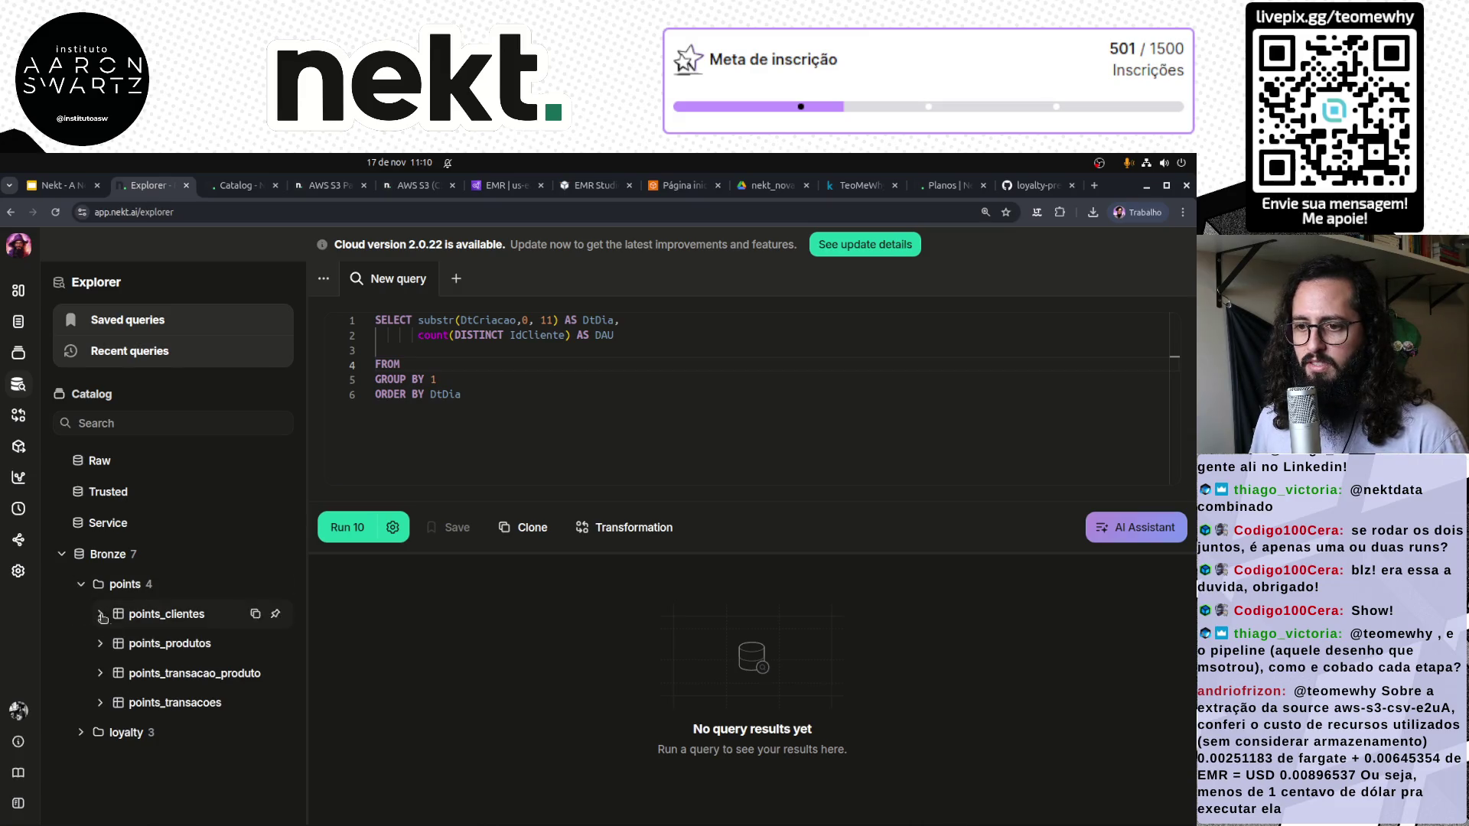
left_click(256, 703)
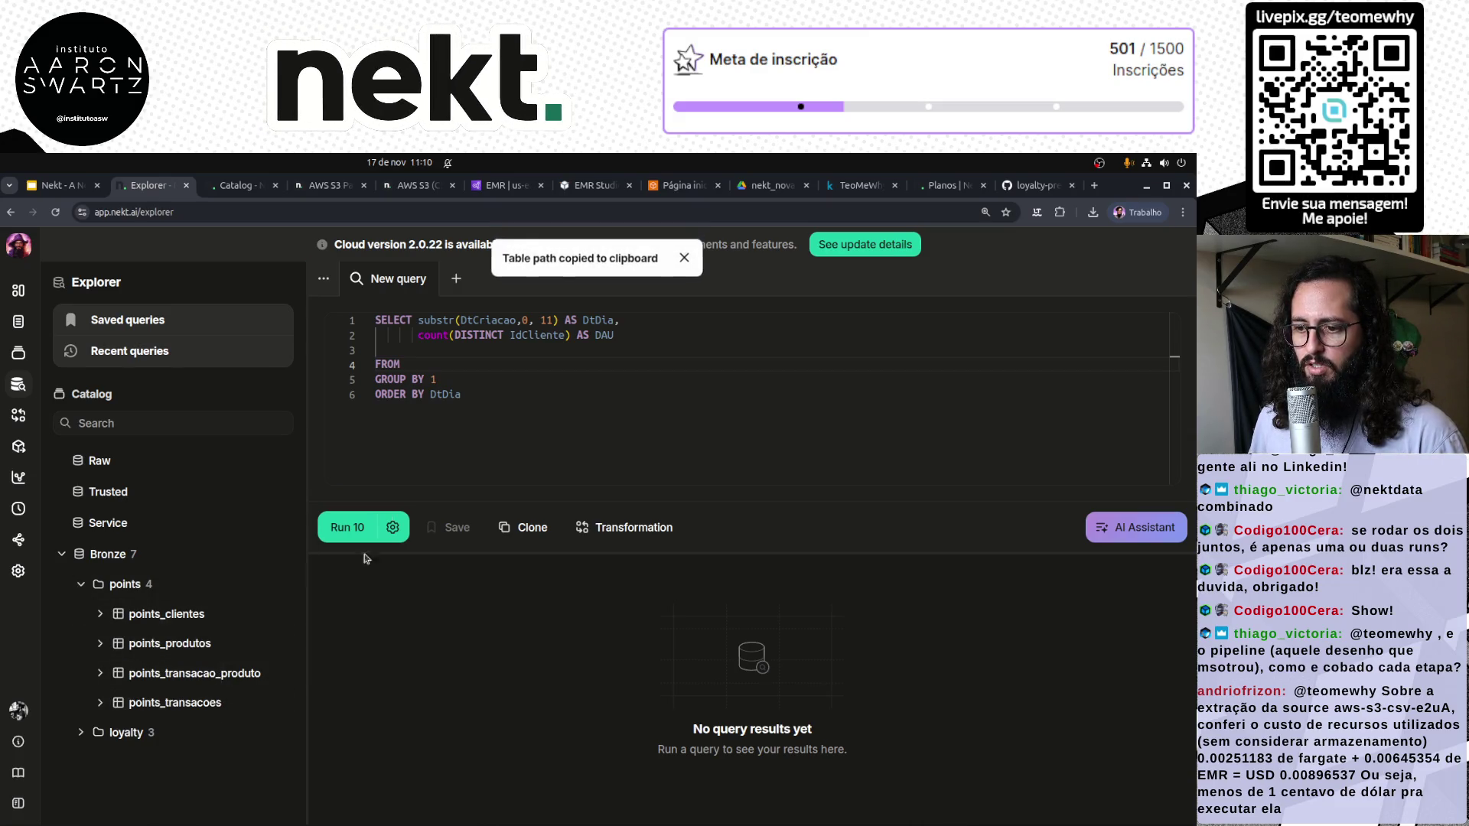
key("ctrl+v")
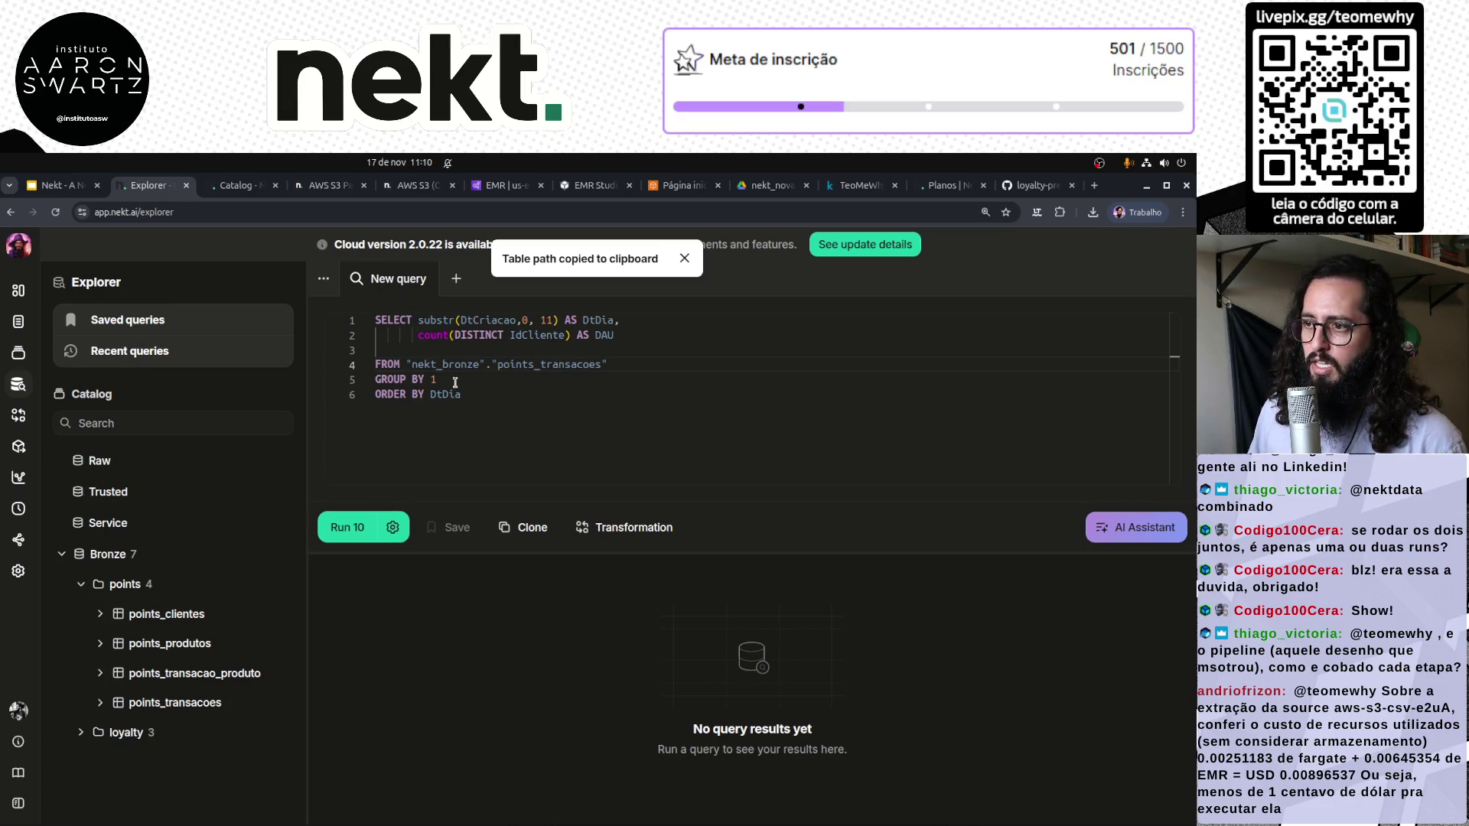
key("ctrl+Return")
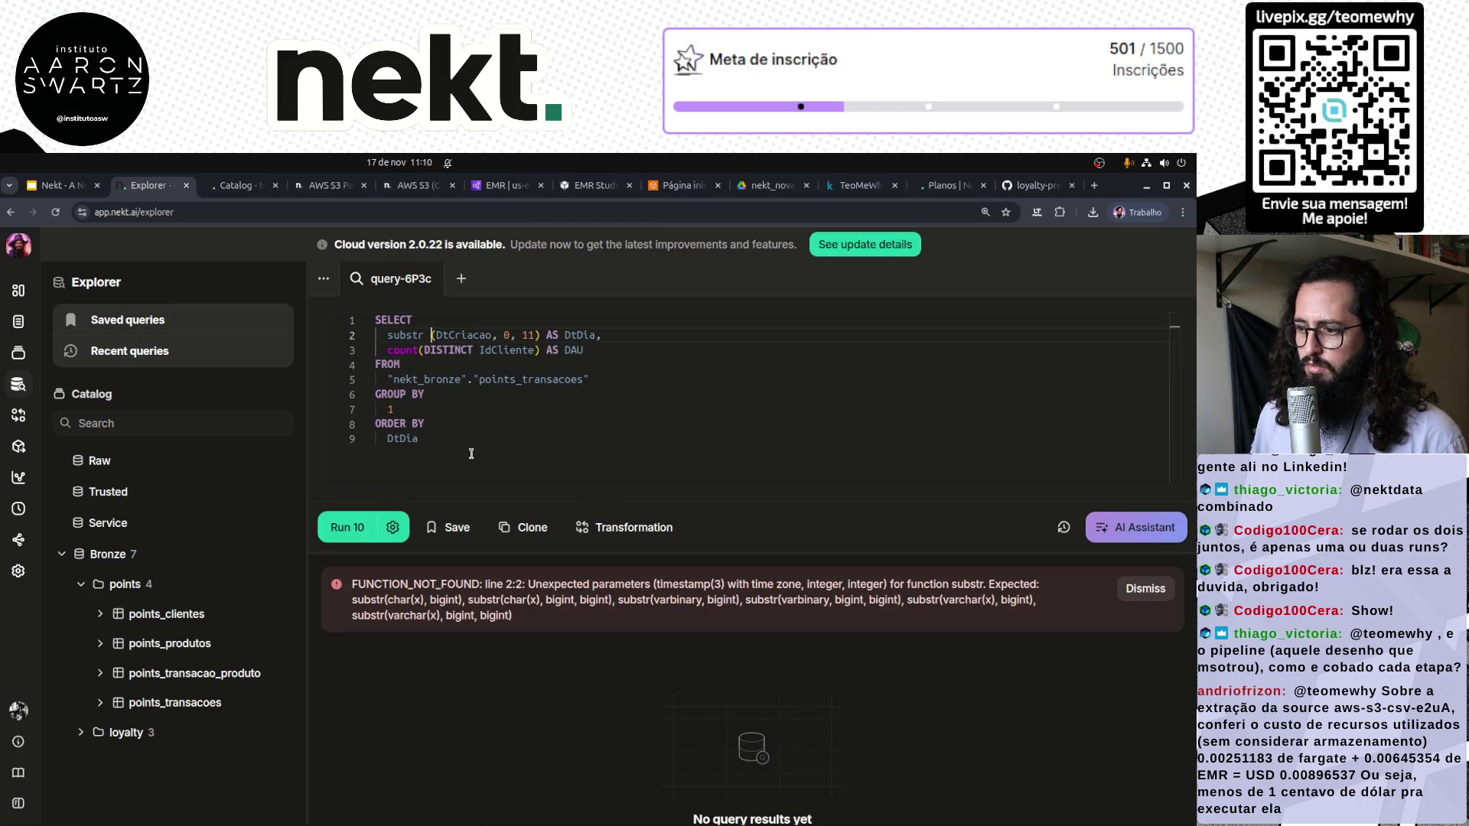
Replace substr(DtCriacao, 0, 11) with date(DtCriacao) and run the query with a 10-row limit
key("BackSpace")
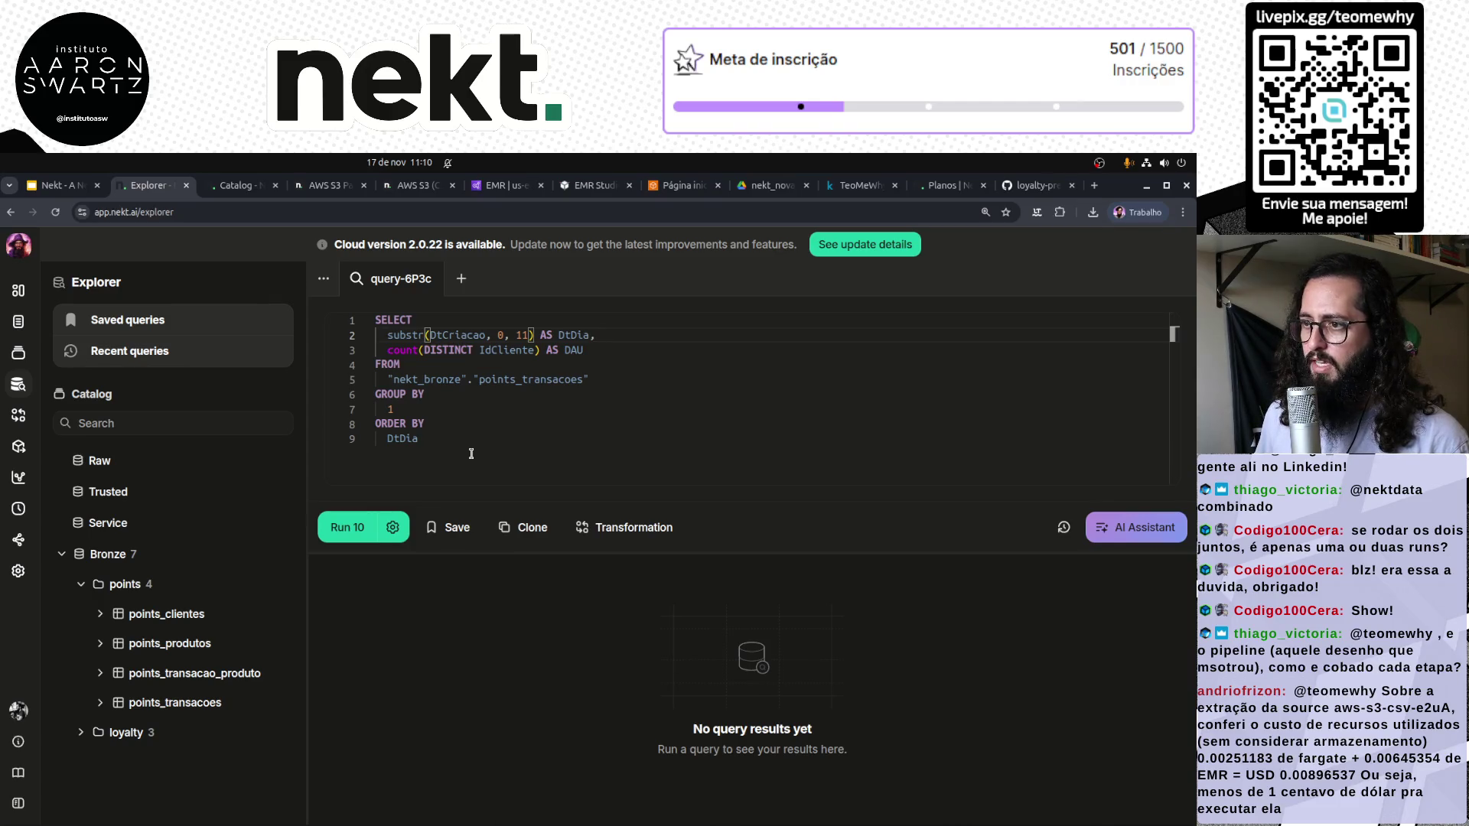
key("ctrl+shift+Left")
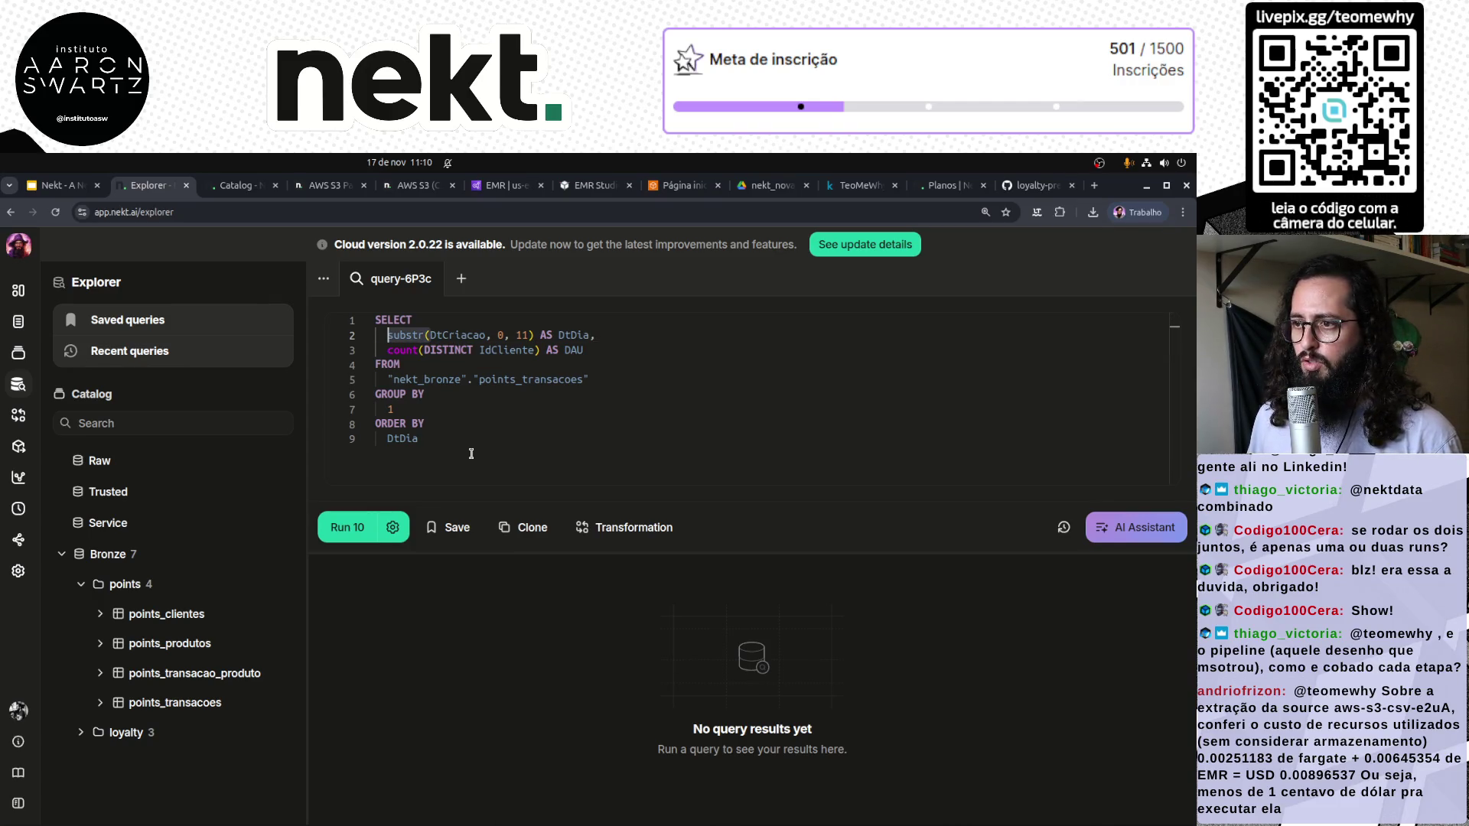
type("date(")
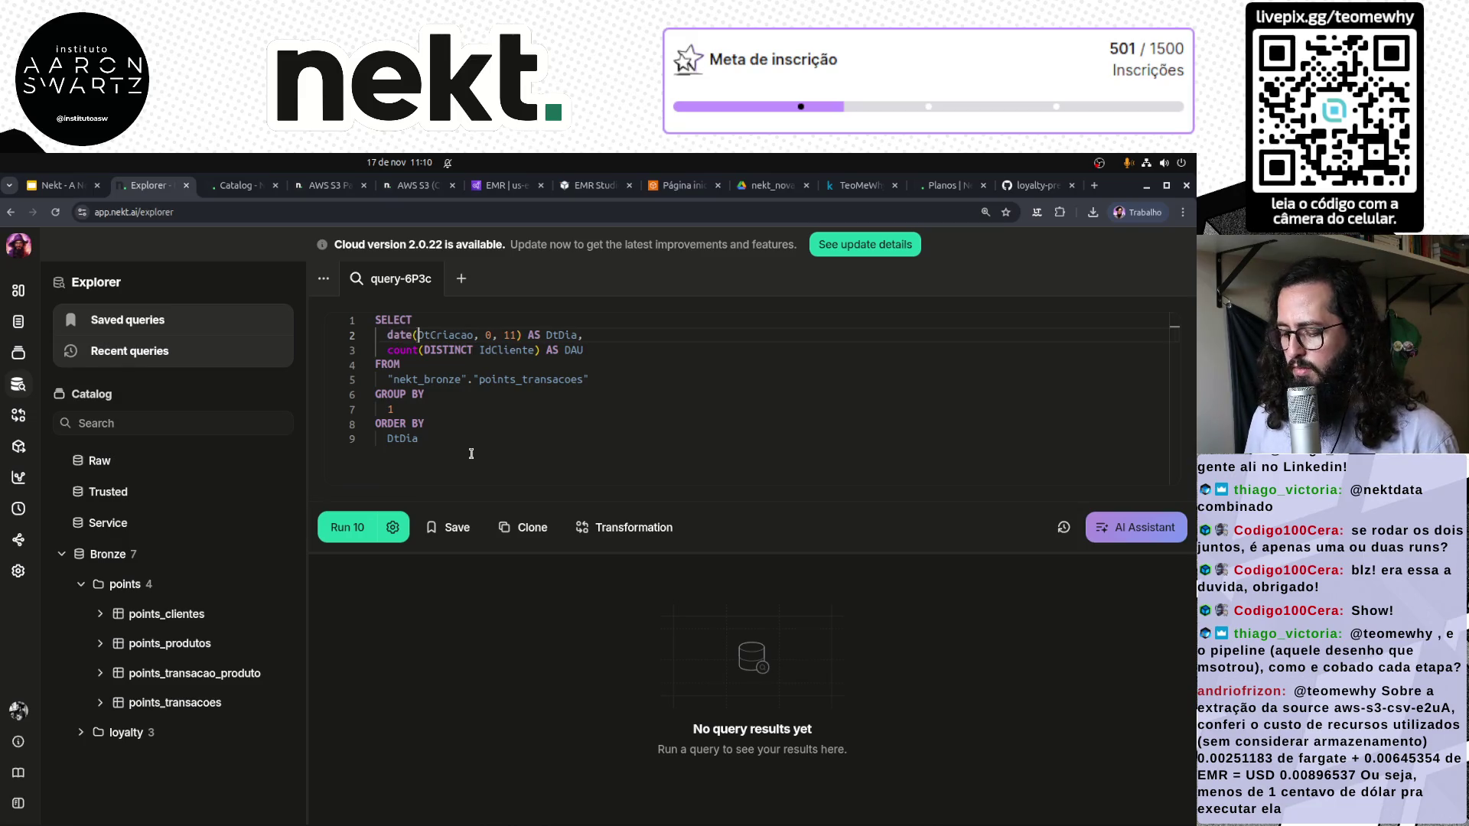
key("shift+Right")
key("shift+Right")
key("shift+Right")
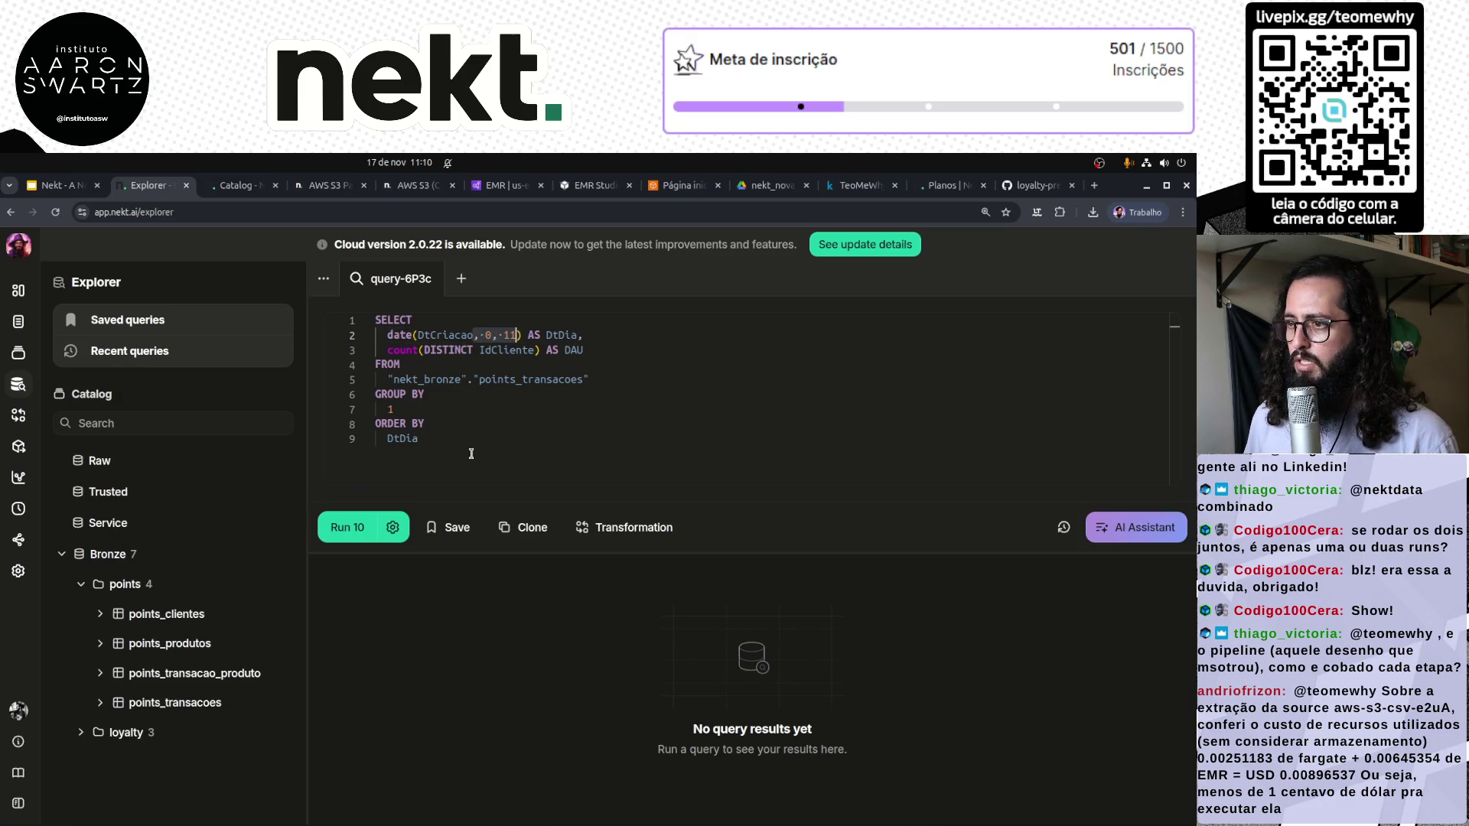
key("BackSpace")
left_click(348, 528)
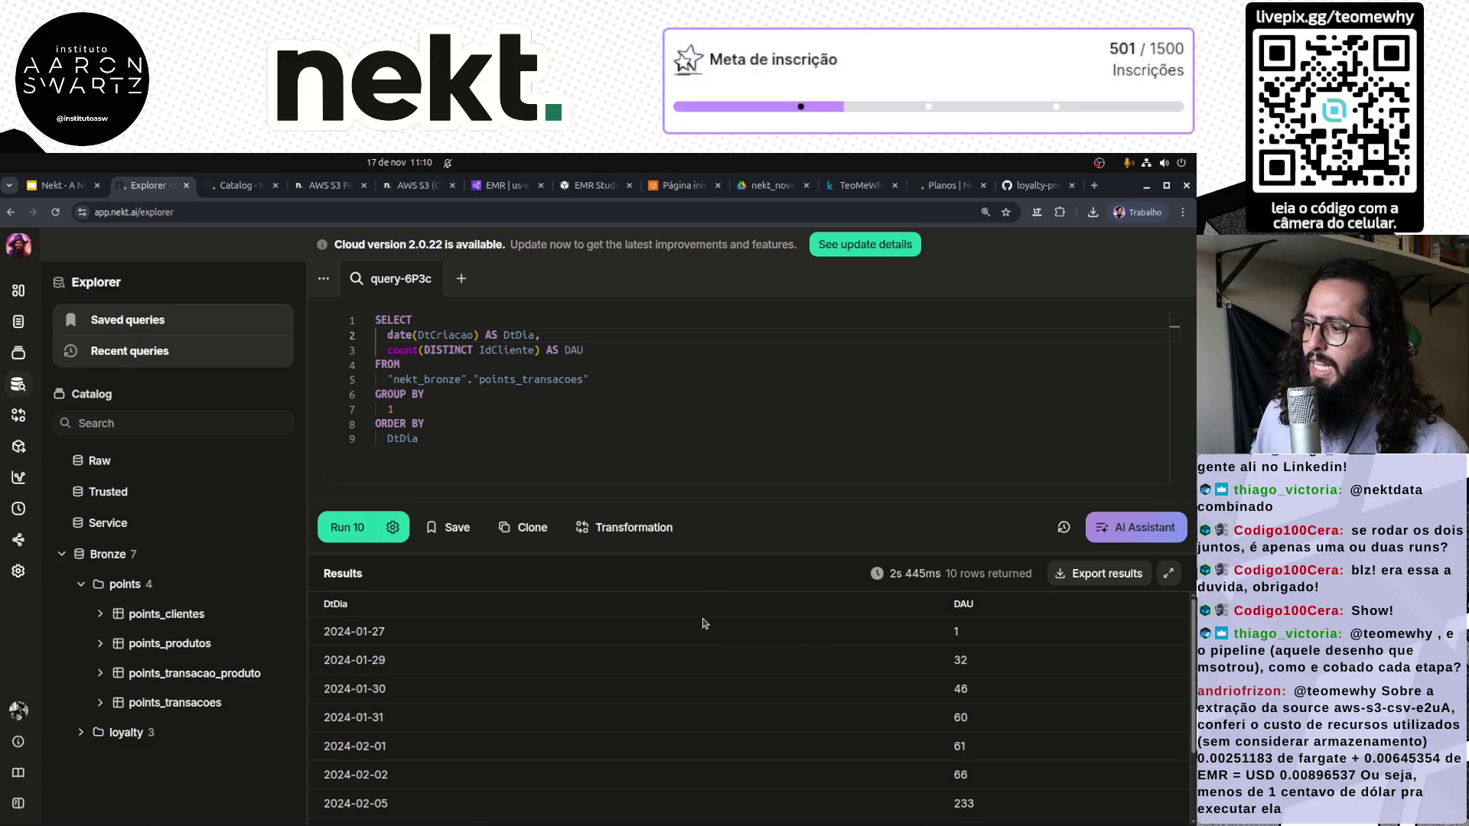
left_click_drag(765, 552, 769, 393)
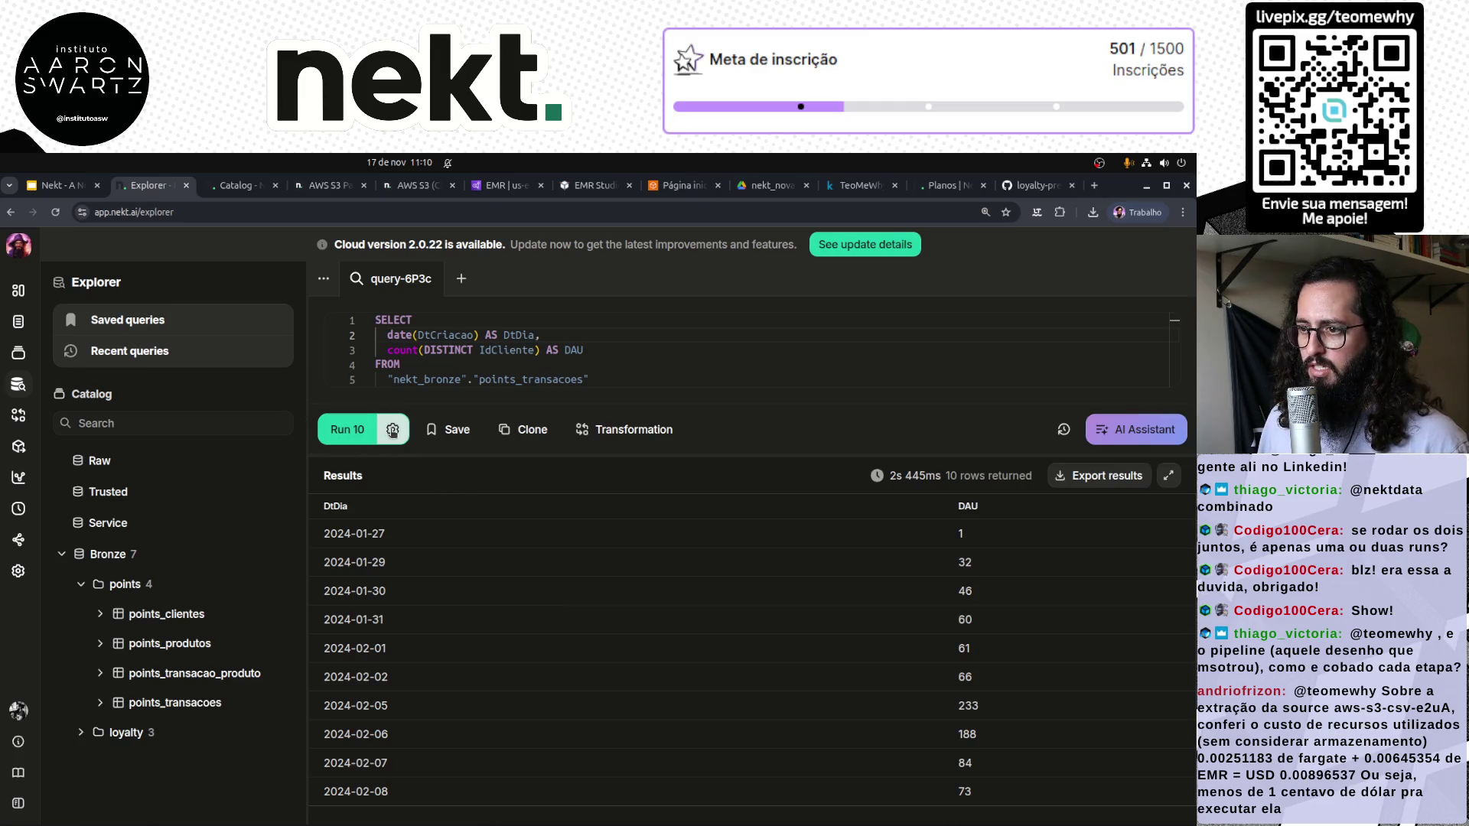
Remove the row limit and rerun the DAU query
left_click(393, 431)
left_click(360, 590)
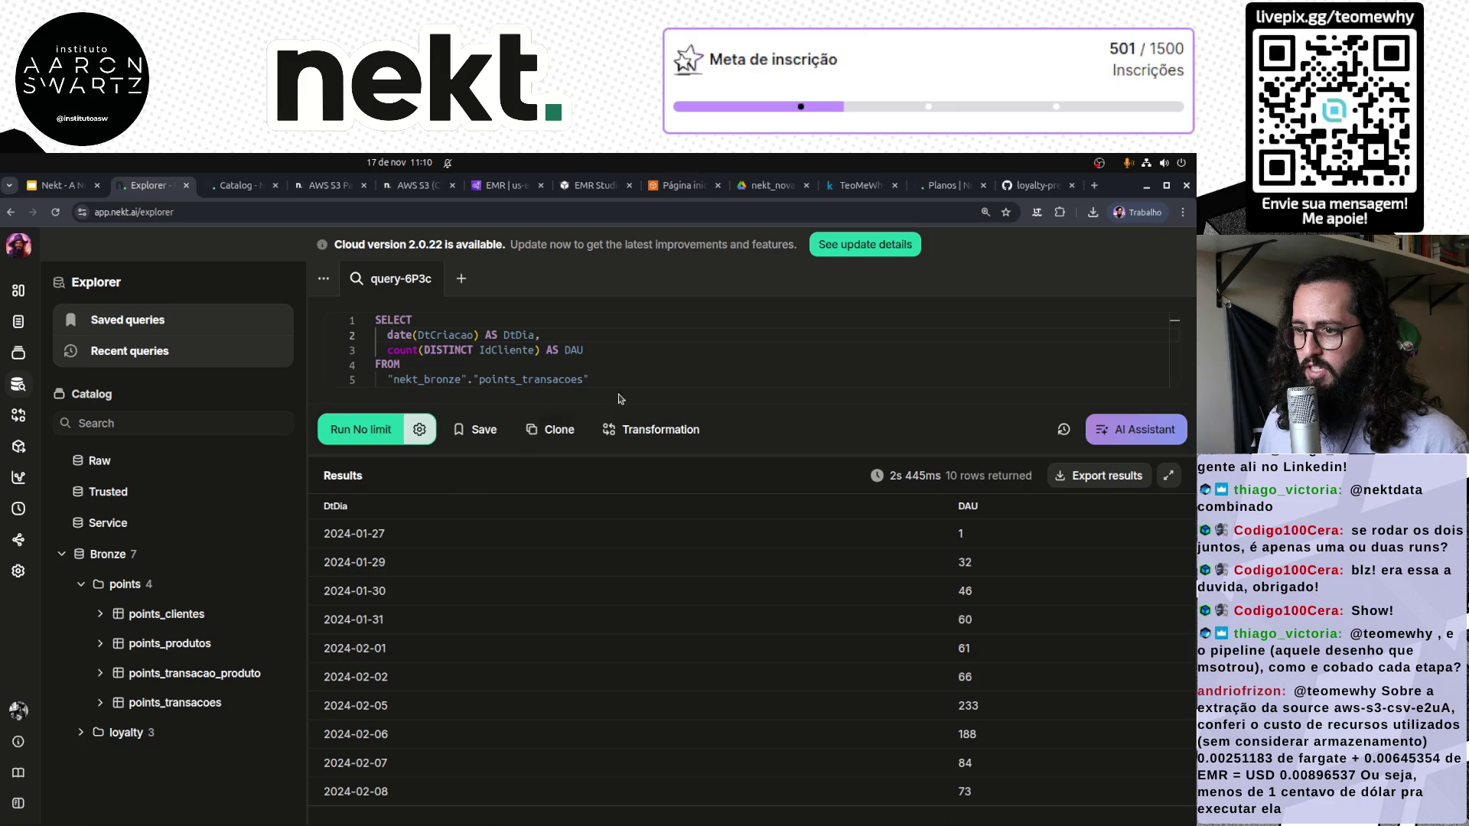
left_click(648, 366)
key("ctrl+Return")
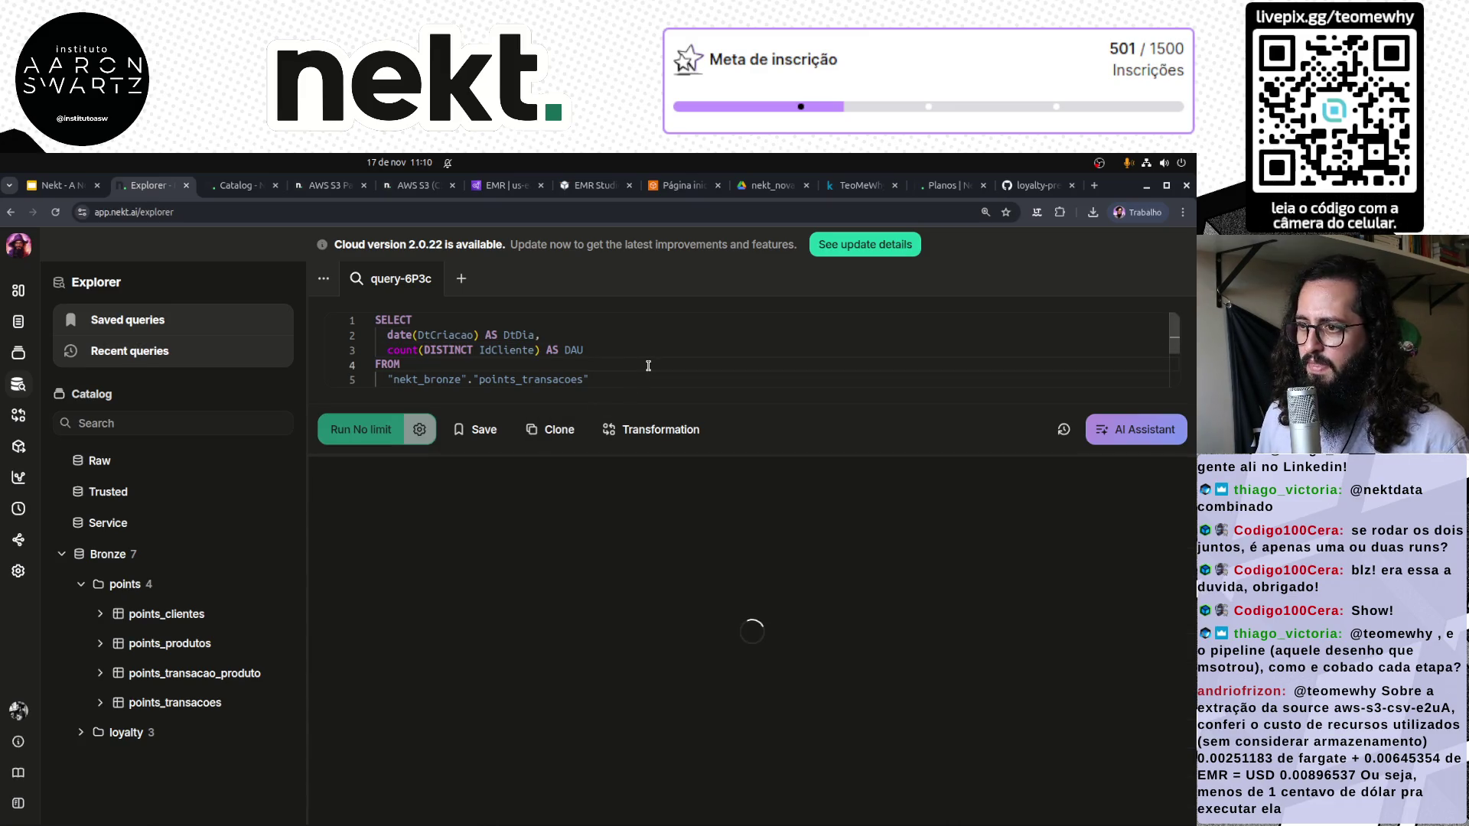
scroll(648, 369, "down", 2)
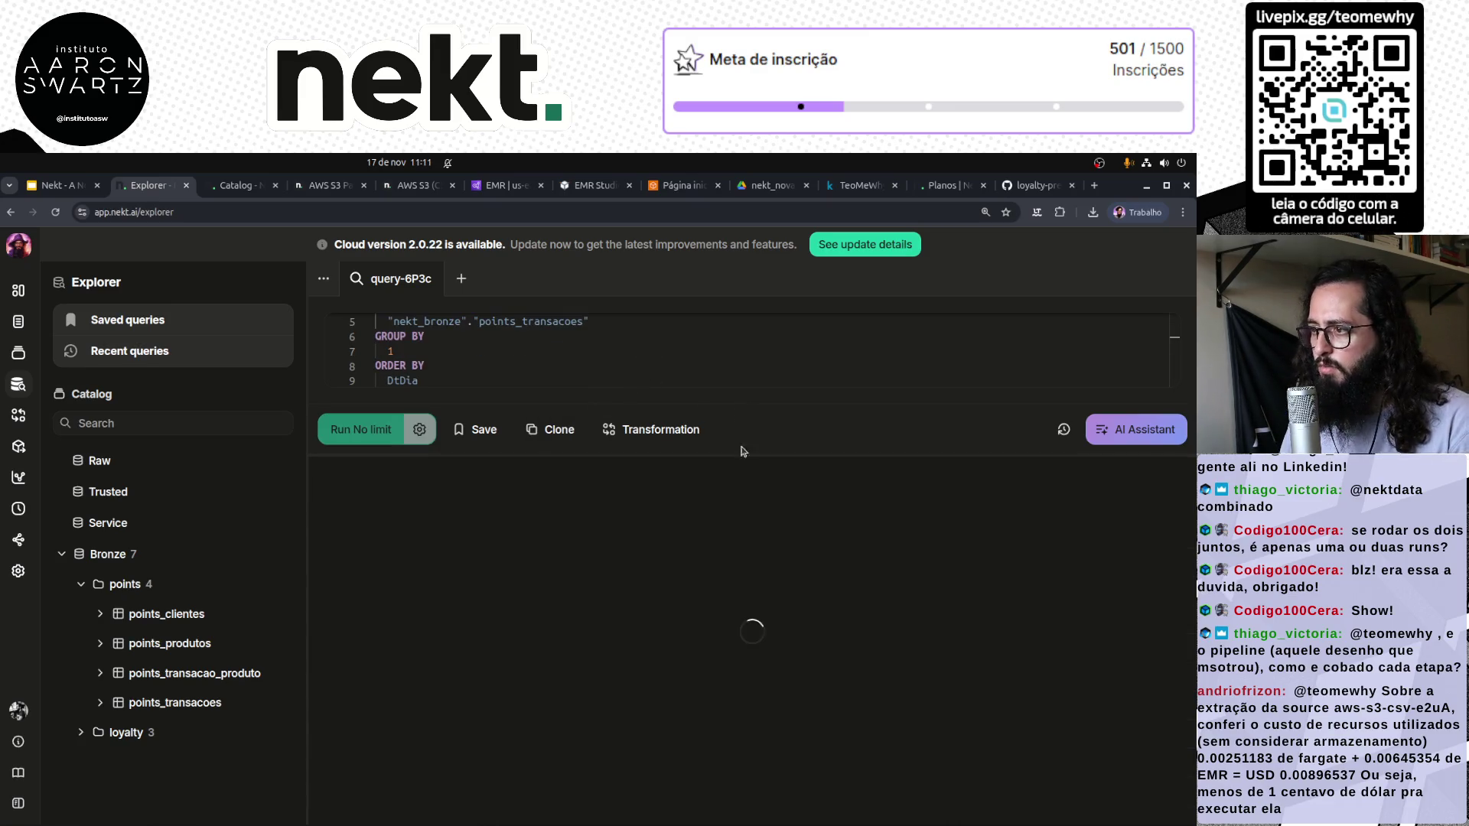
mouse_move(736, 456)
left_mouse_down()
mouse_move(721, 517)
mouse_move(722, 489)
left_mouse_up()
scroll(879, 675, "down", 15)
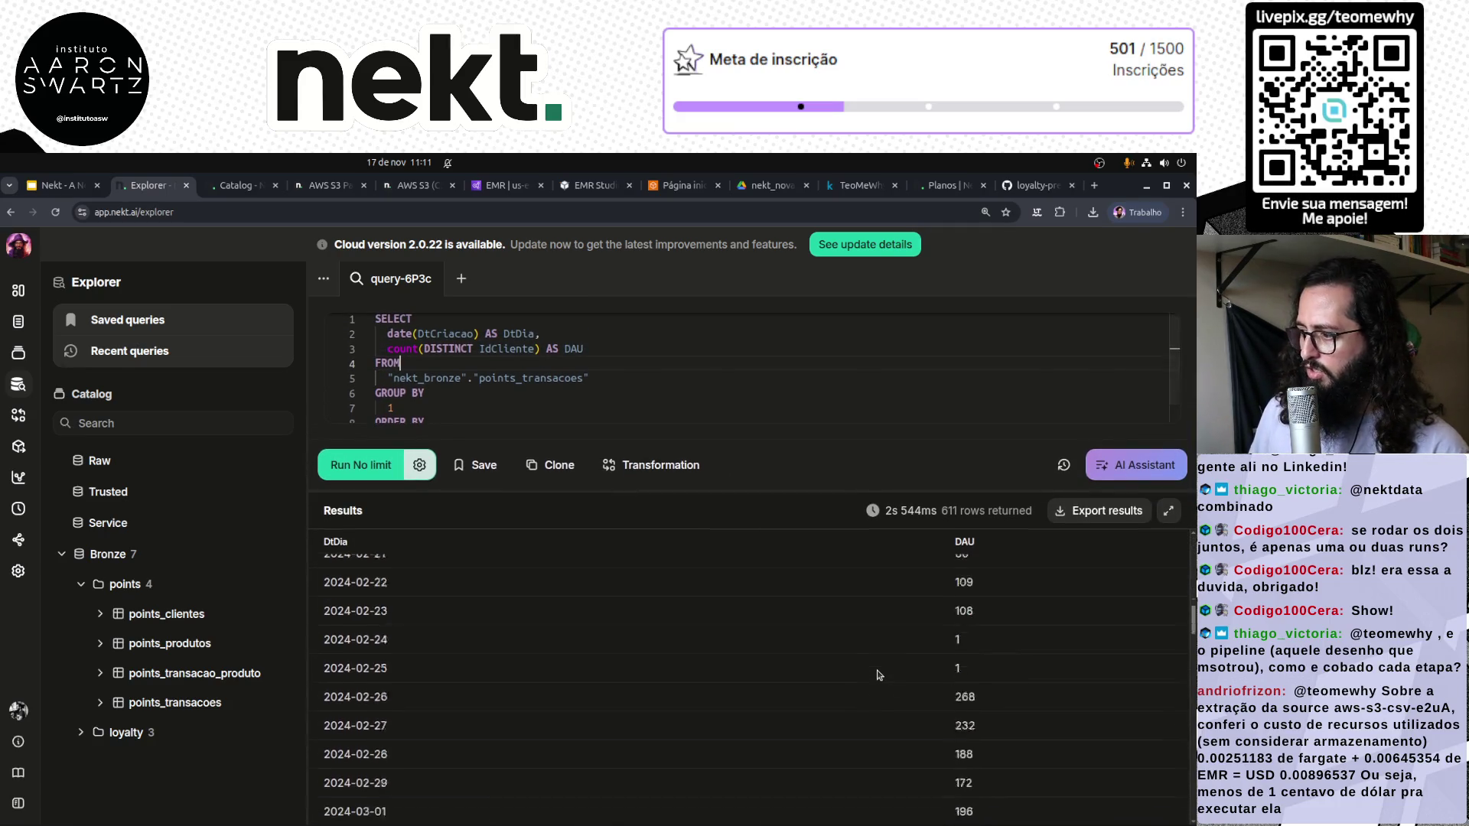
scroll(879, 674, "down", 14)
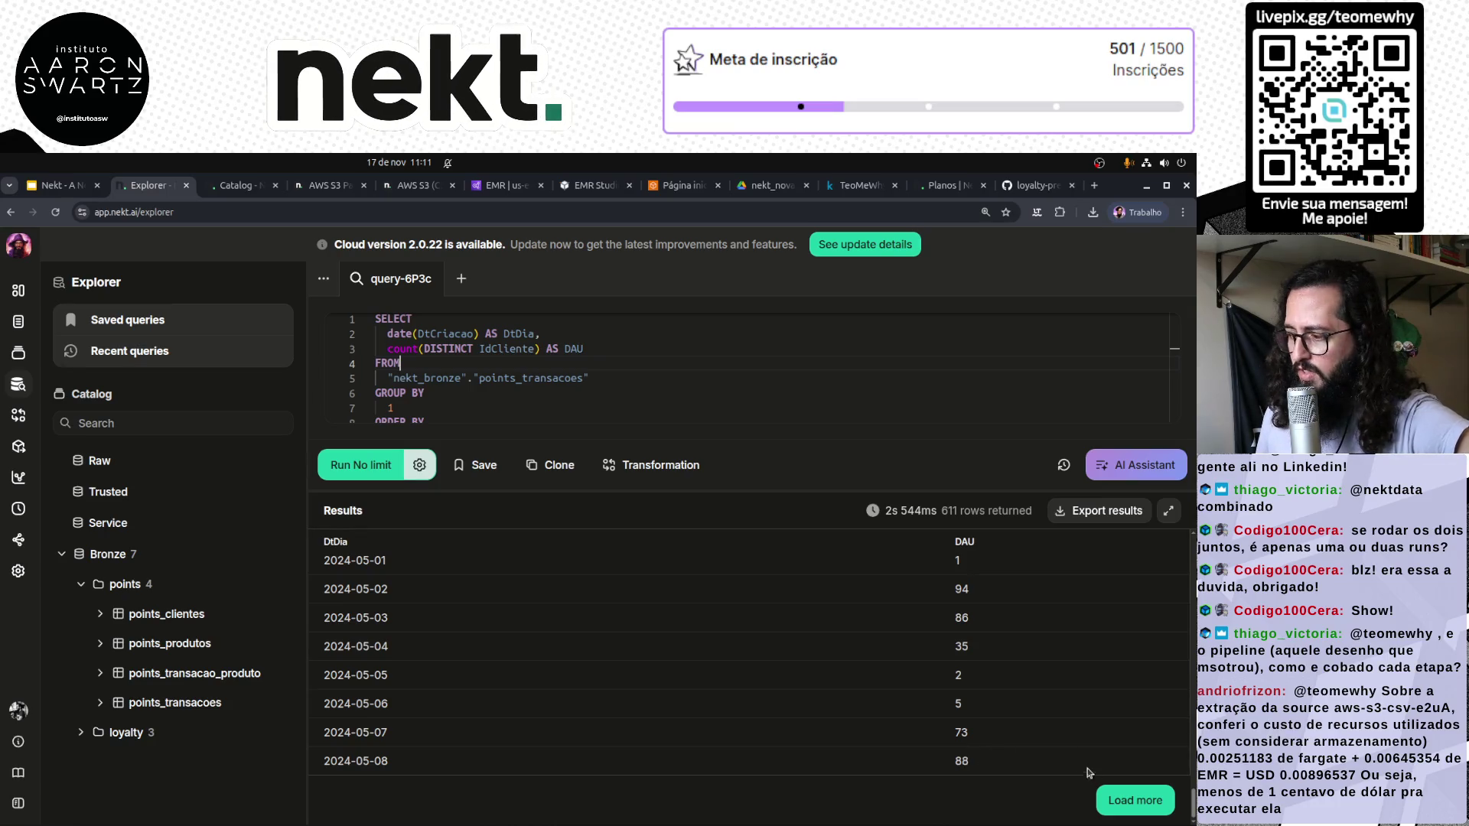
Load all 611 result rows and bring up Create Transformation for the query
left_click(1135, 801)
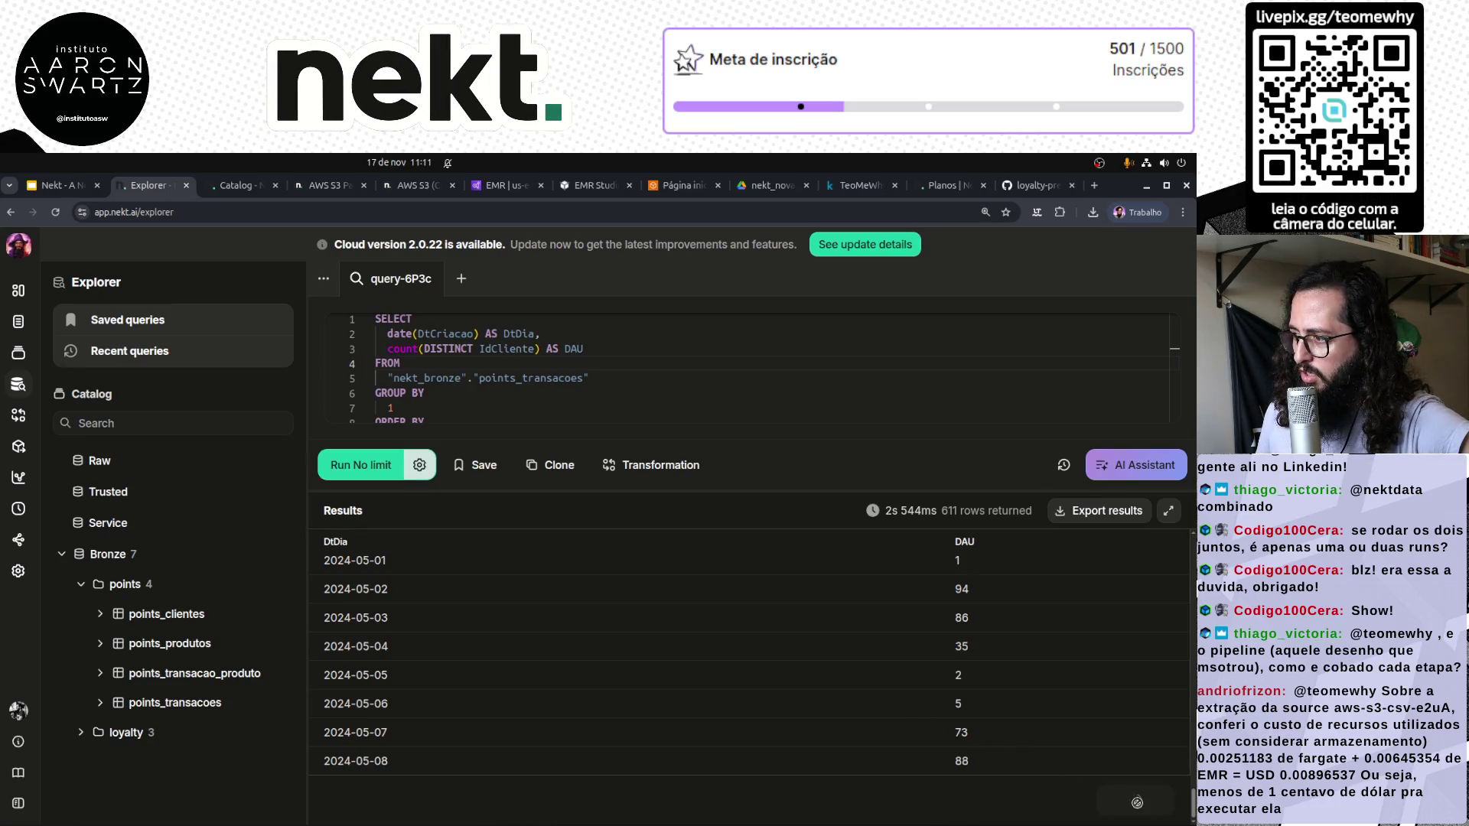
scroll(860, 688, "down", 5)
scroll(860, 688, "down", 15)
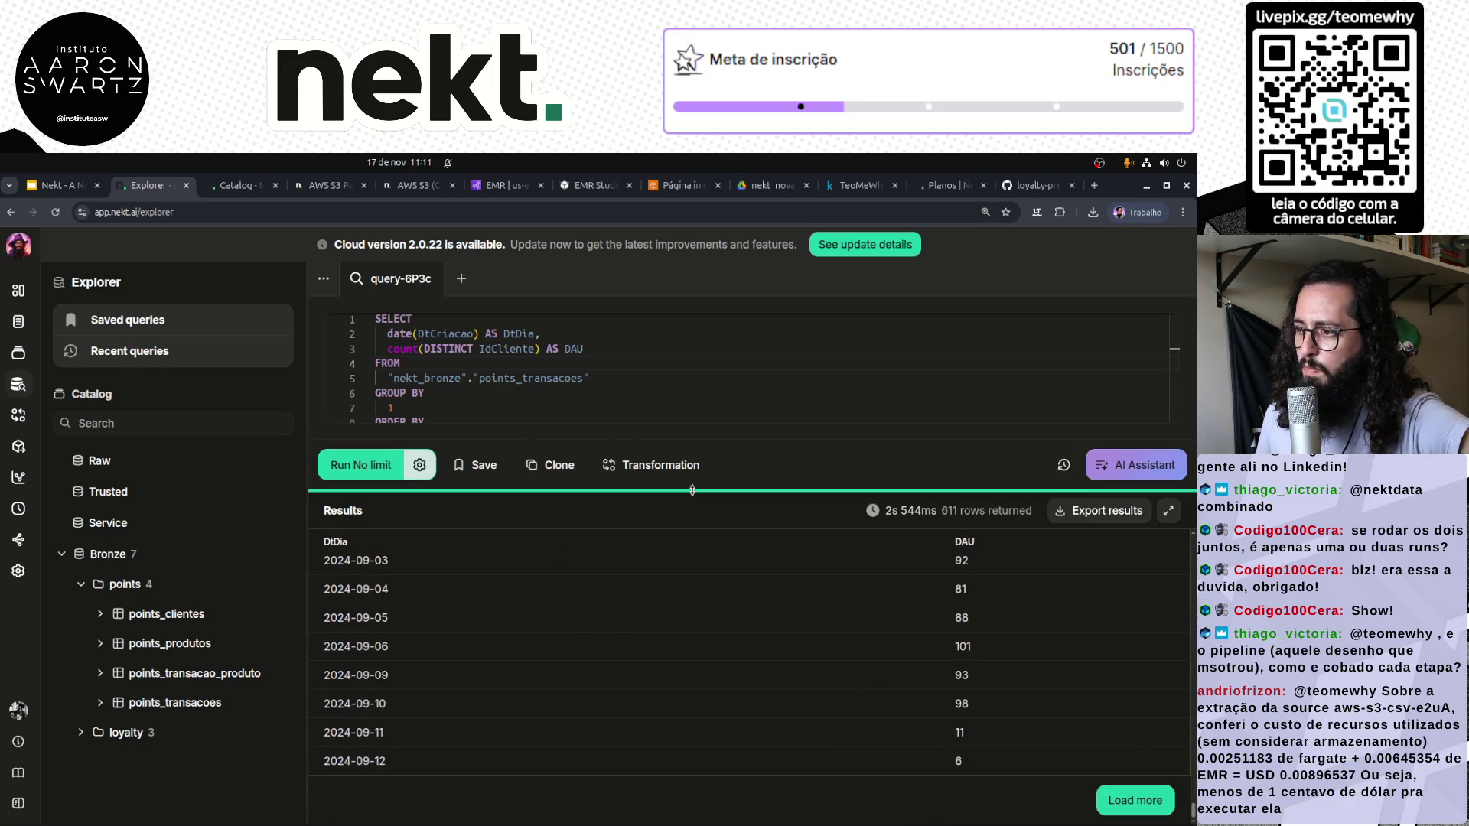
left_click_drag(686, 503, 698, 633)
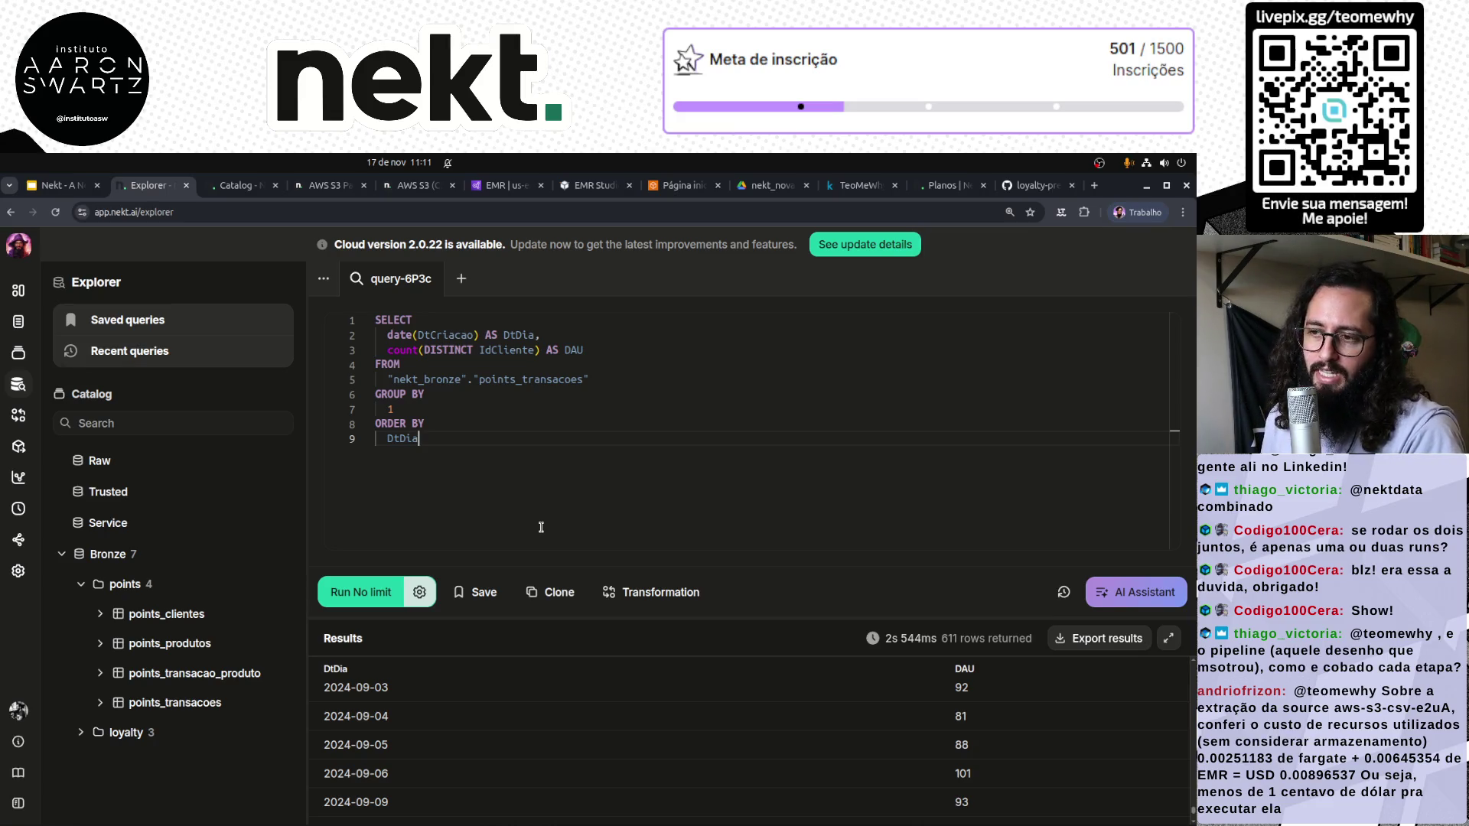
left_click(668, 598)
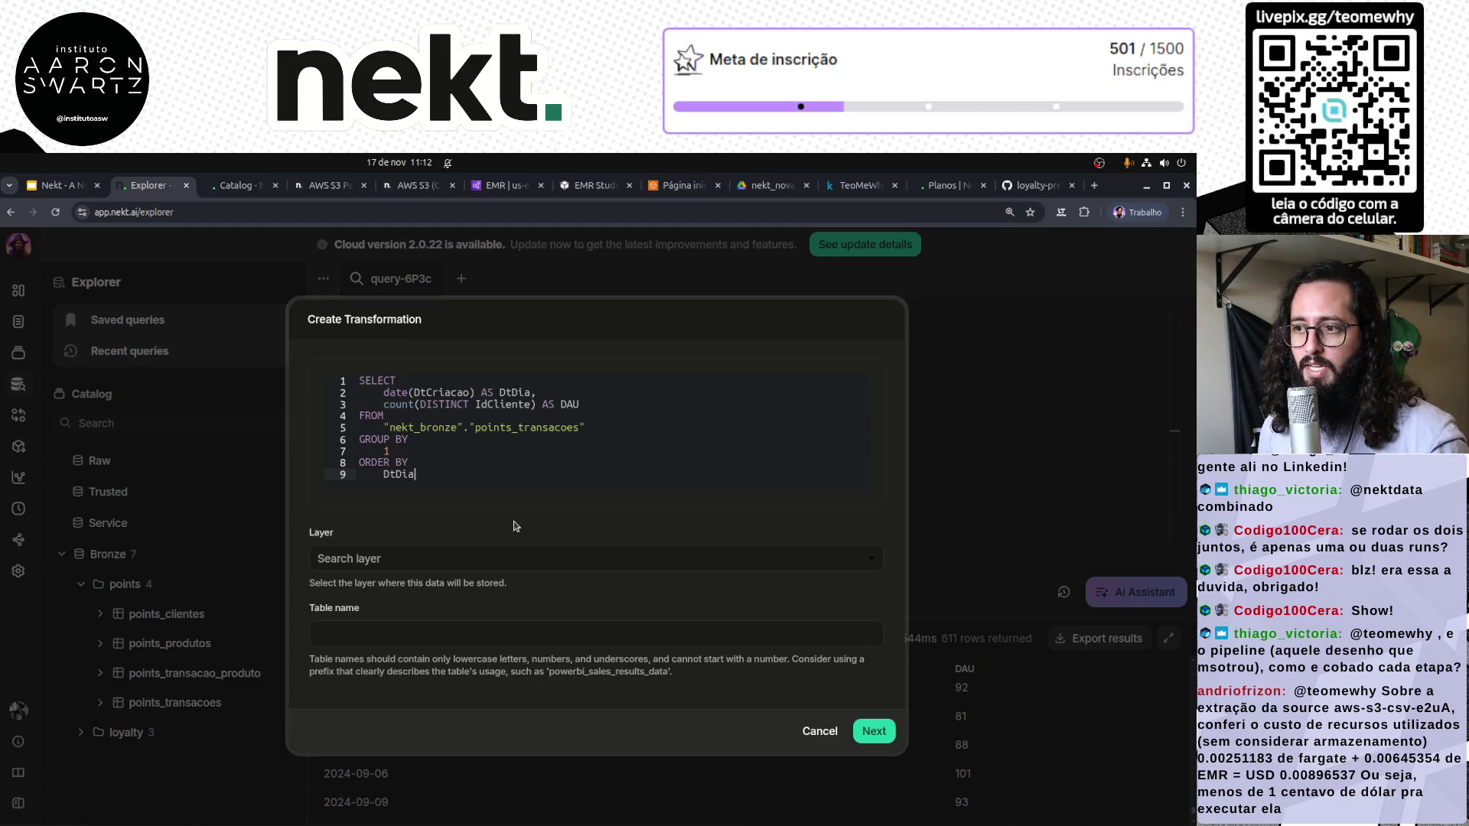
Cancel the Create Transformation dialog without choosing a layer and reload the Explorer page
left_click_drag(360, 427, 585, 427)
left_click(481, 564)
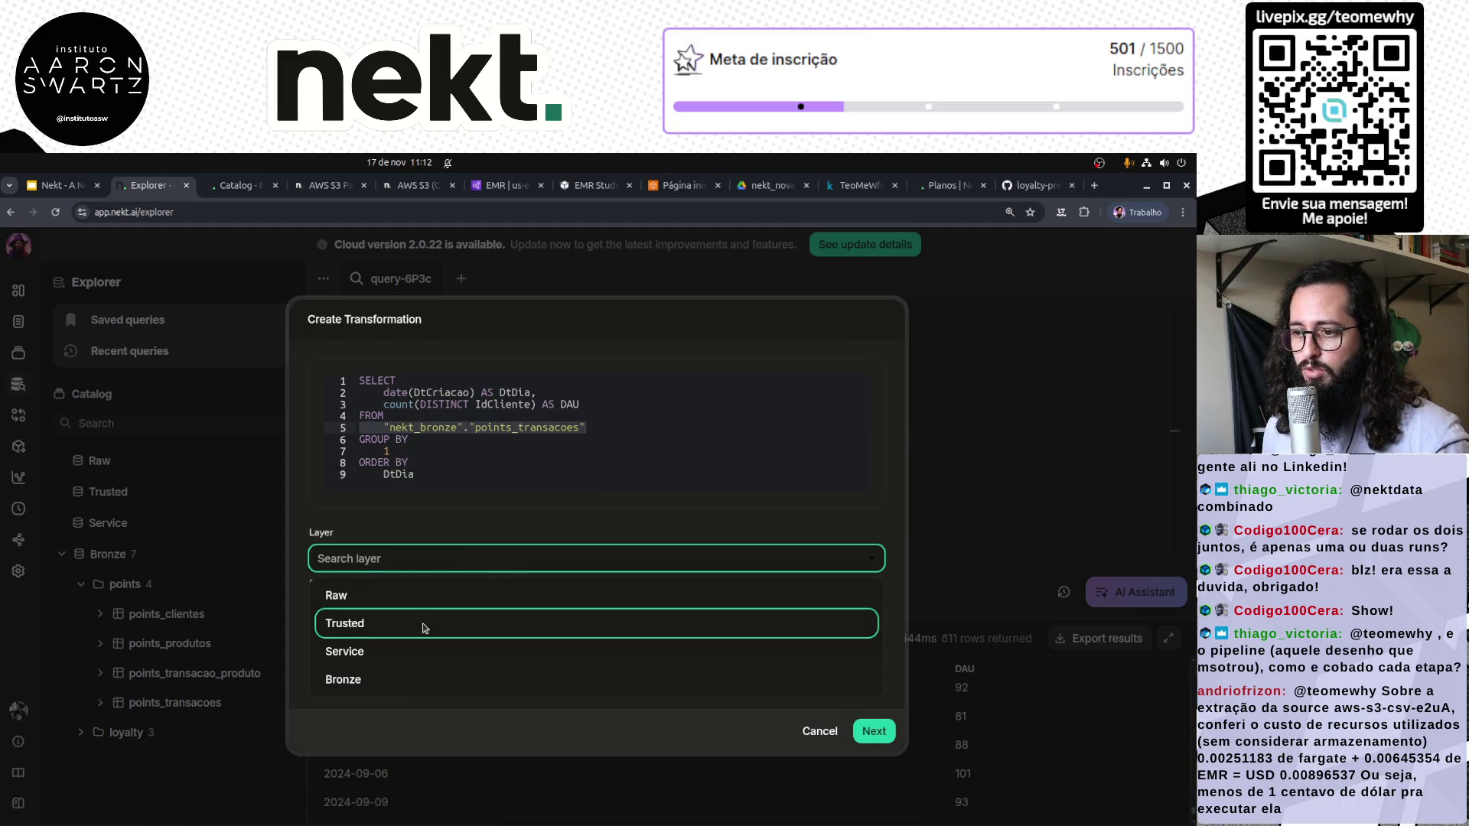
type("gold")
key("Escape")
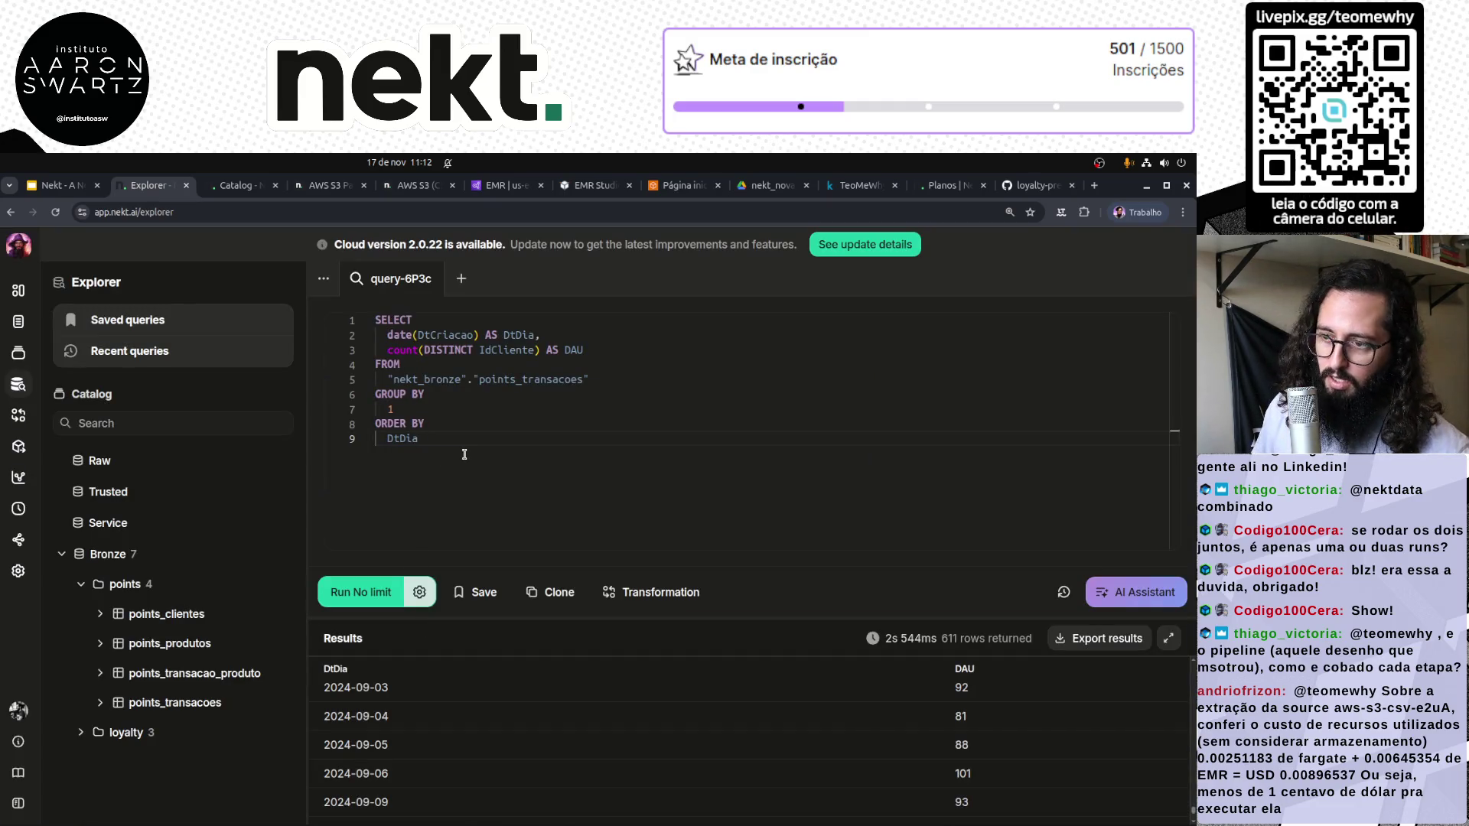
key("ctrl+a")
key("ctrl+c")
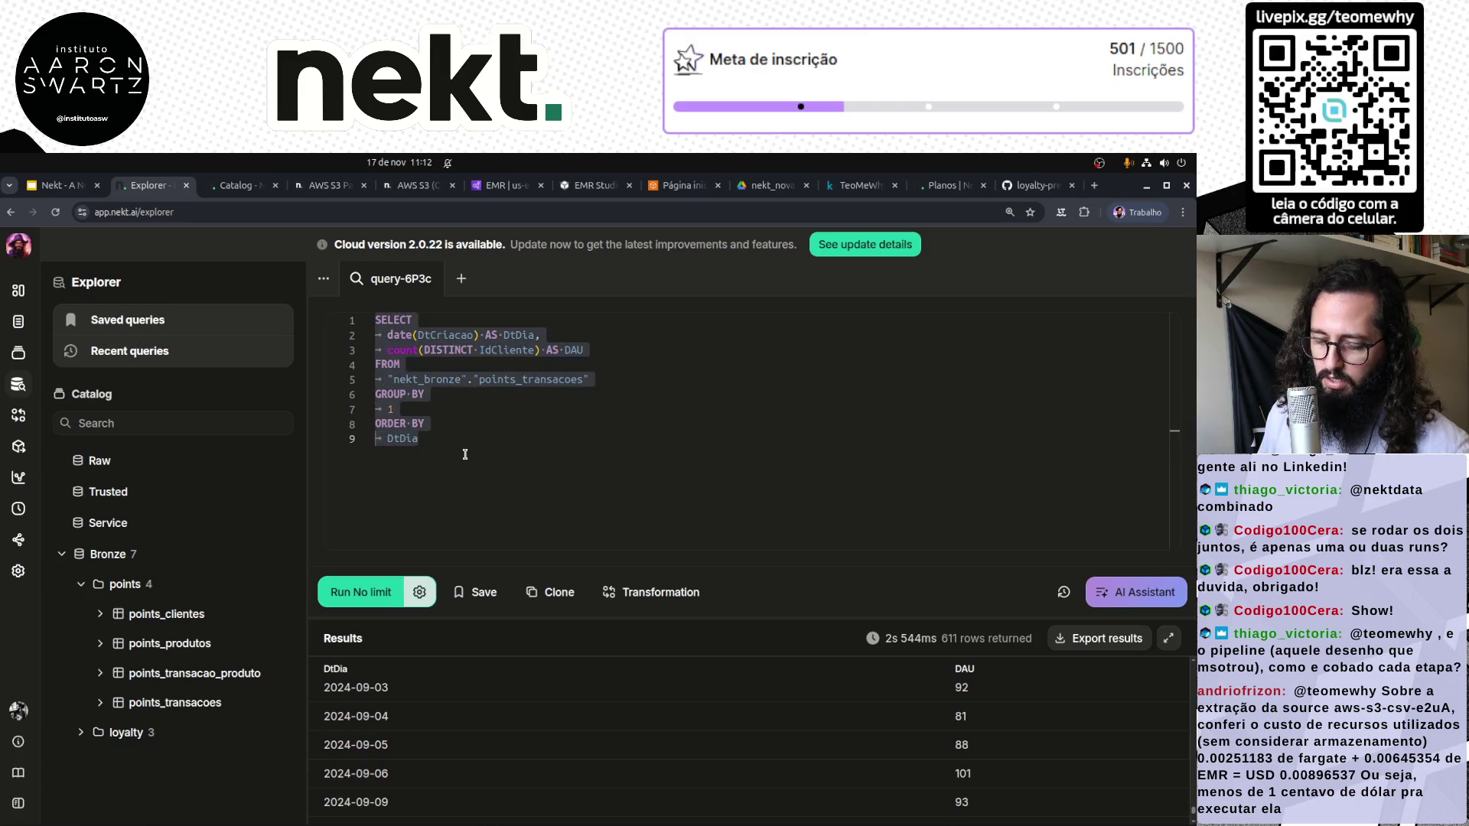
key("F5")
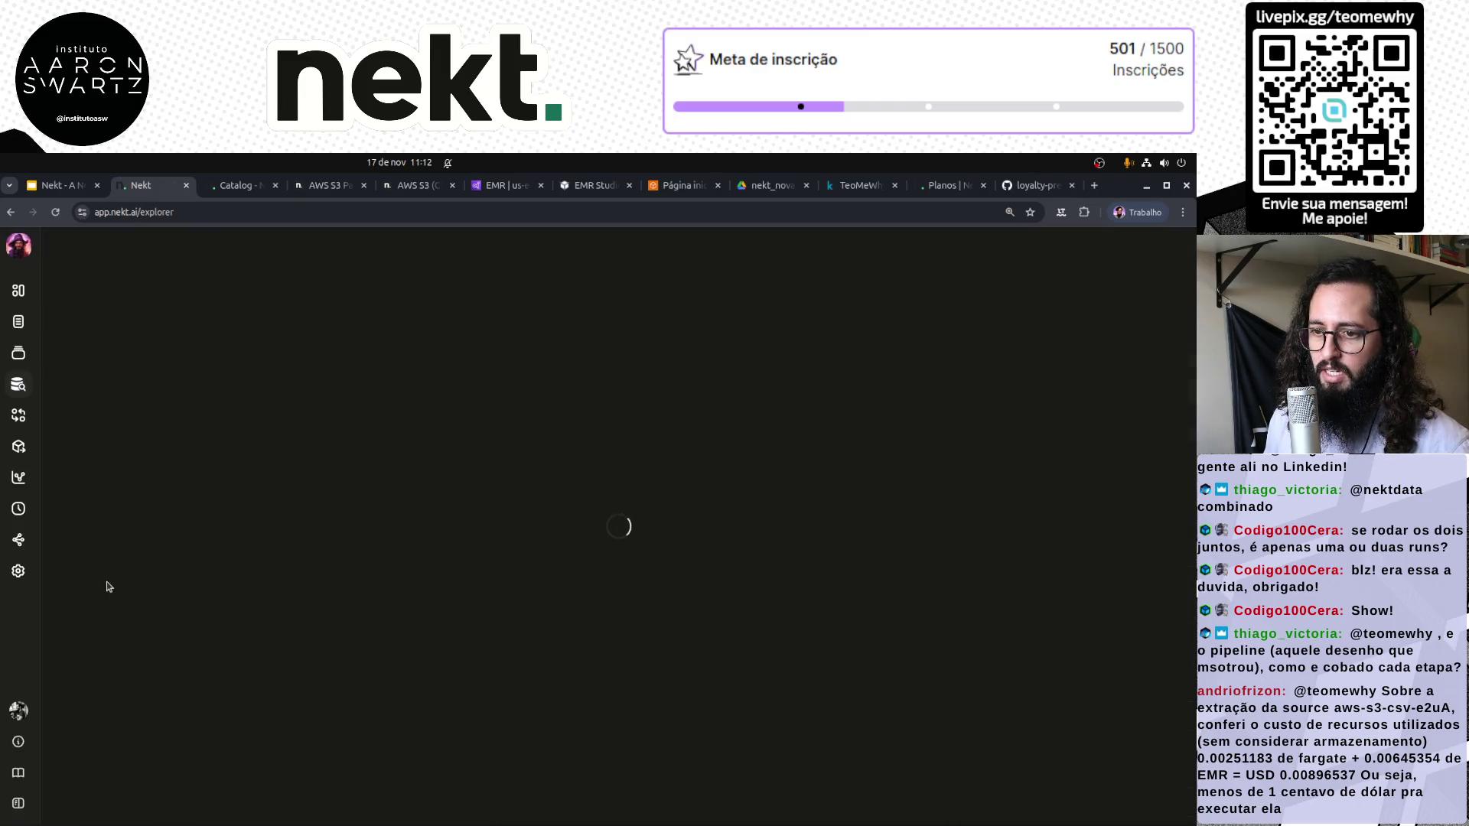
Paste the DAU query back and set its transformation to write Gold-layer table tmw_dau
key("ctrl+v")
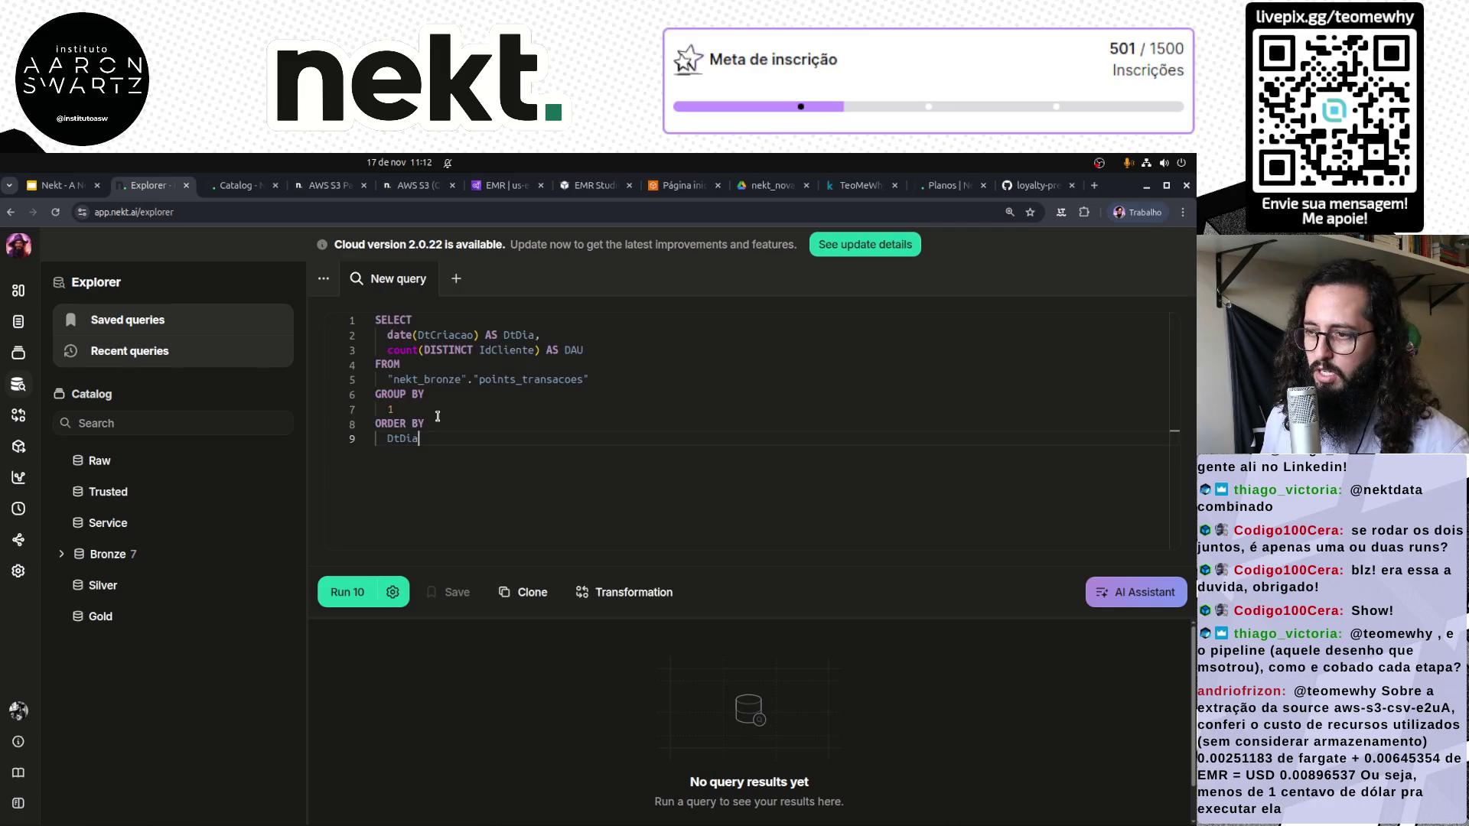
left_click(669, 603)
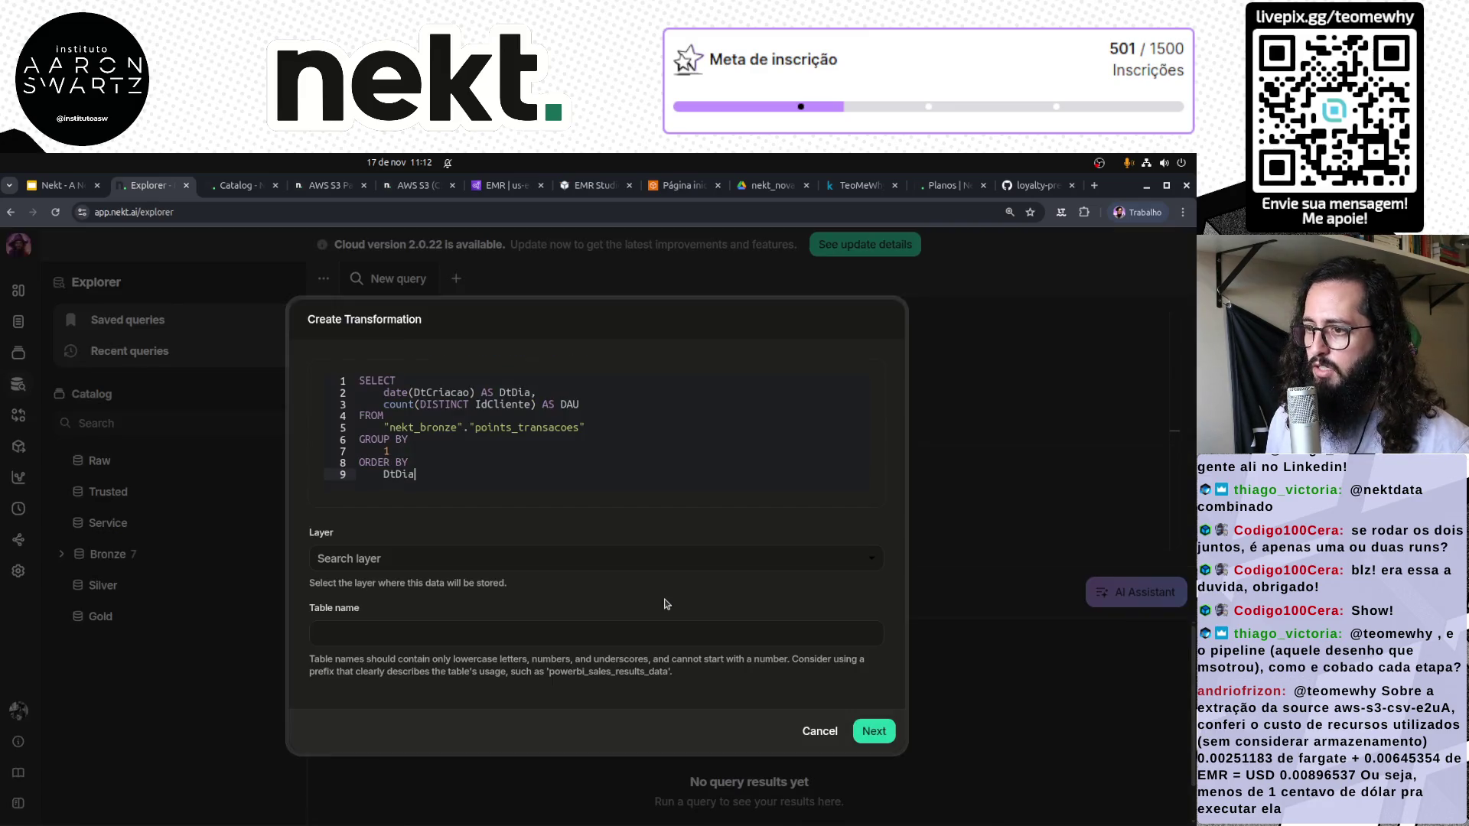
left_click(390, 559)
left_click(364, 738)
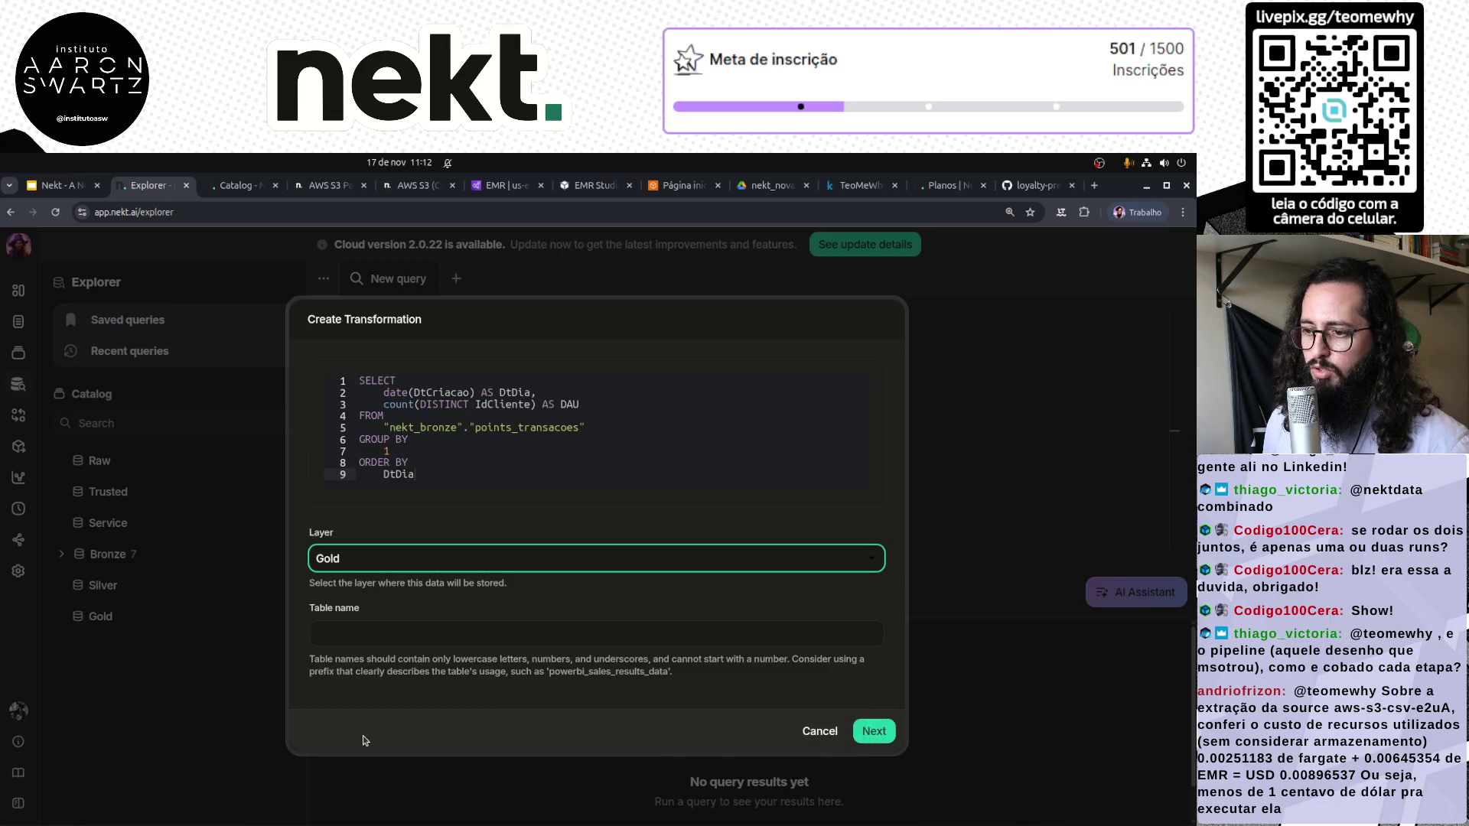
left_click(425, 633)
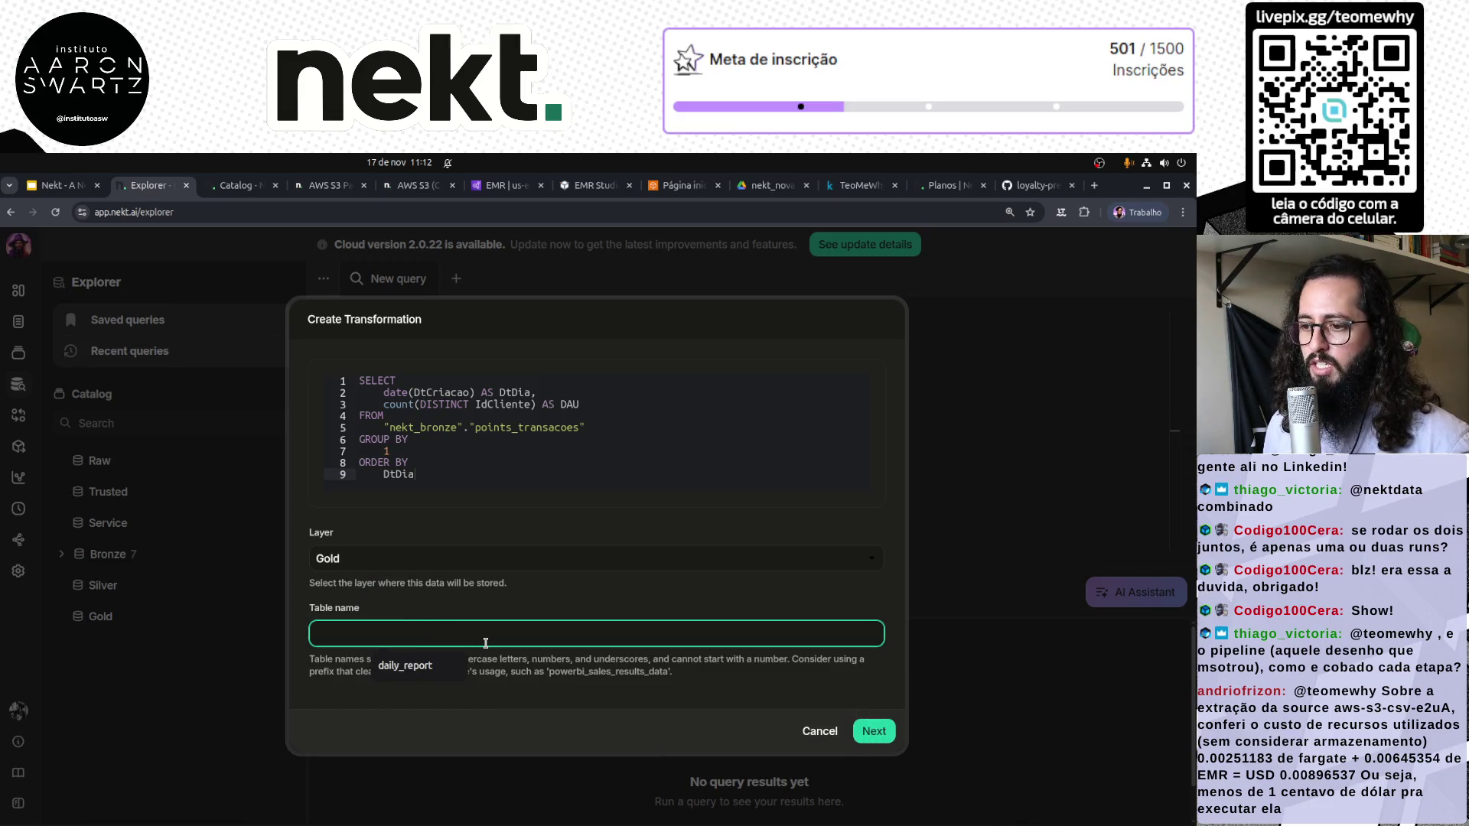
type("dau")
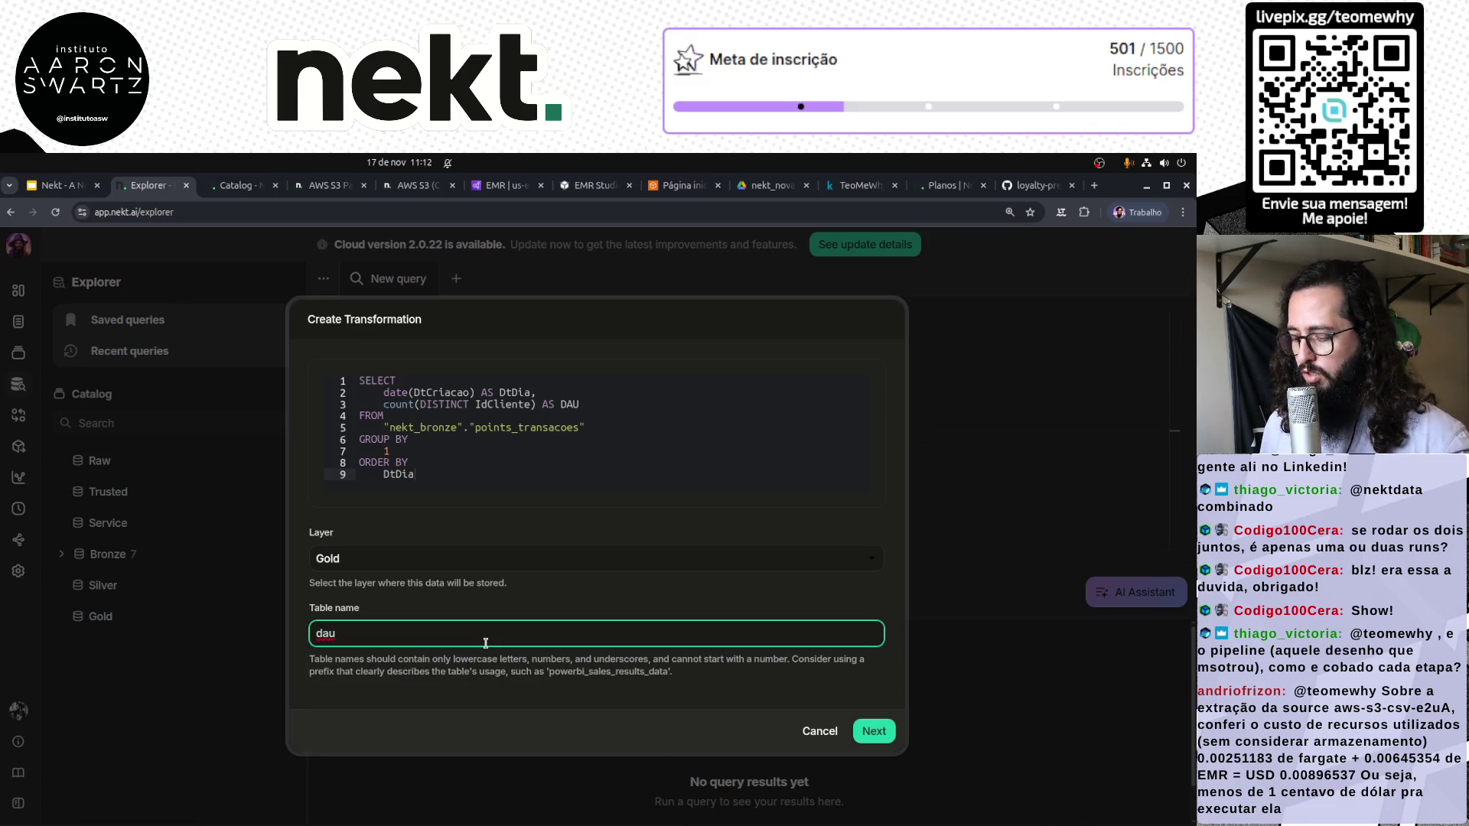
key("Home")
type("point")
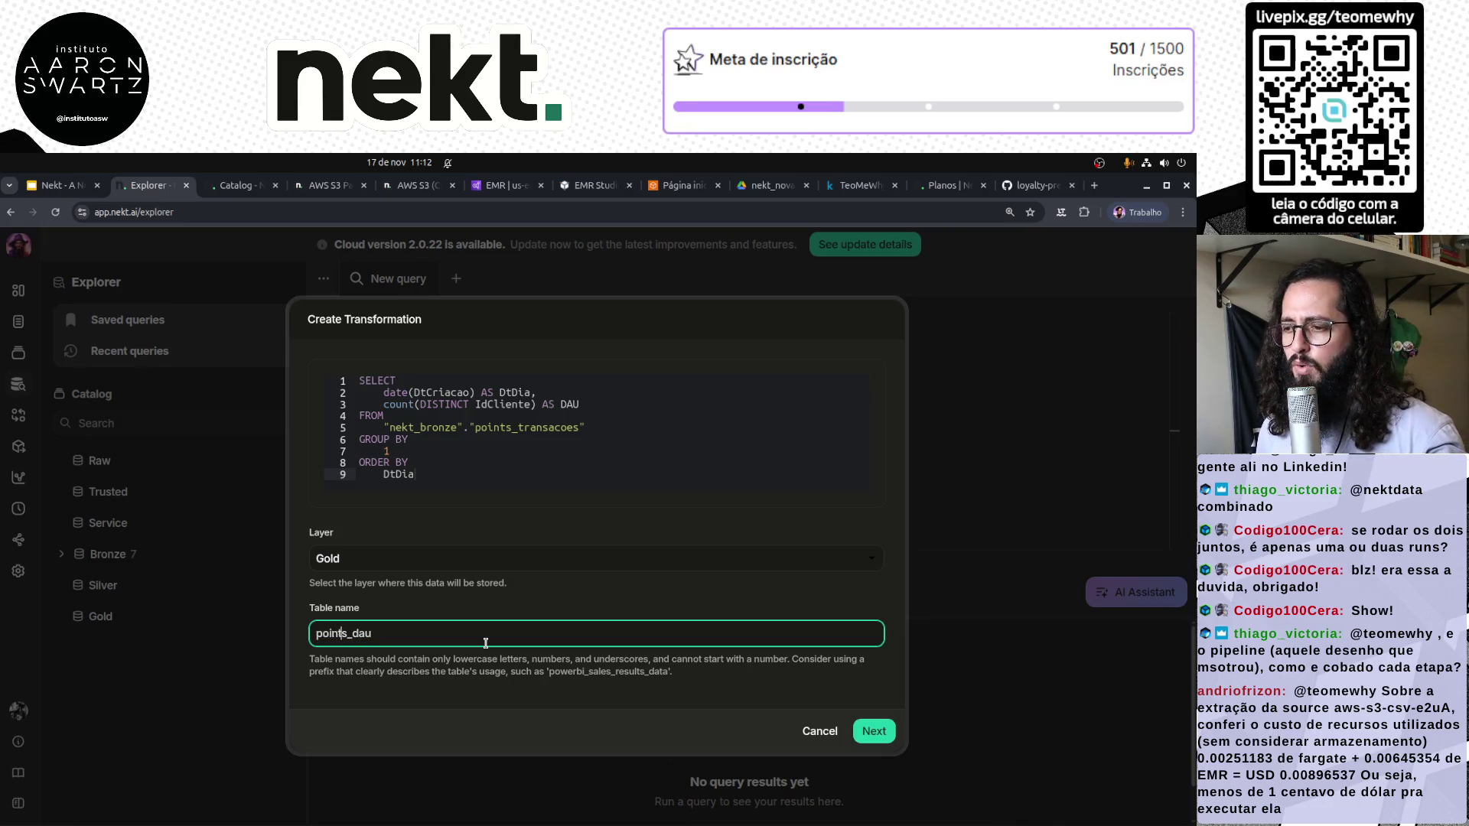
key("shift+Home")
type("tmw")
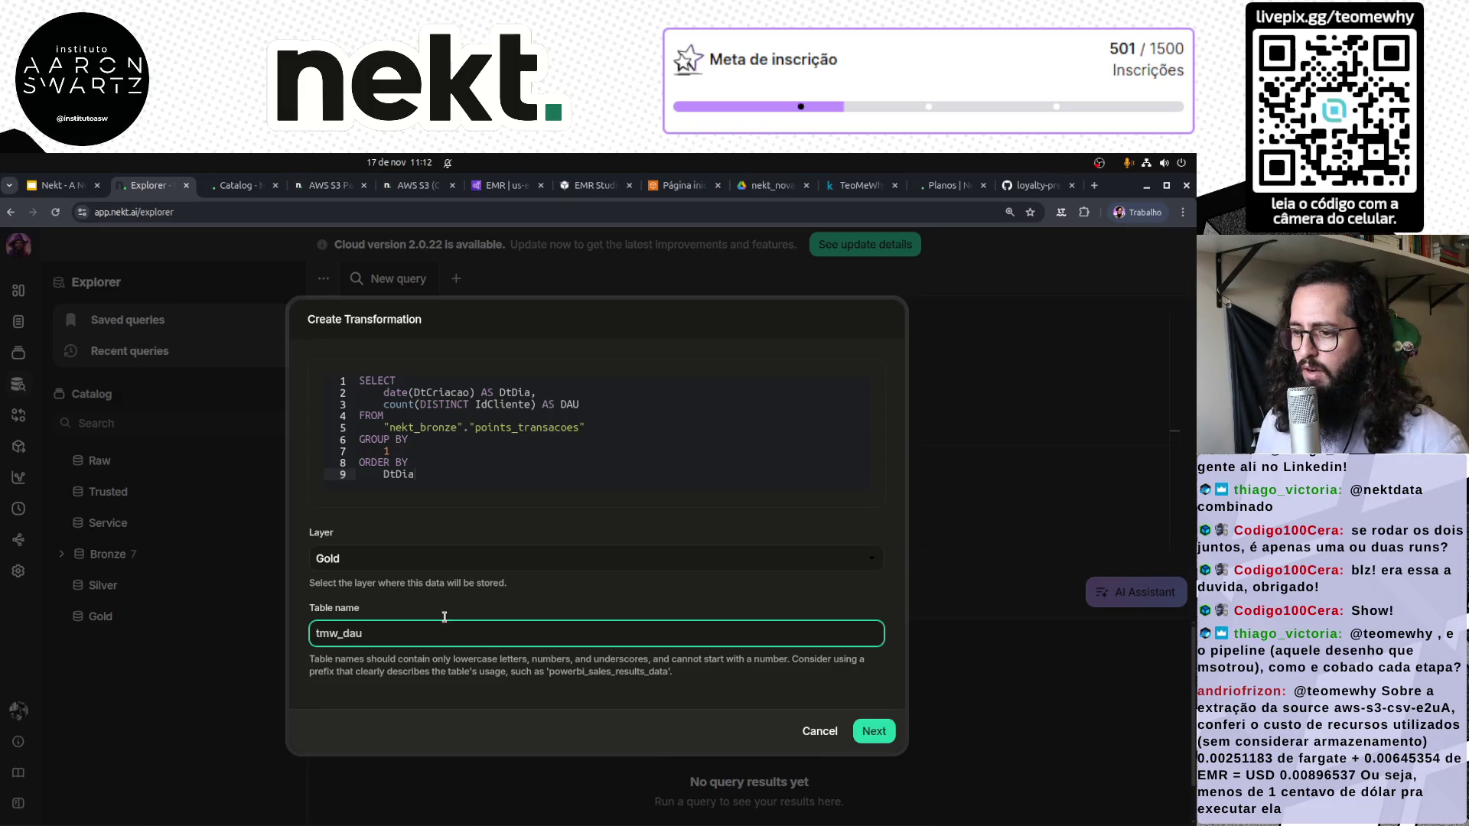
left_click(874, 730)
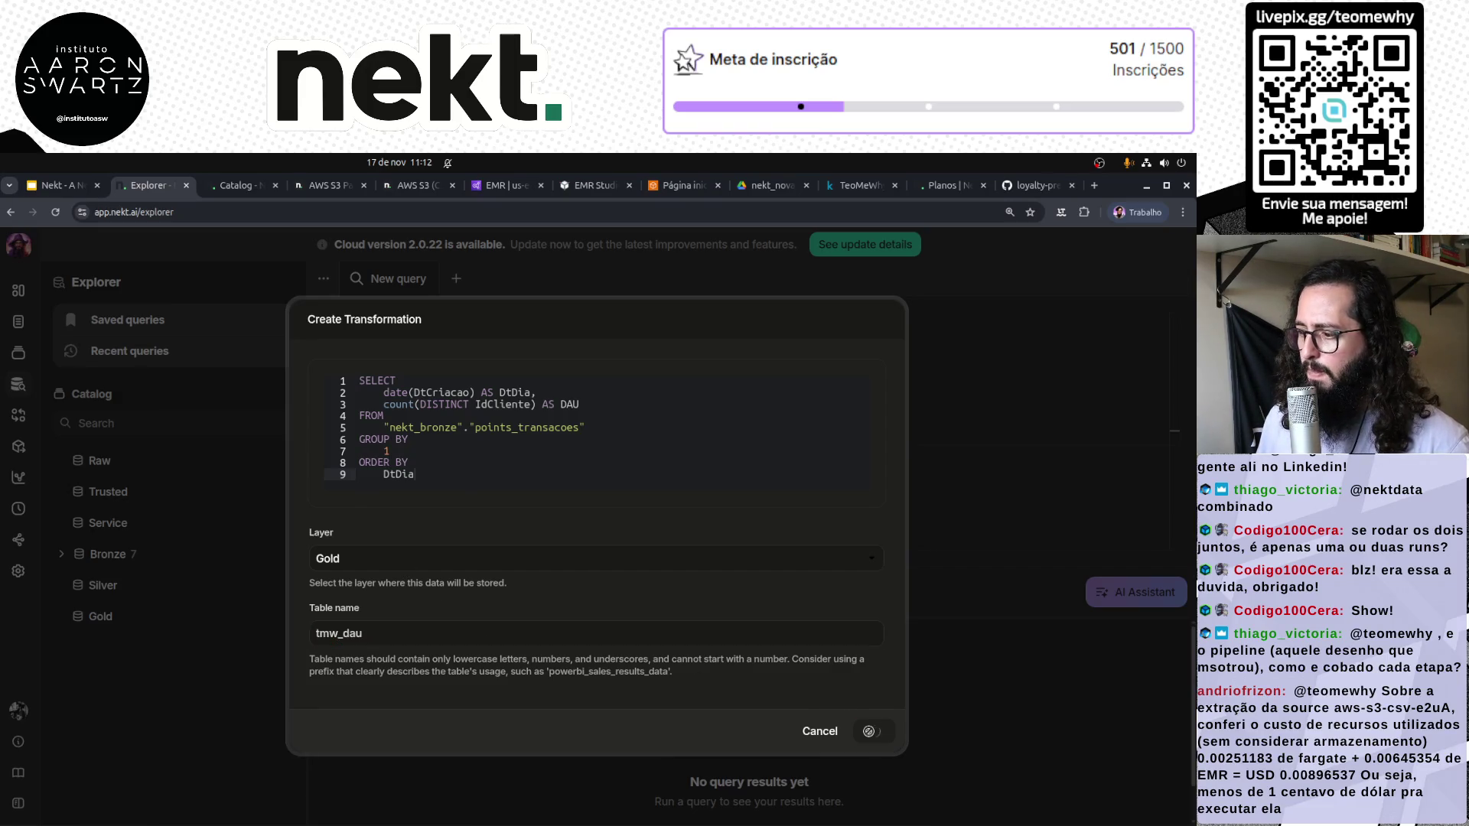
Enter the description 'Relatório de usuários ativos diariamente' for the transformation
left_click(387, 387)
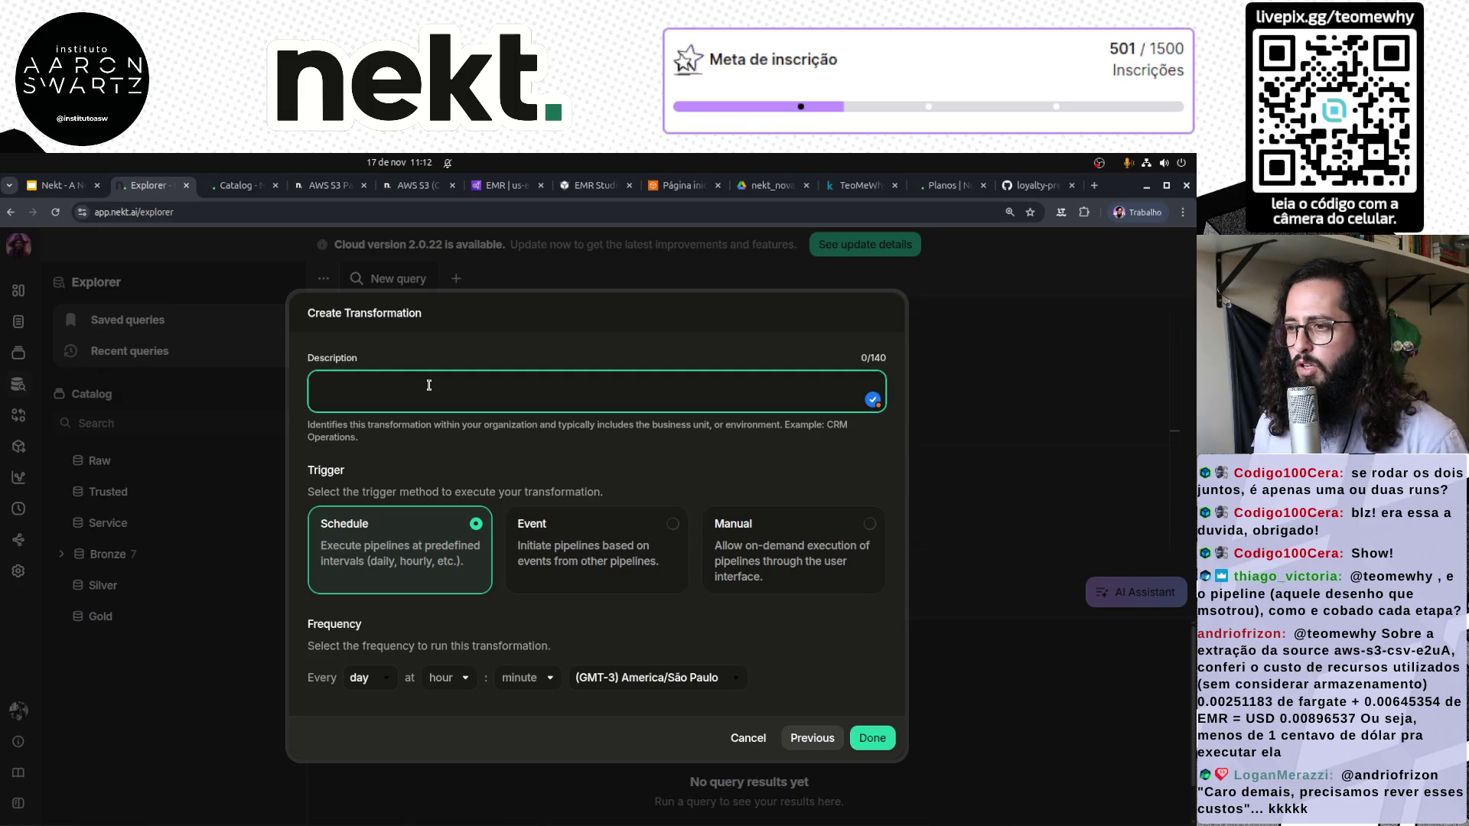
type("Rela")
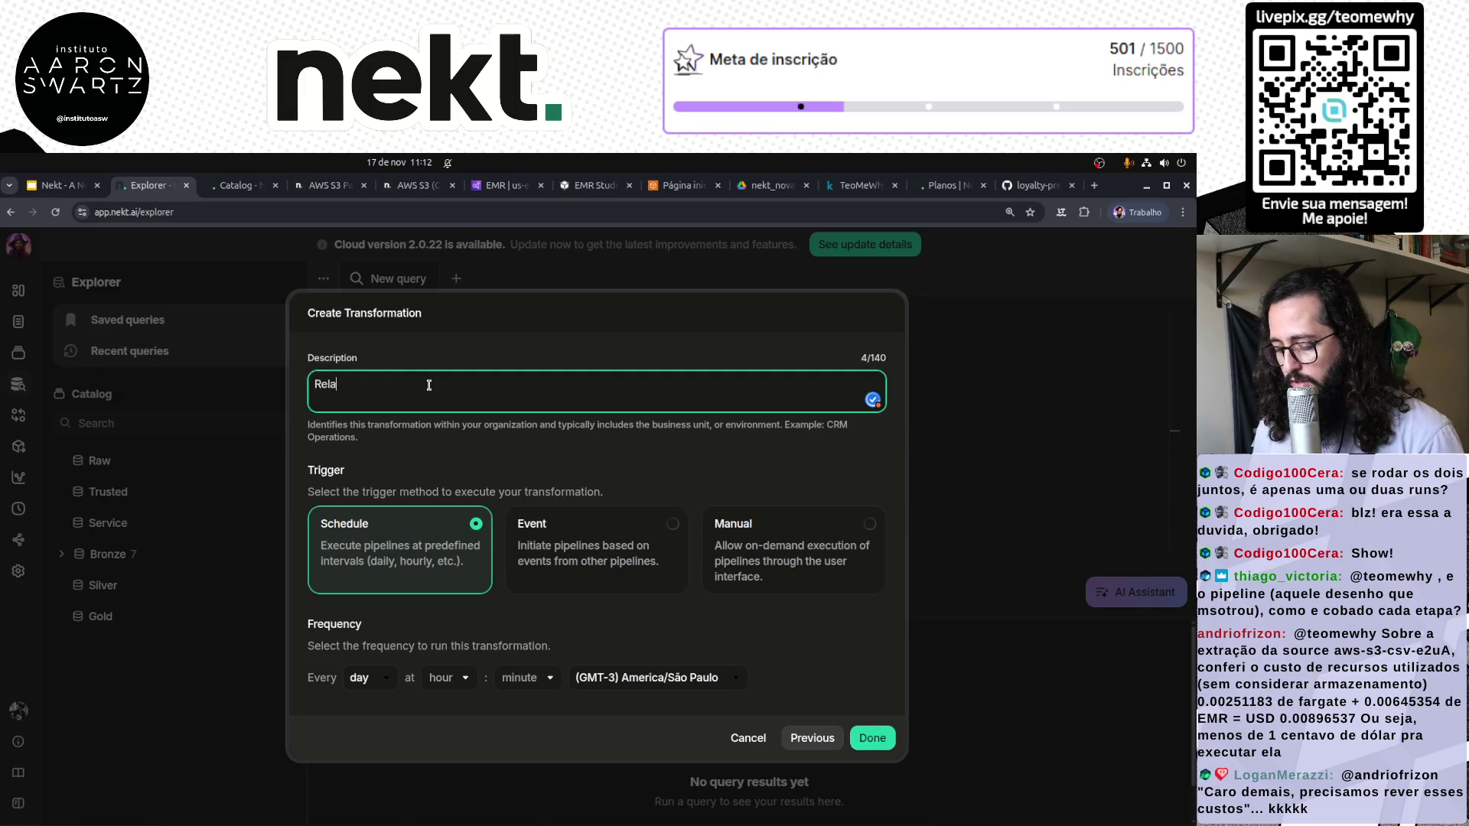
type("tório")
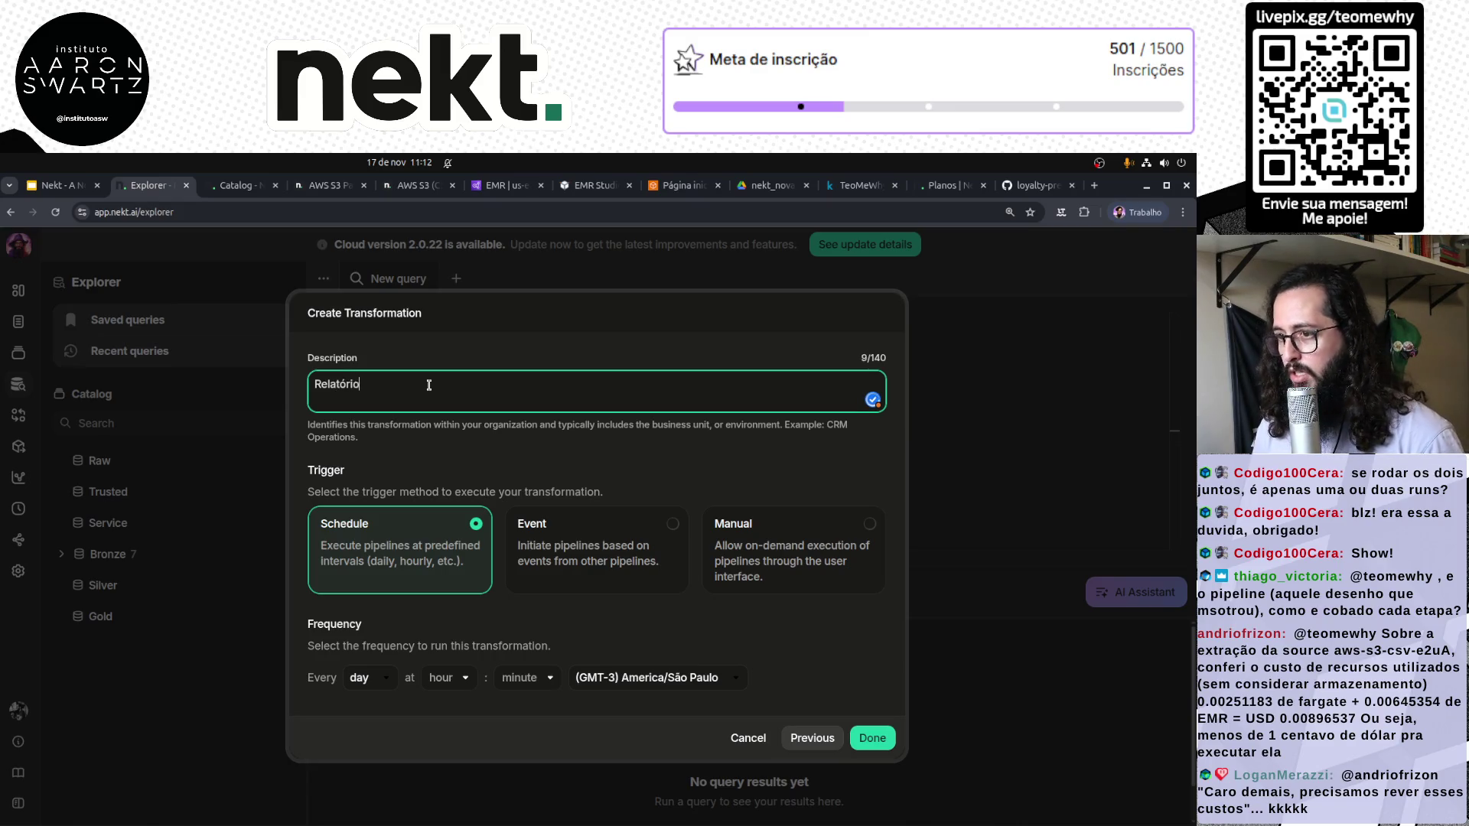
type(" de usuários ")
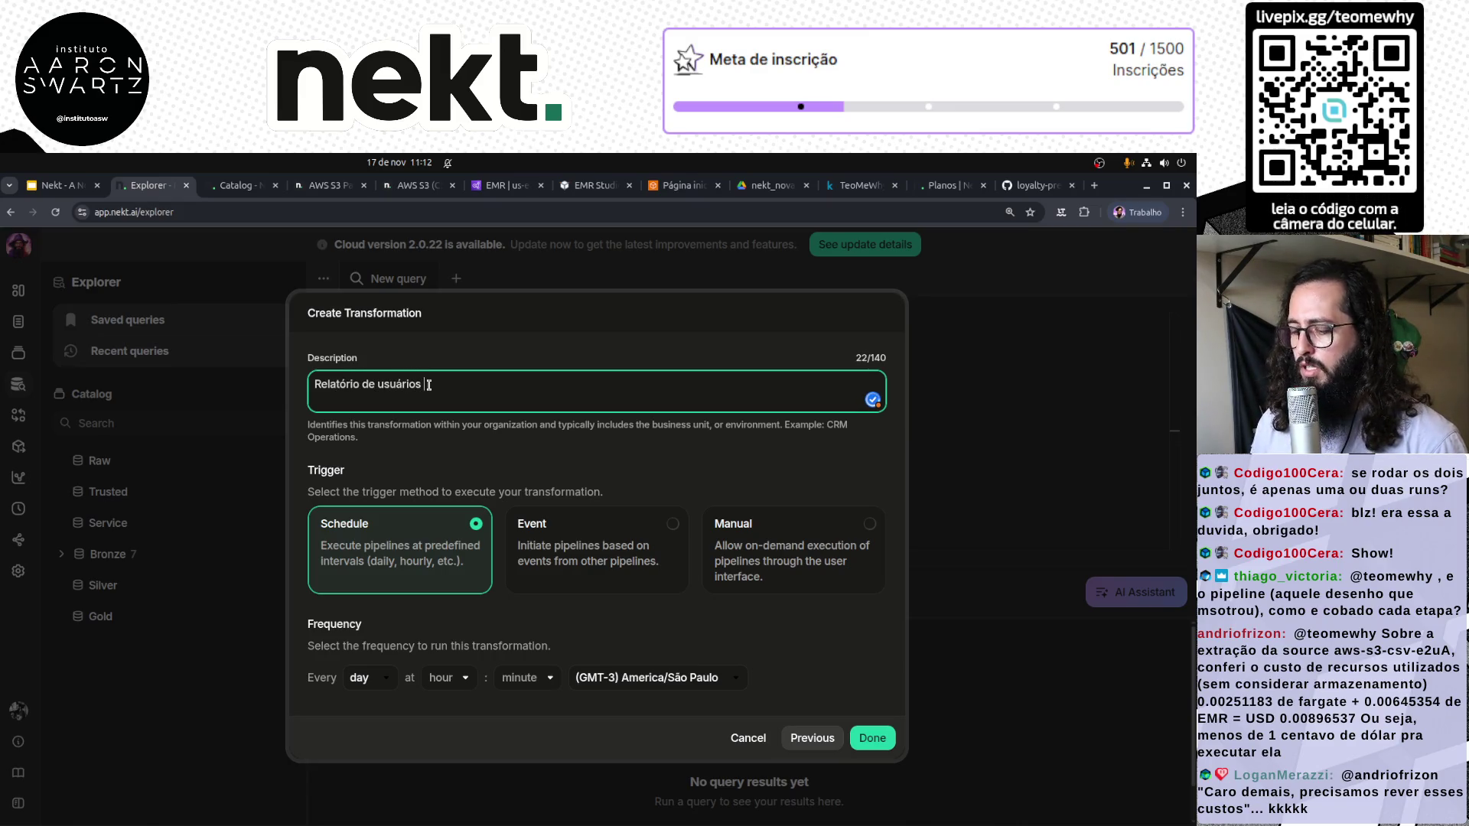
type("ativos diariamente")
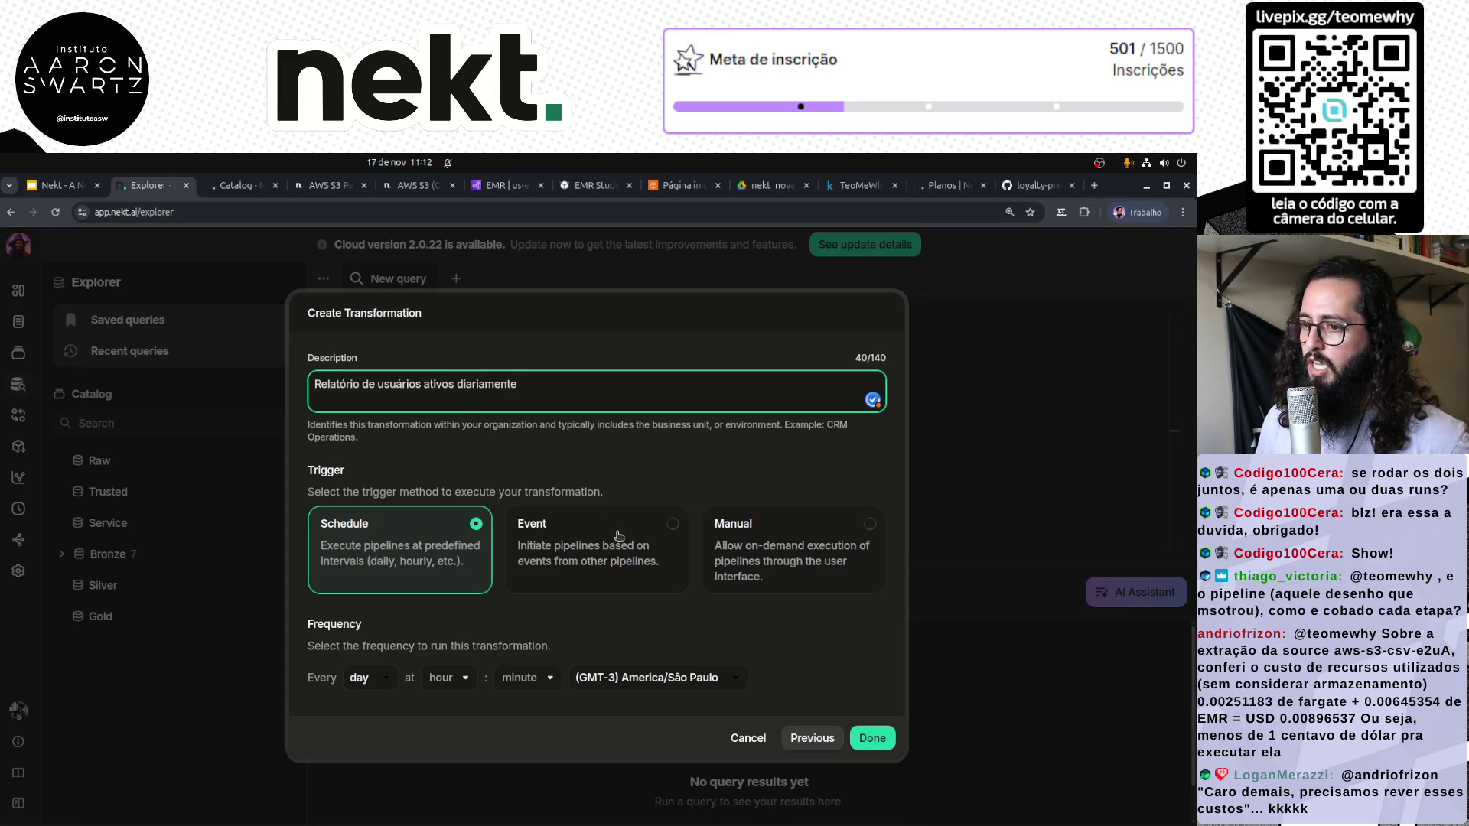
left_click_drag(346, 390, 542, 388)
left_click(548, 388)
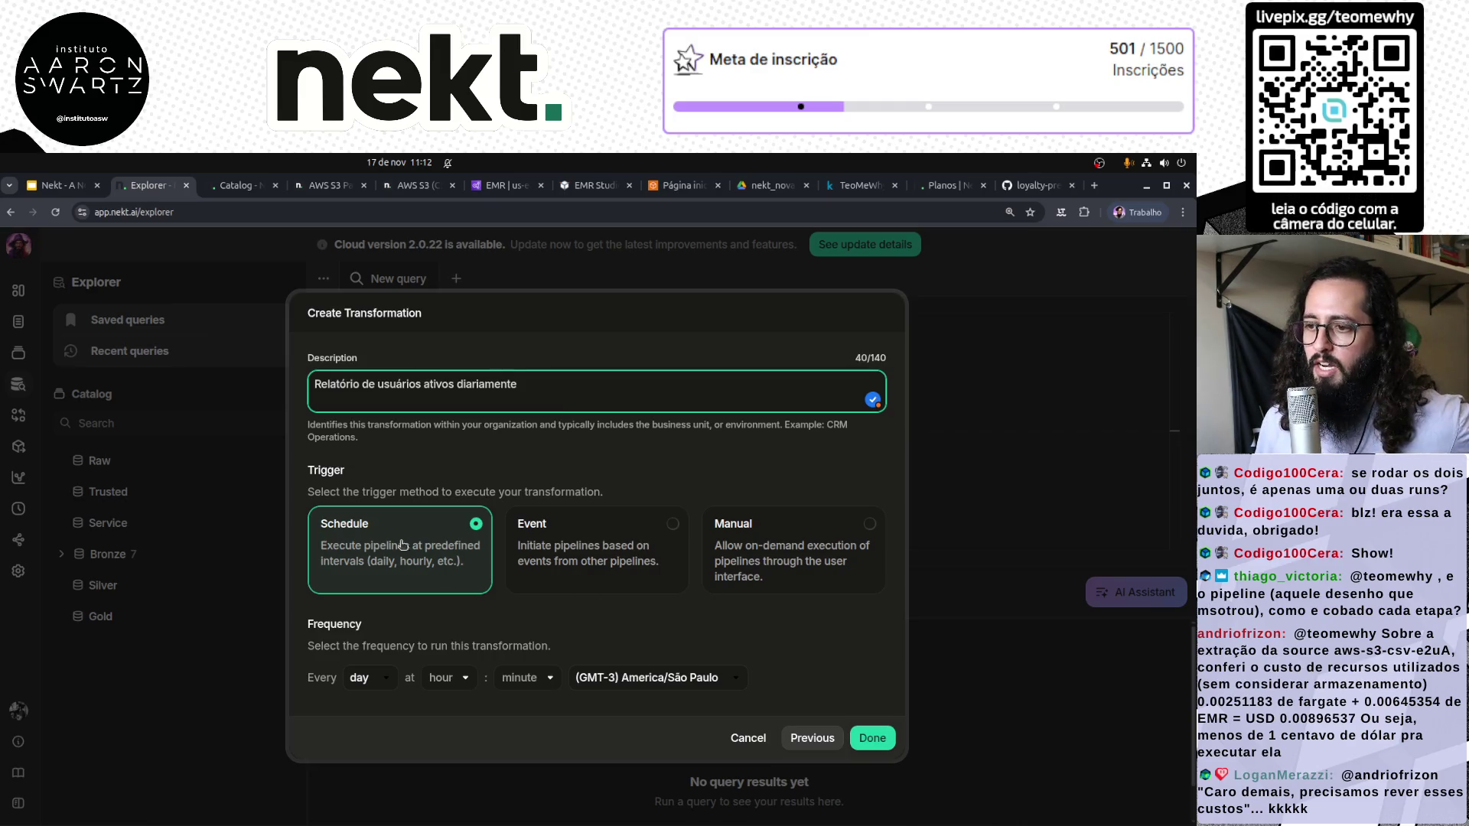
Make it event-triggered by the aws-s3-parquet-bHNL source and create the transformation
left_click(629, 541)
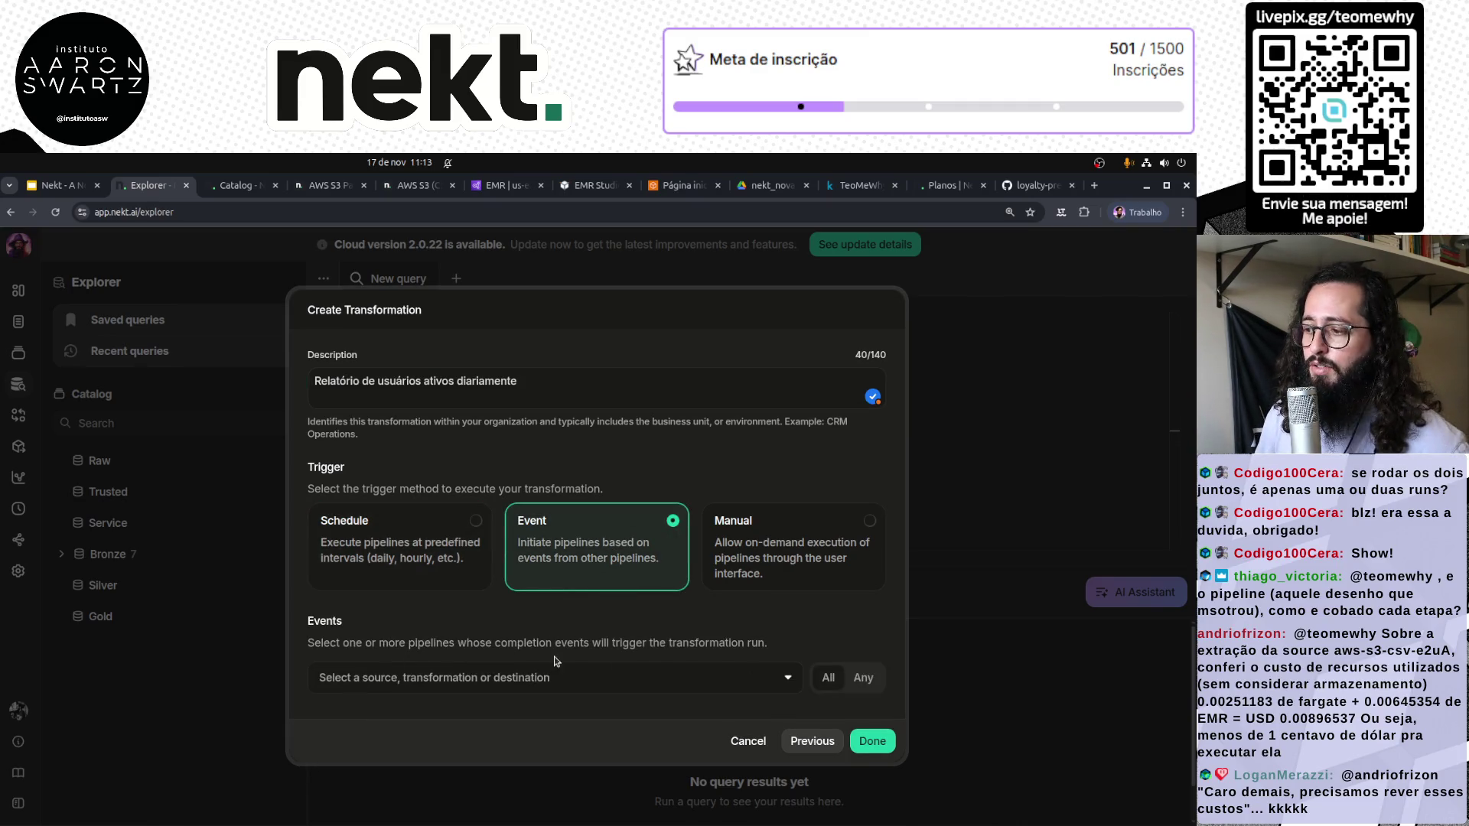
left_click(785, 682)
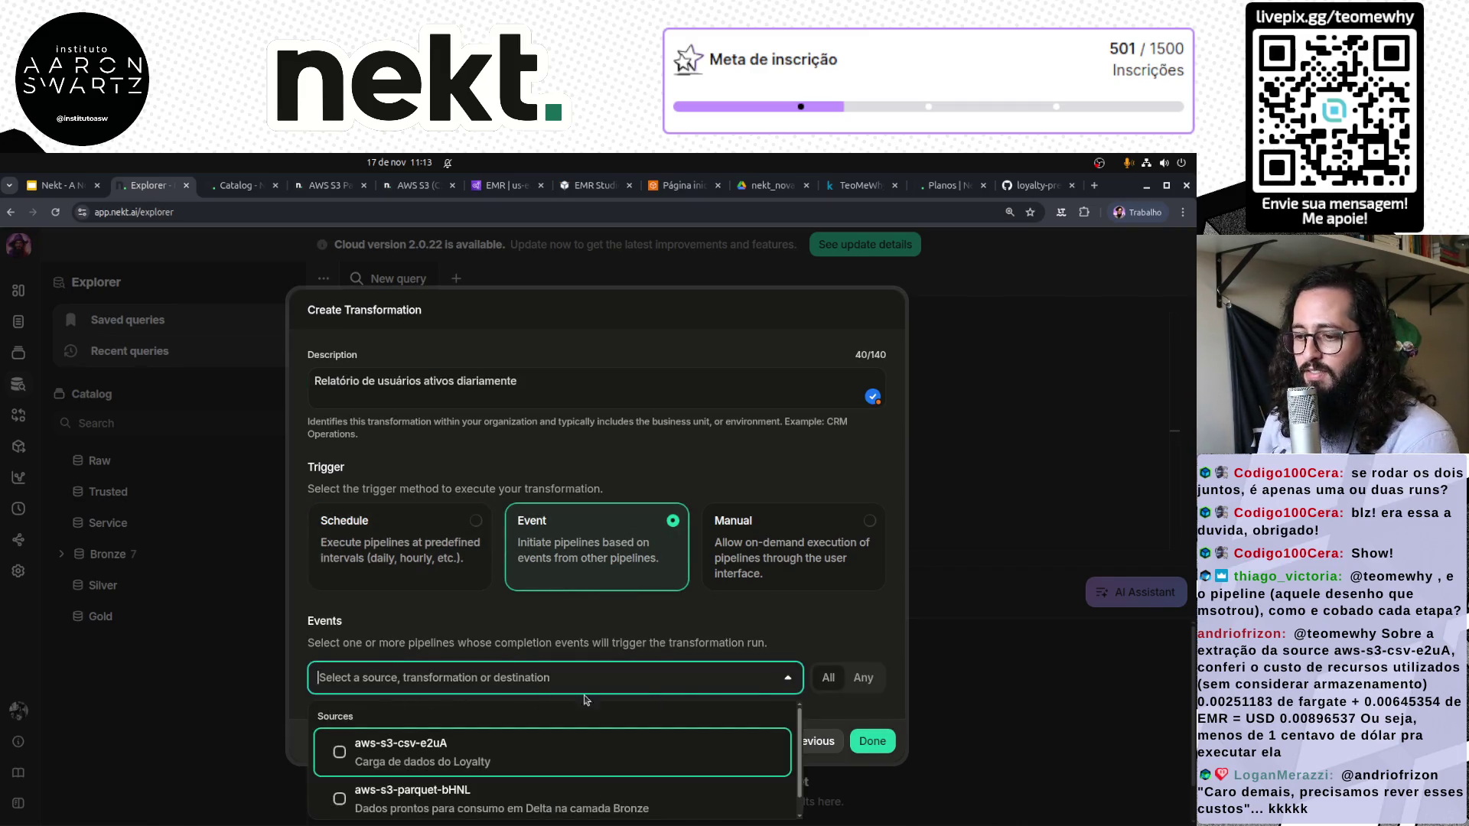
scroll(348, 784, "down", 1)
left_click(343, 782)
left_click(396, 602)
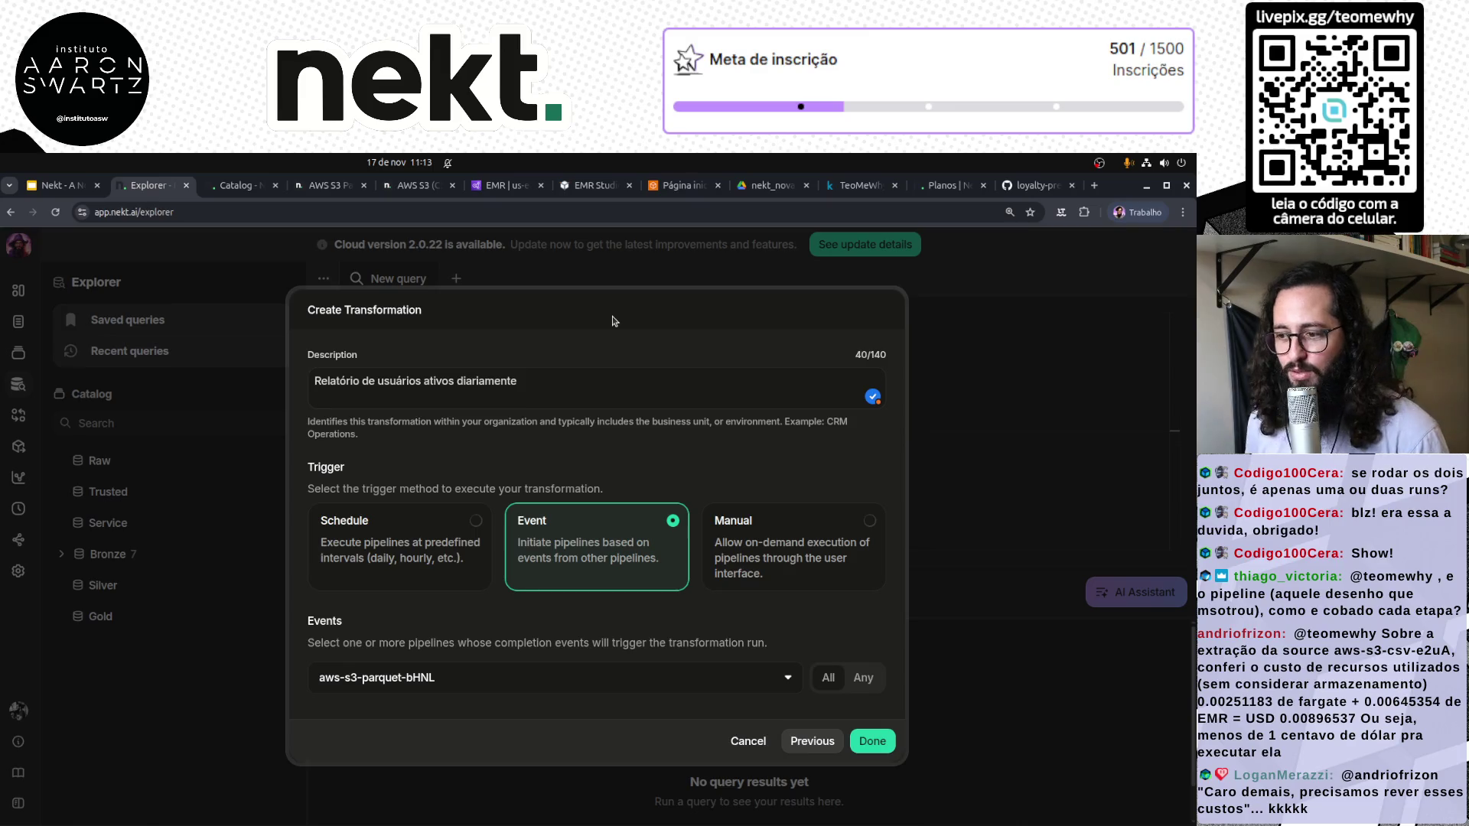
left_click(405, 679)
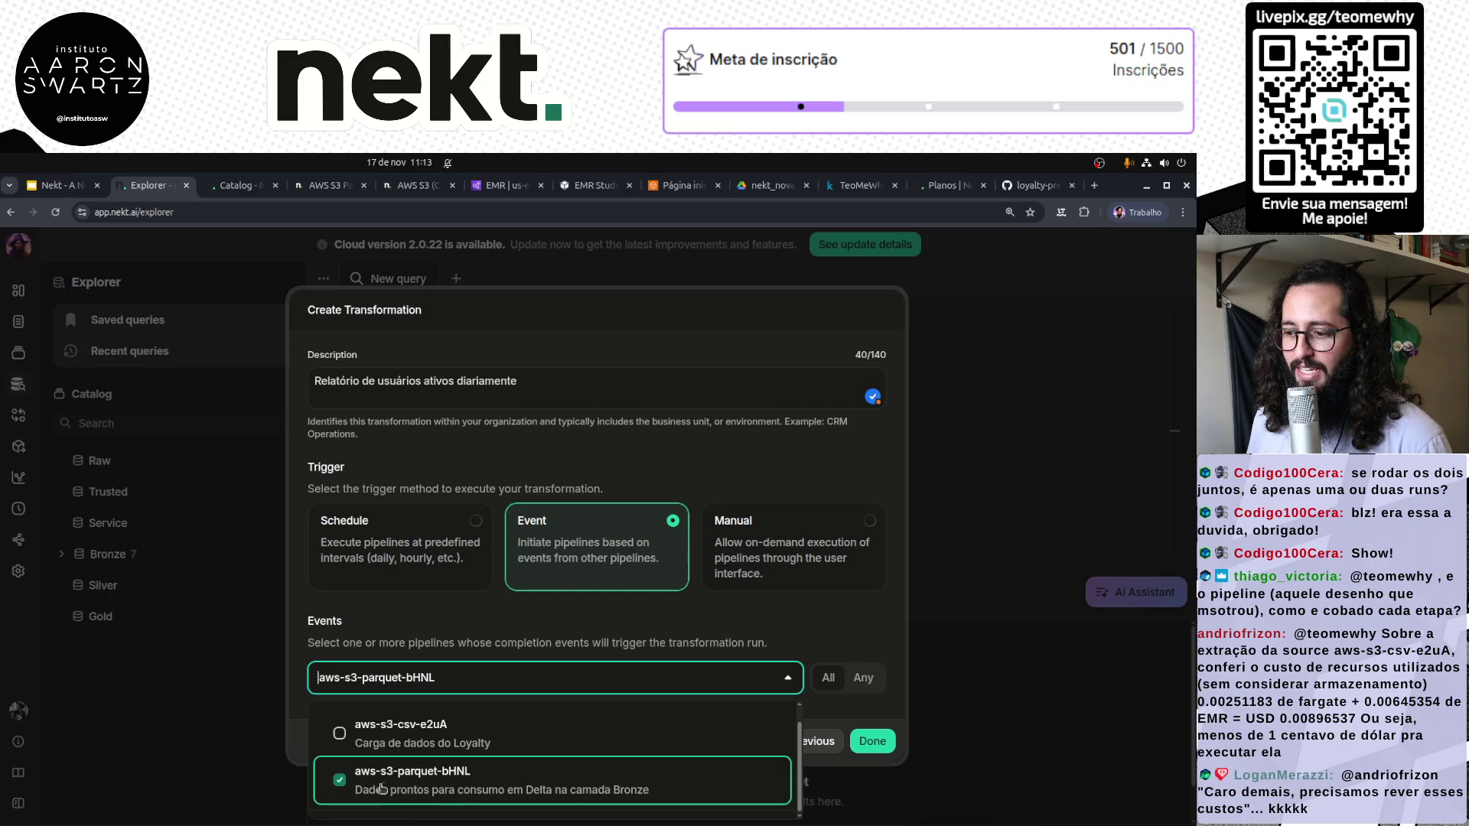
left_click(438, 621)
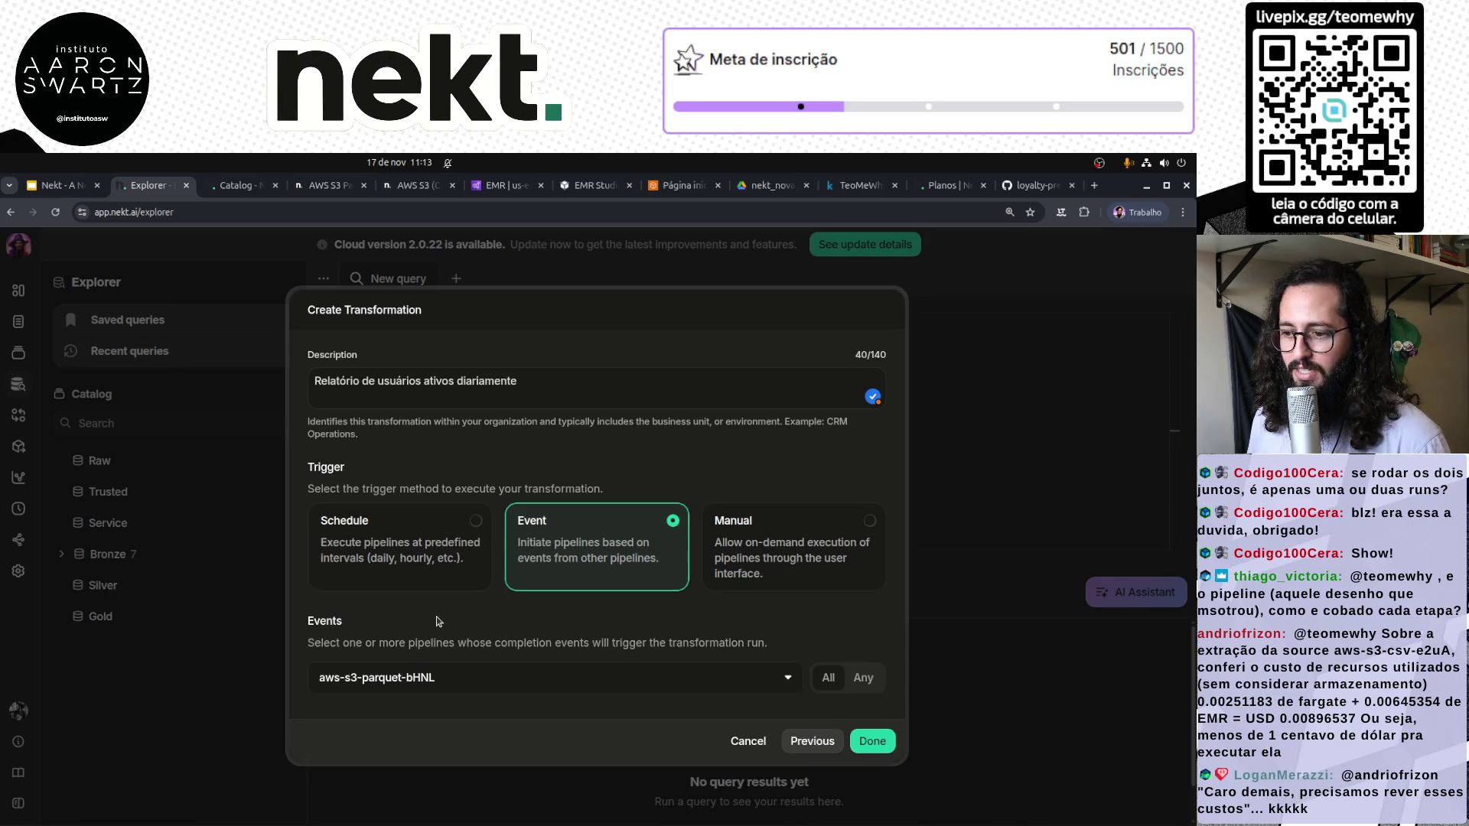
left_click(873, 741)
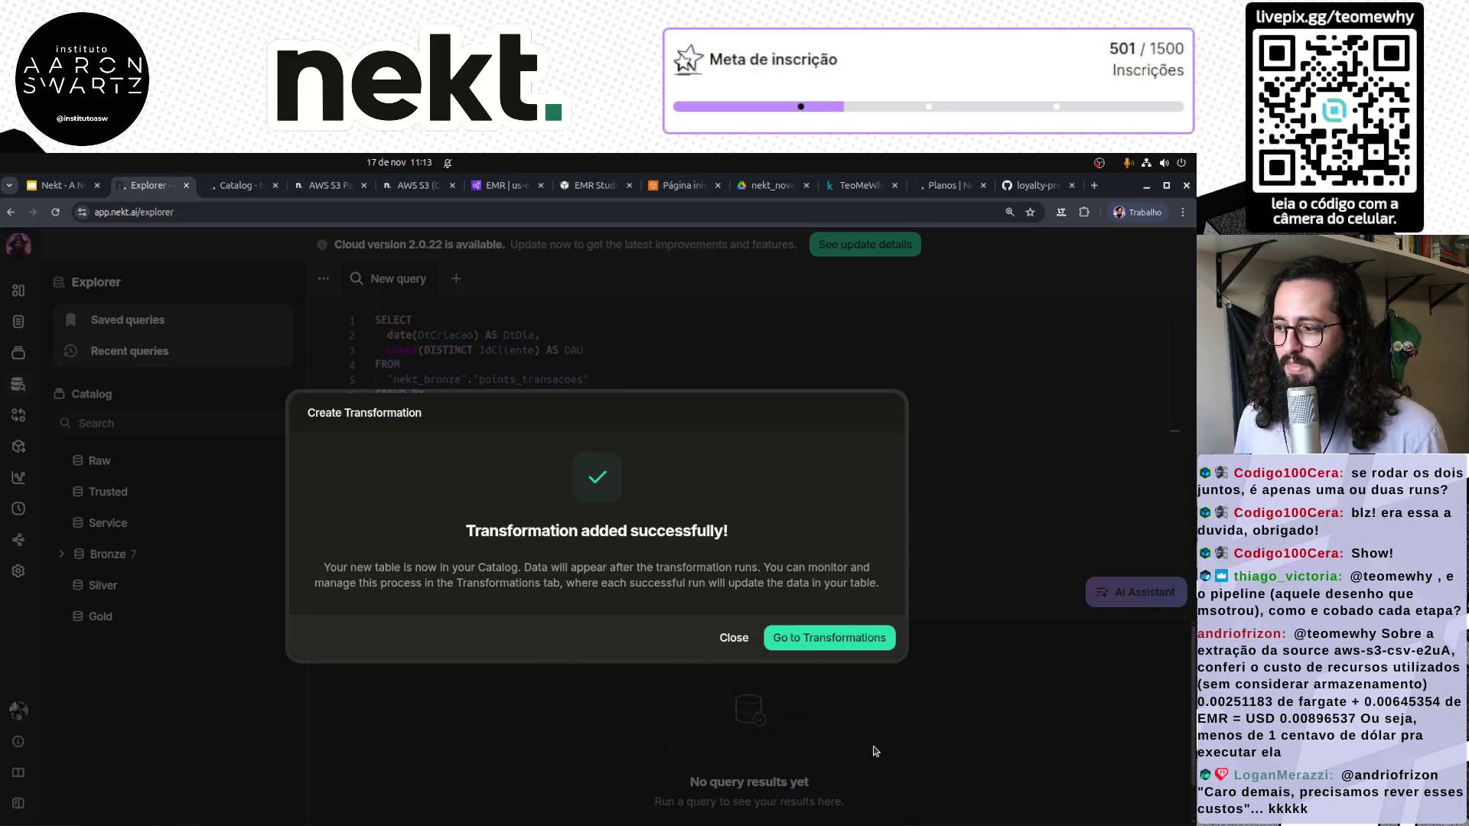
Browse the sources and transformations lists and open transformation-9I7U's details
left_click(841, 638)
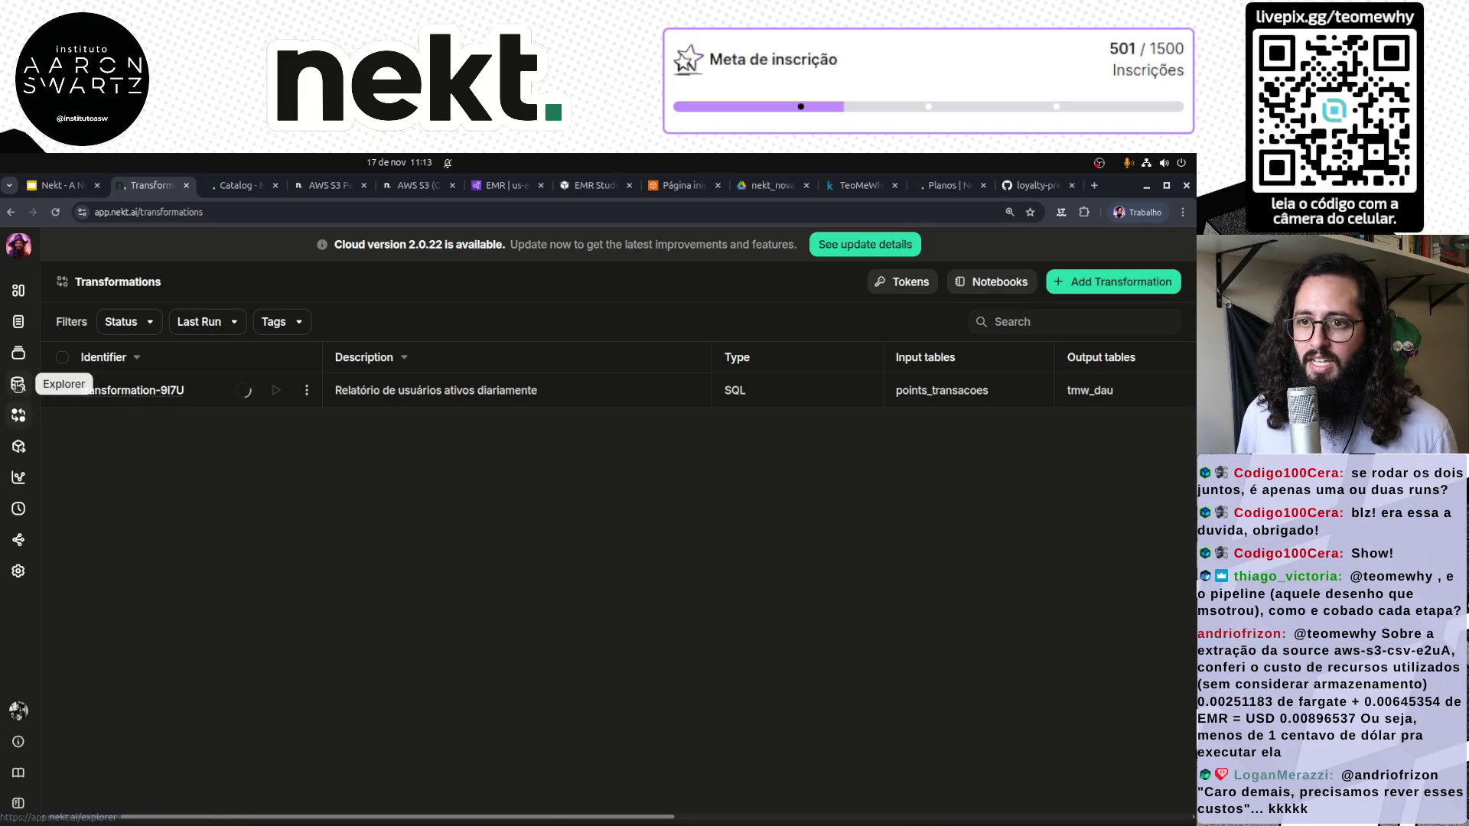
left_click(18, 321)
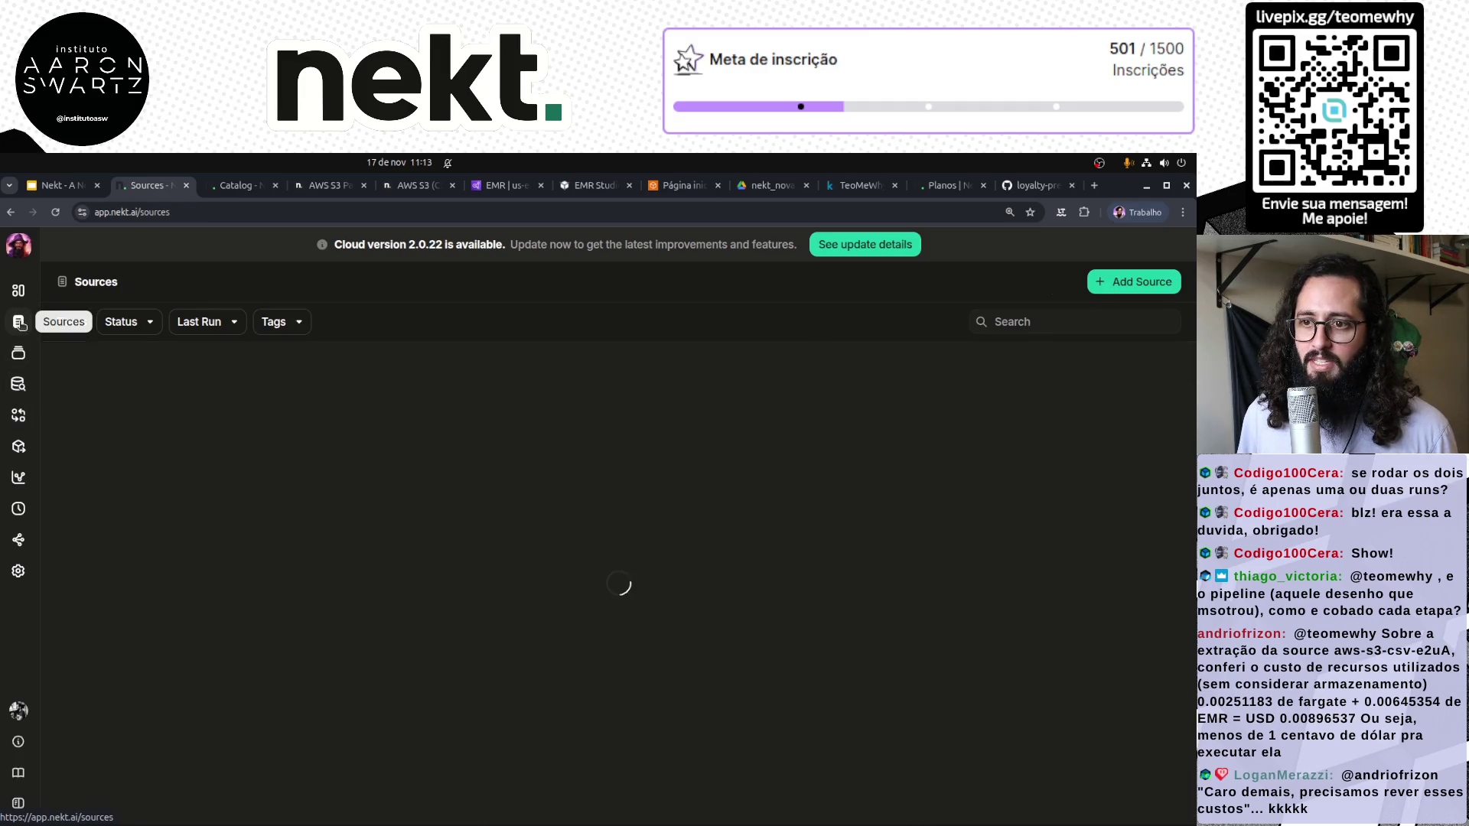
left_click_drag(224, 396, 85, 392)
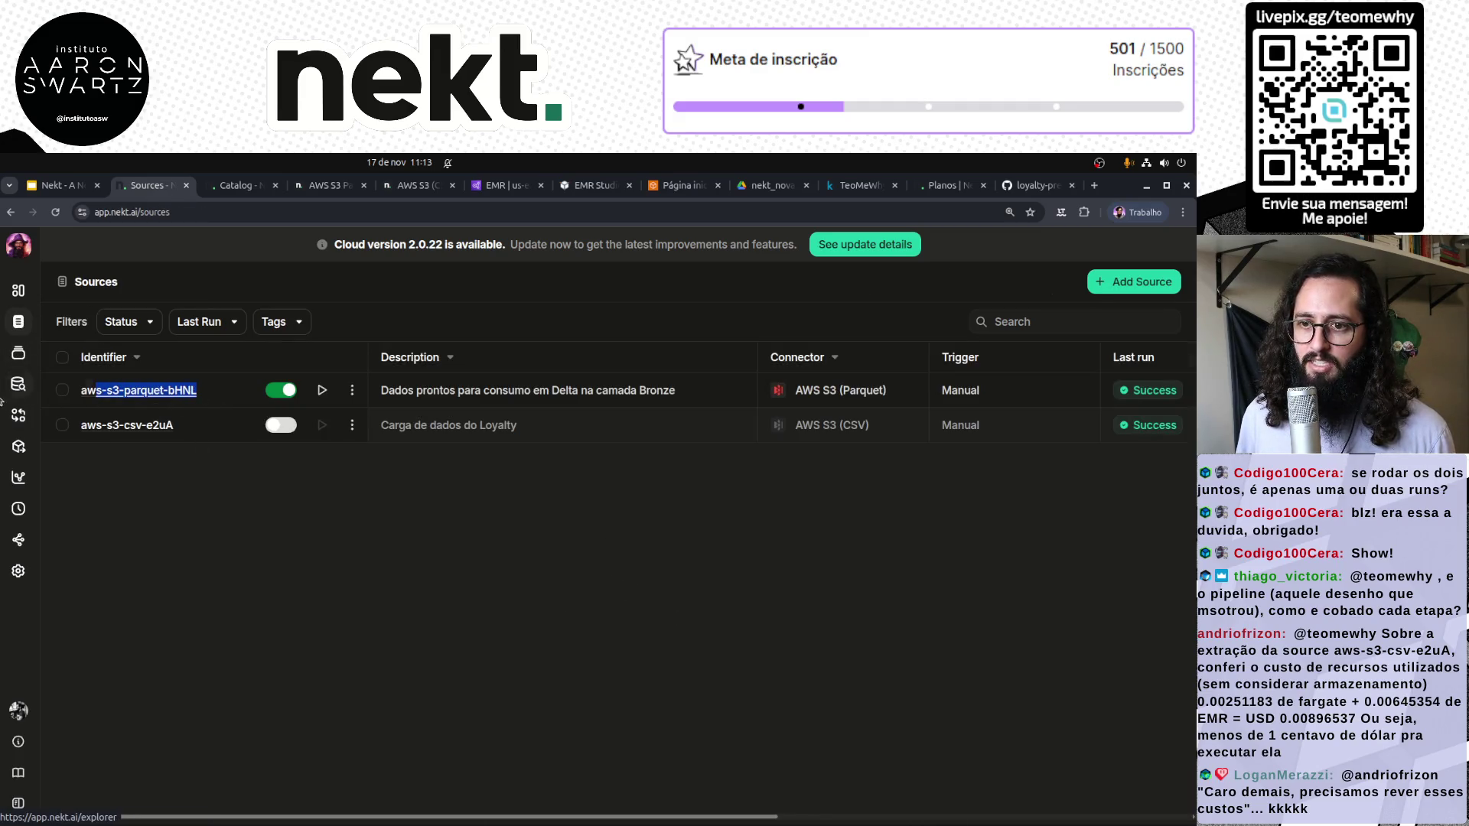
left_click(25, 424)
left_click(163, 390)
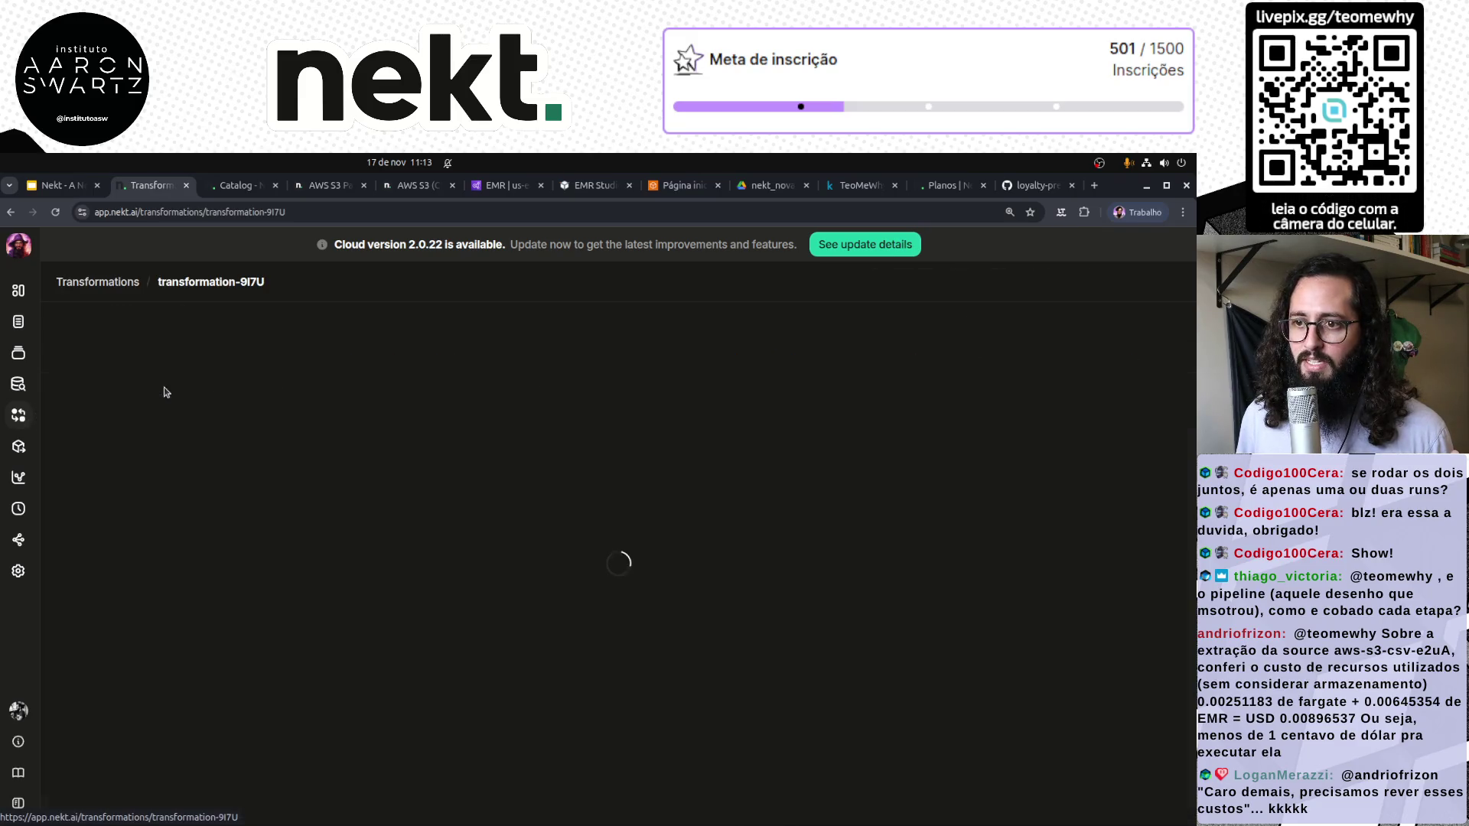
Review transformation-9I7U's SQL code, parquet event trigger and description, then return to Overview
scroll(580, 651, "down", 2)
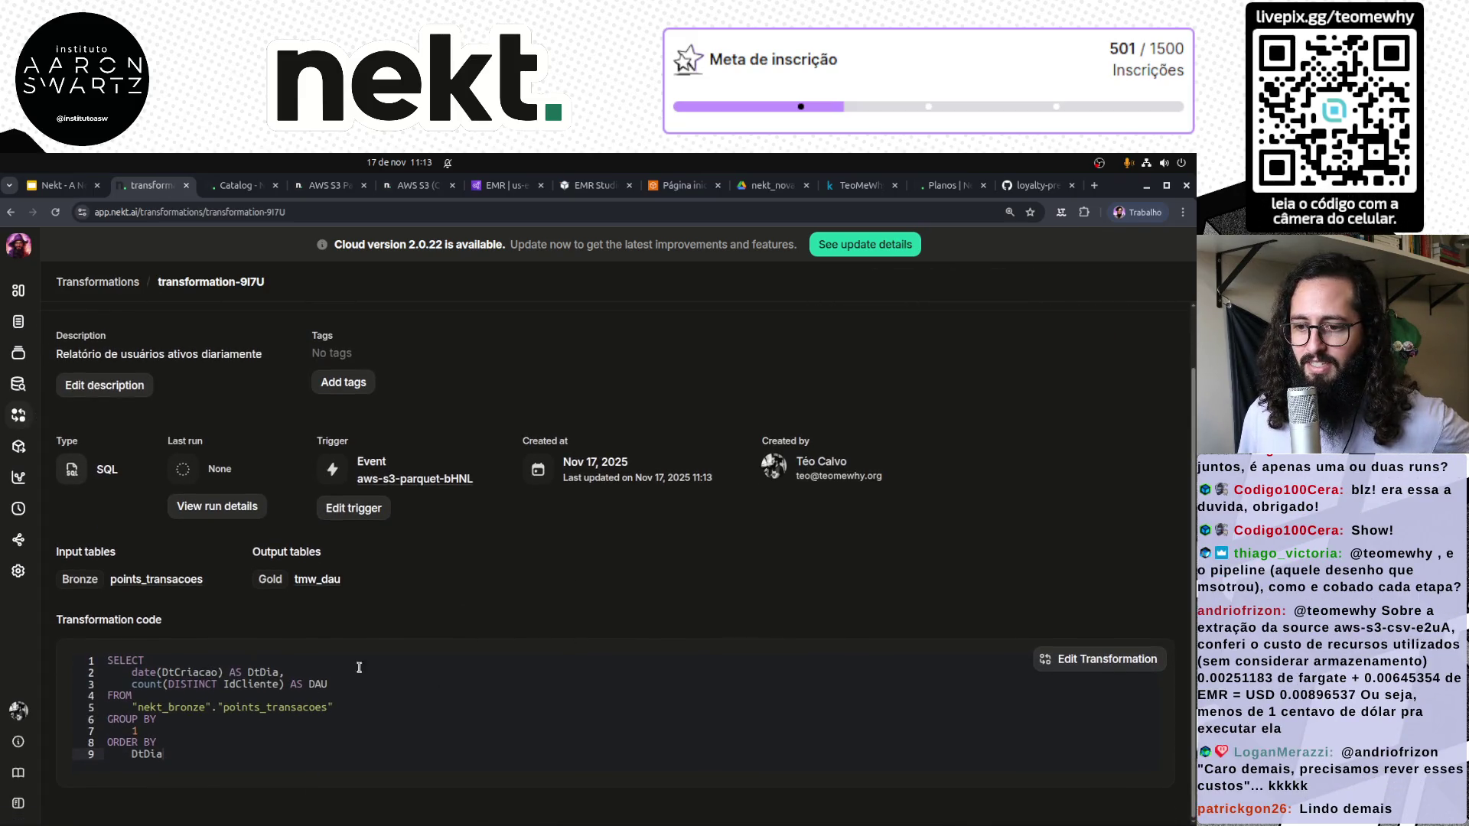
left_click_drag(175, 753, 92, 674)
left_click(525, 735)
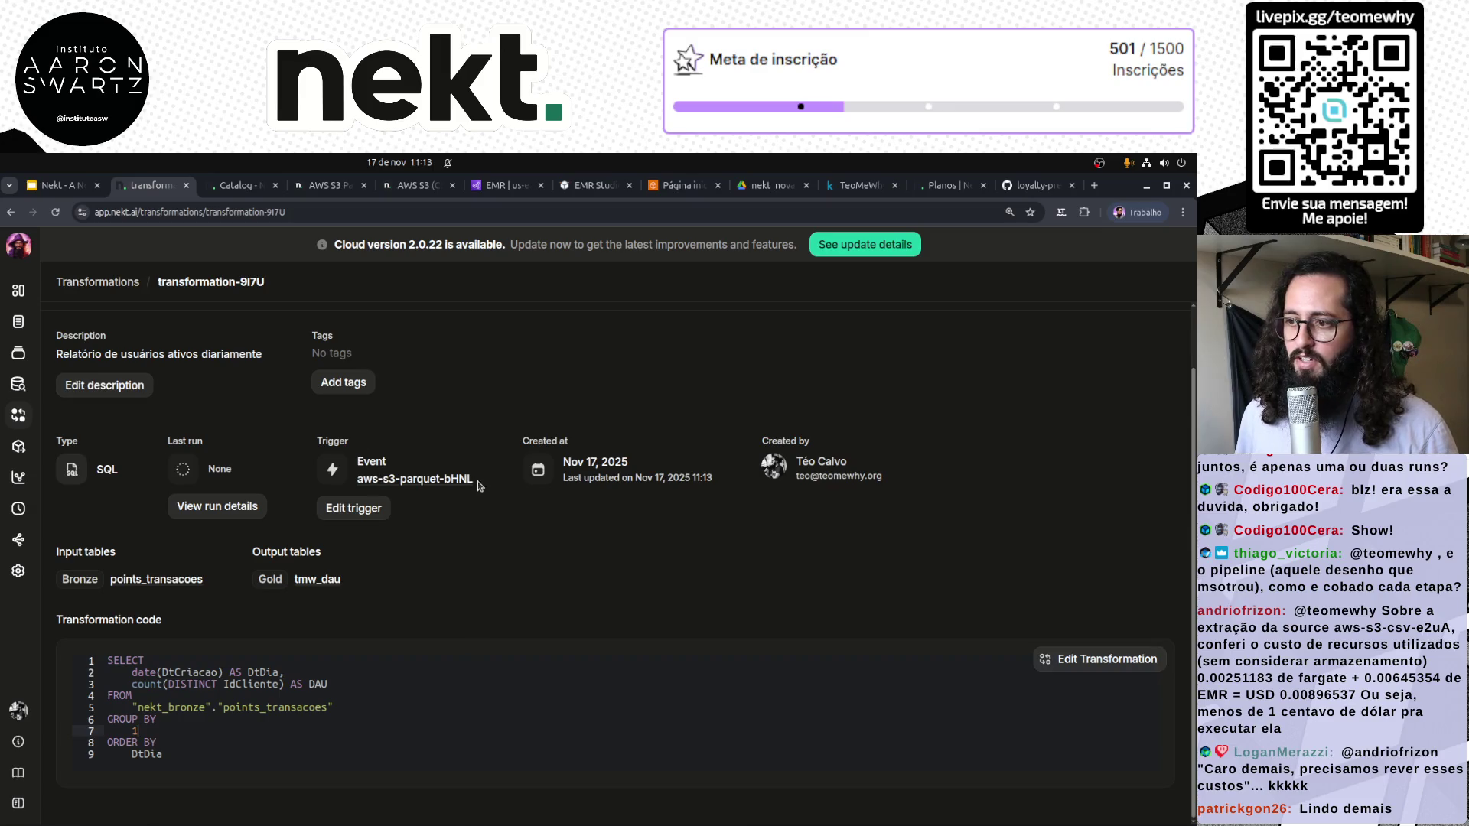
mouse_move(478, 487)
left_mouse_down()
mouse_move(361, 480)
mouse_move(357, 457)
left_mouse_up()
left_click(397, 508)
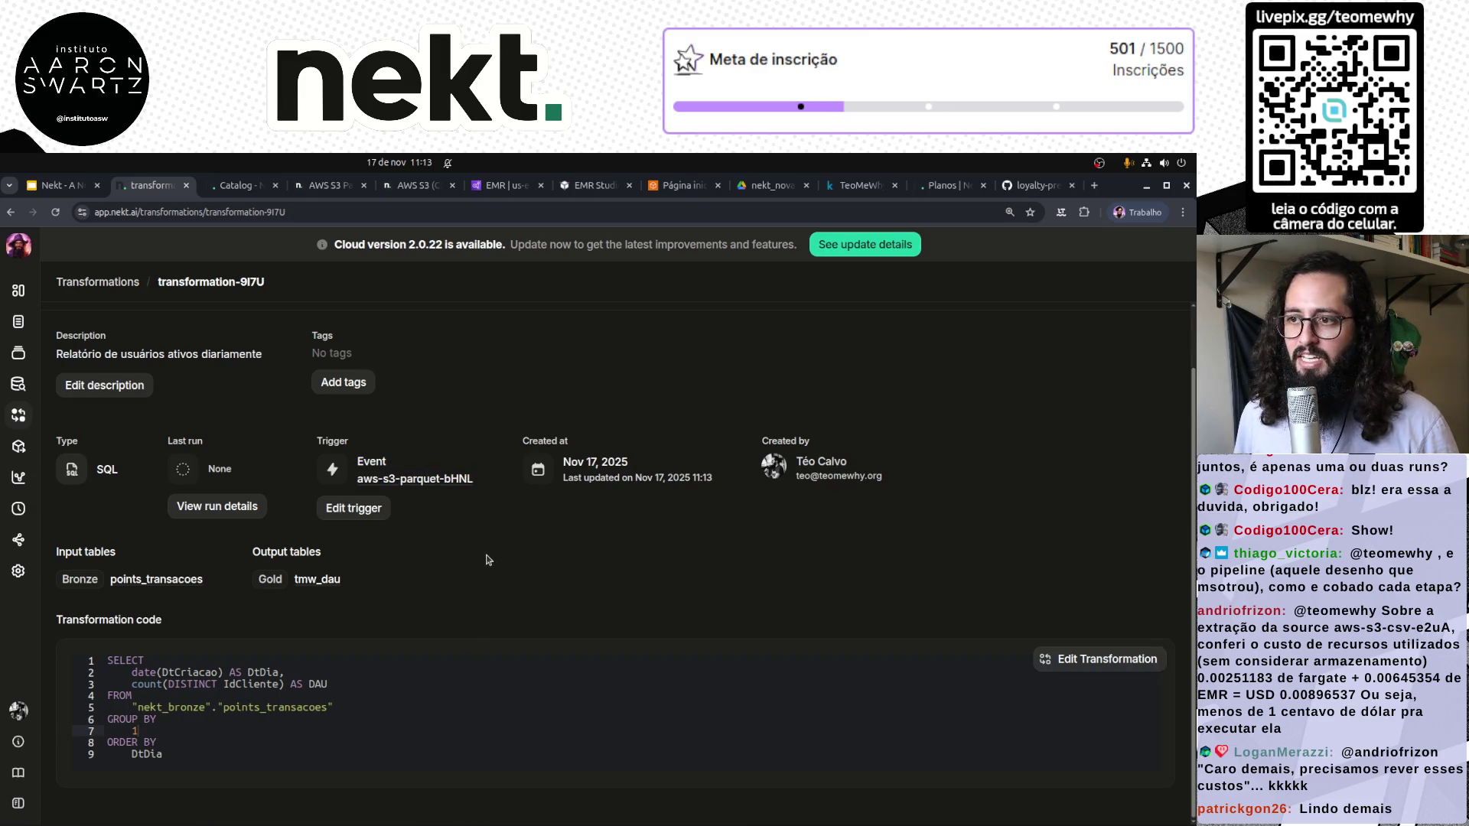
triple_click(106, 354)
left_click(540, 583)
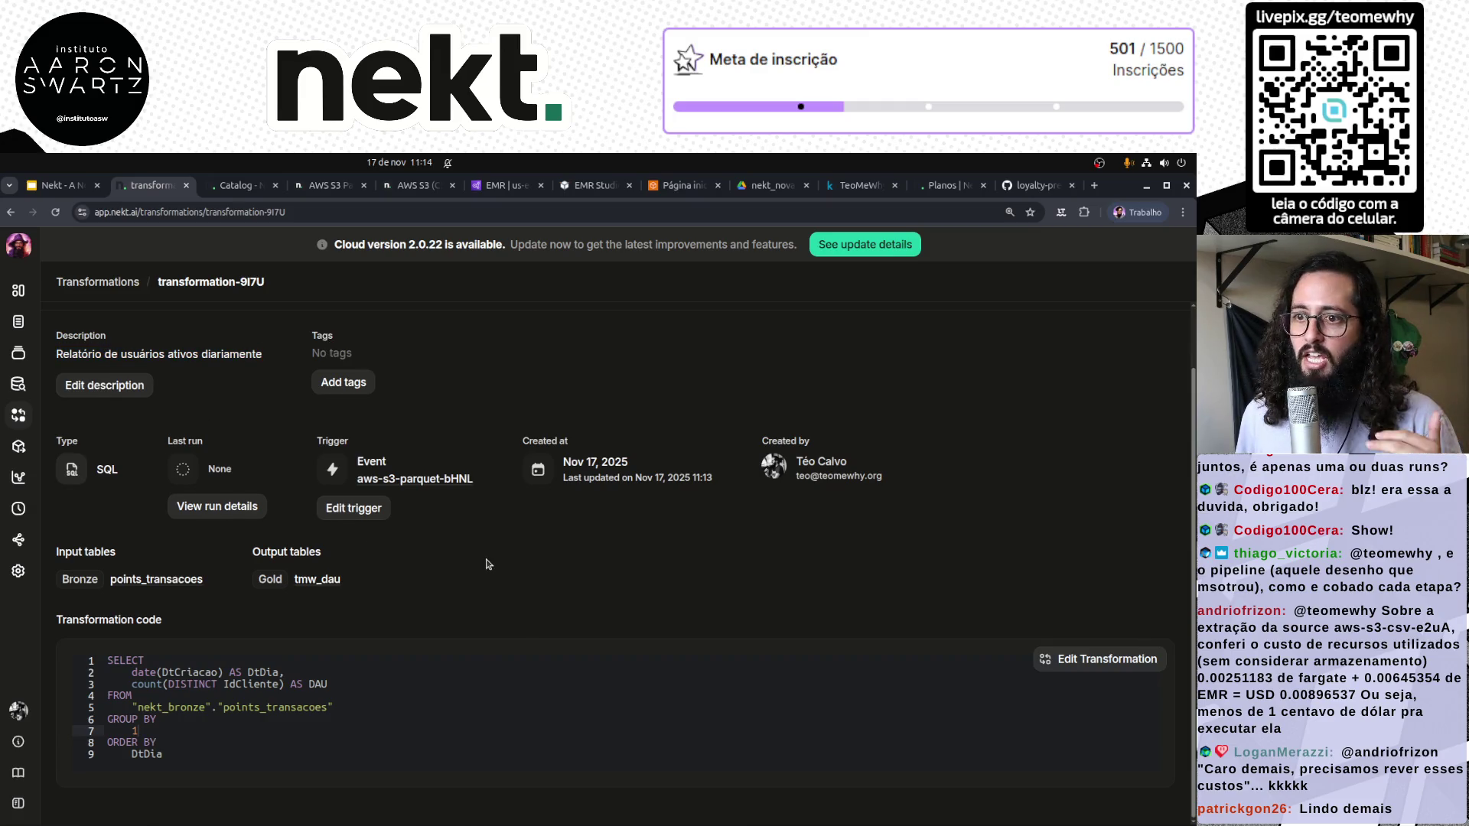
scroll(488, 564, "up", 1)
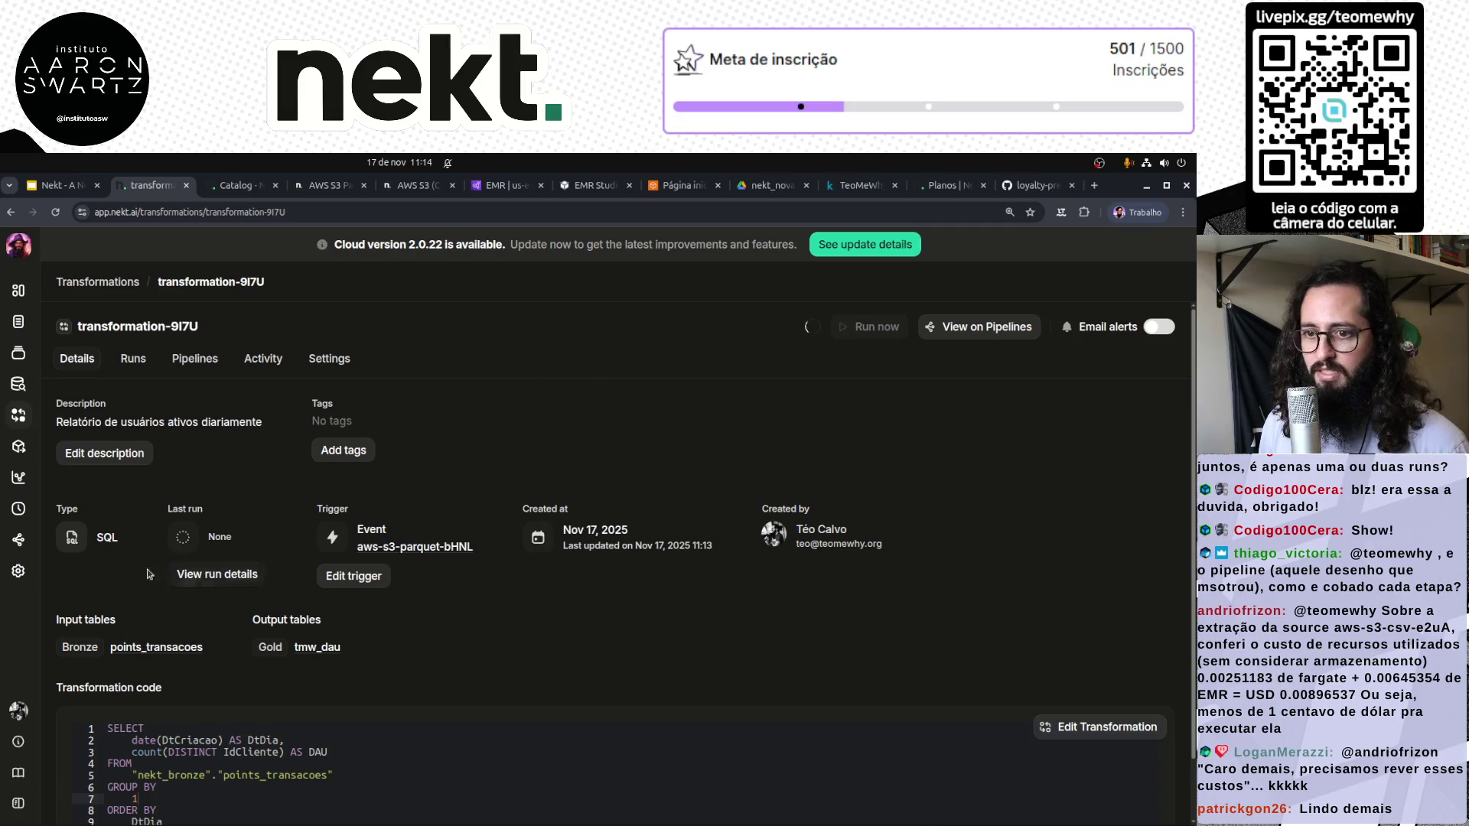
left_click(22, 296)
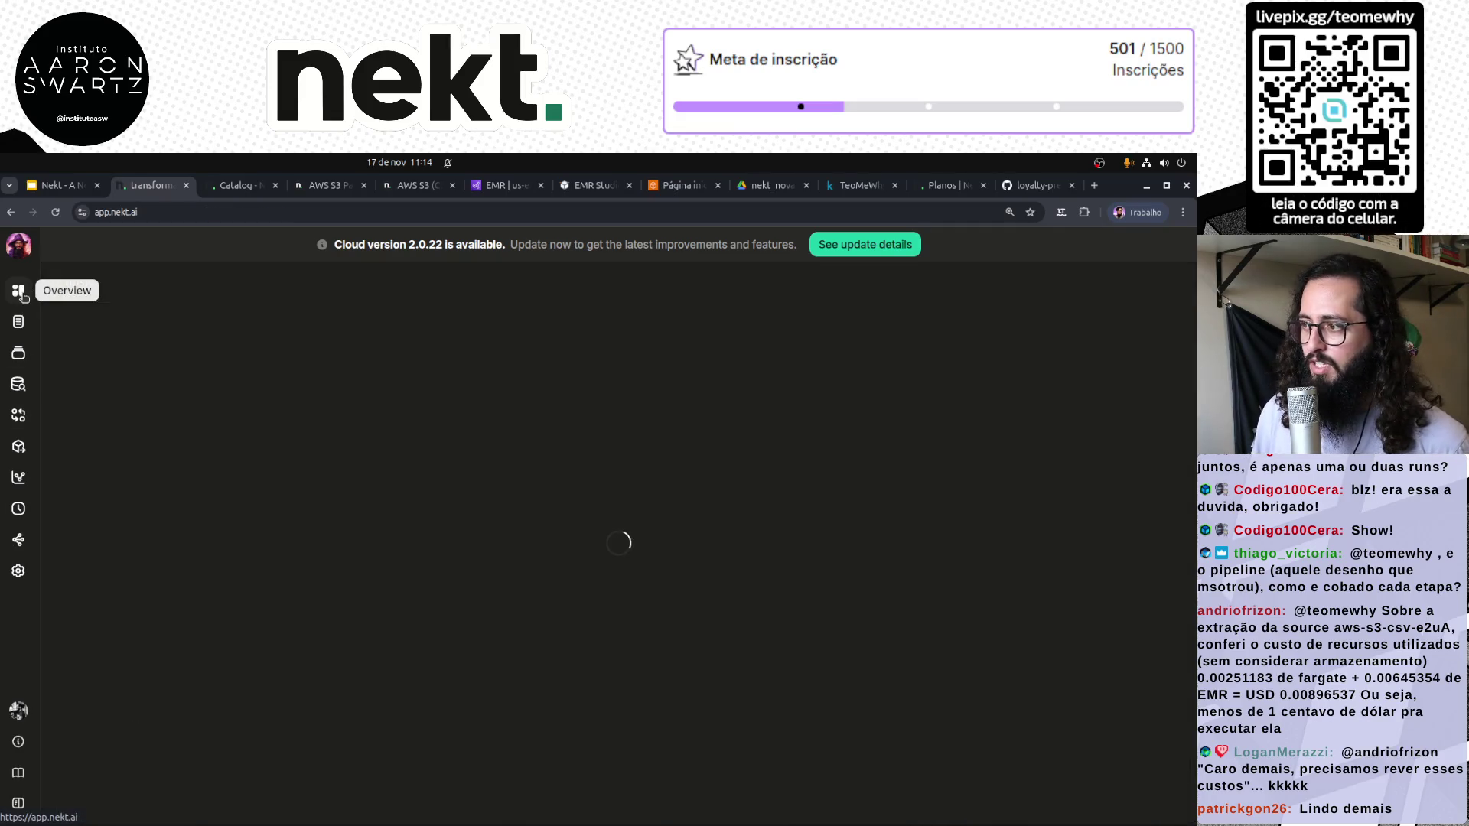
Pan and zoom the pipeline graph linking the S3 parquet source to the transformation, then open Explorer
left_click(18, 541)
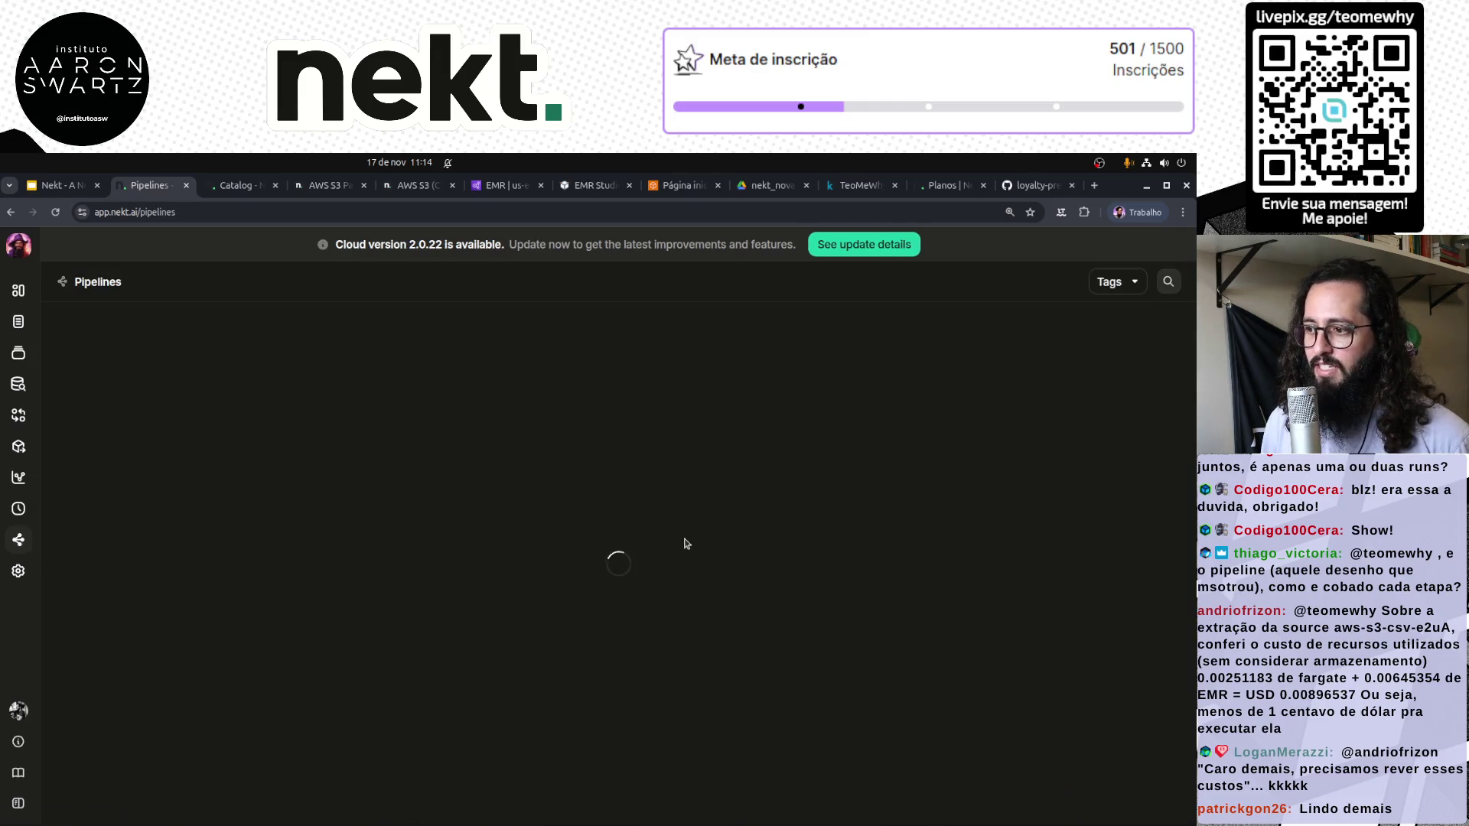
scroll(569, 570, "down", 3)
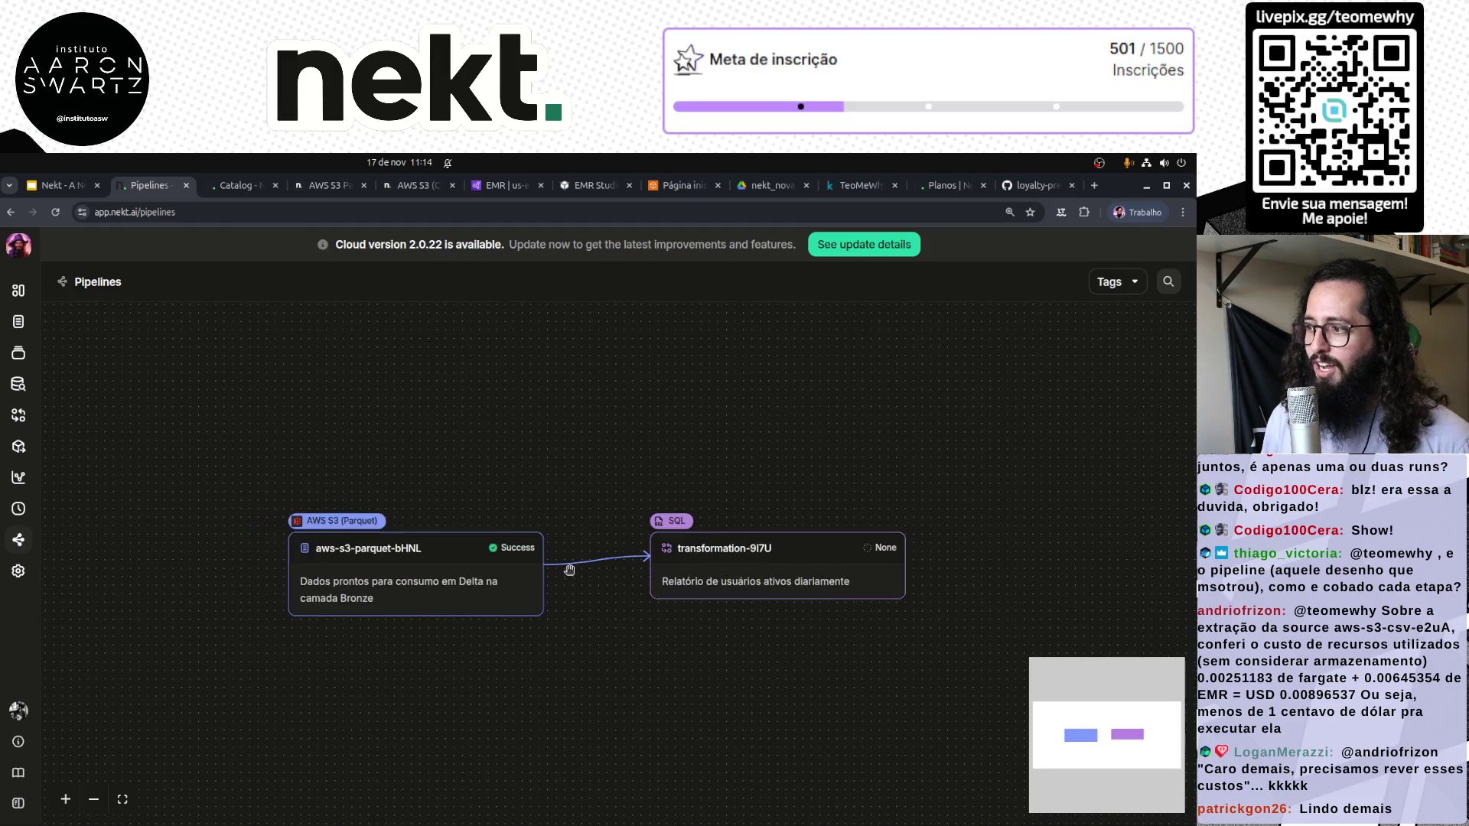
left_click_drag(733, 639, 677, 541)
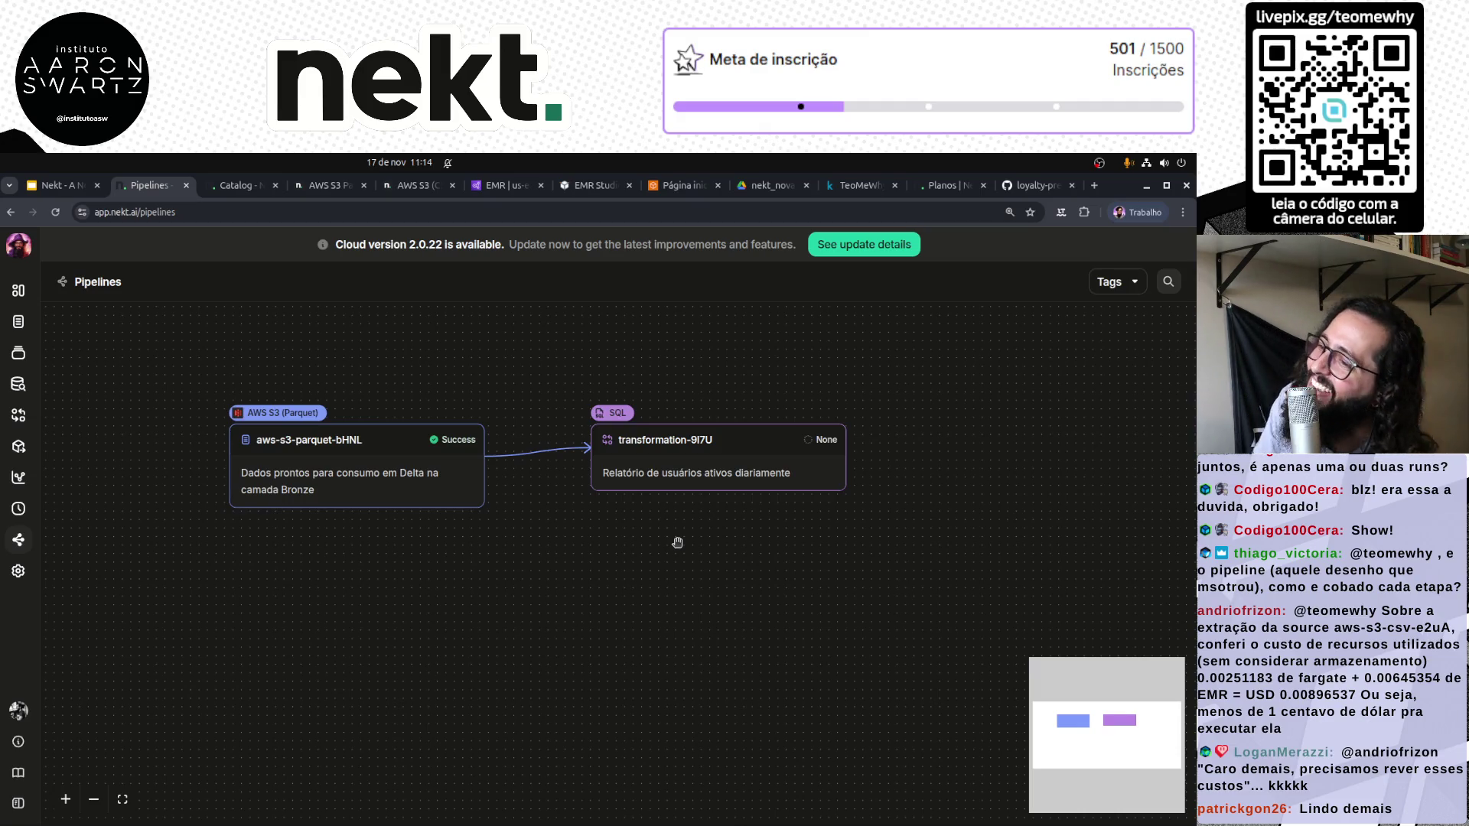
mouse_move(399, 439)
left_mouse_down()
mouse_move(360, 393)
mouse_move(341, 472)
left_mouse_up()
scroll(282, 501, "up", 5)
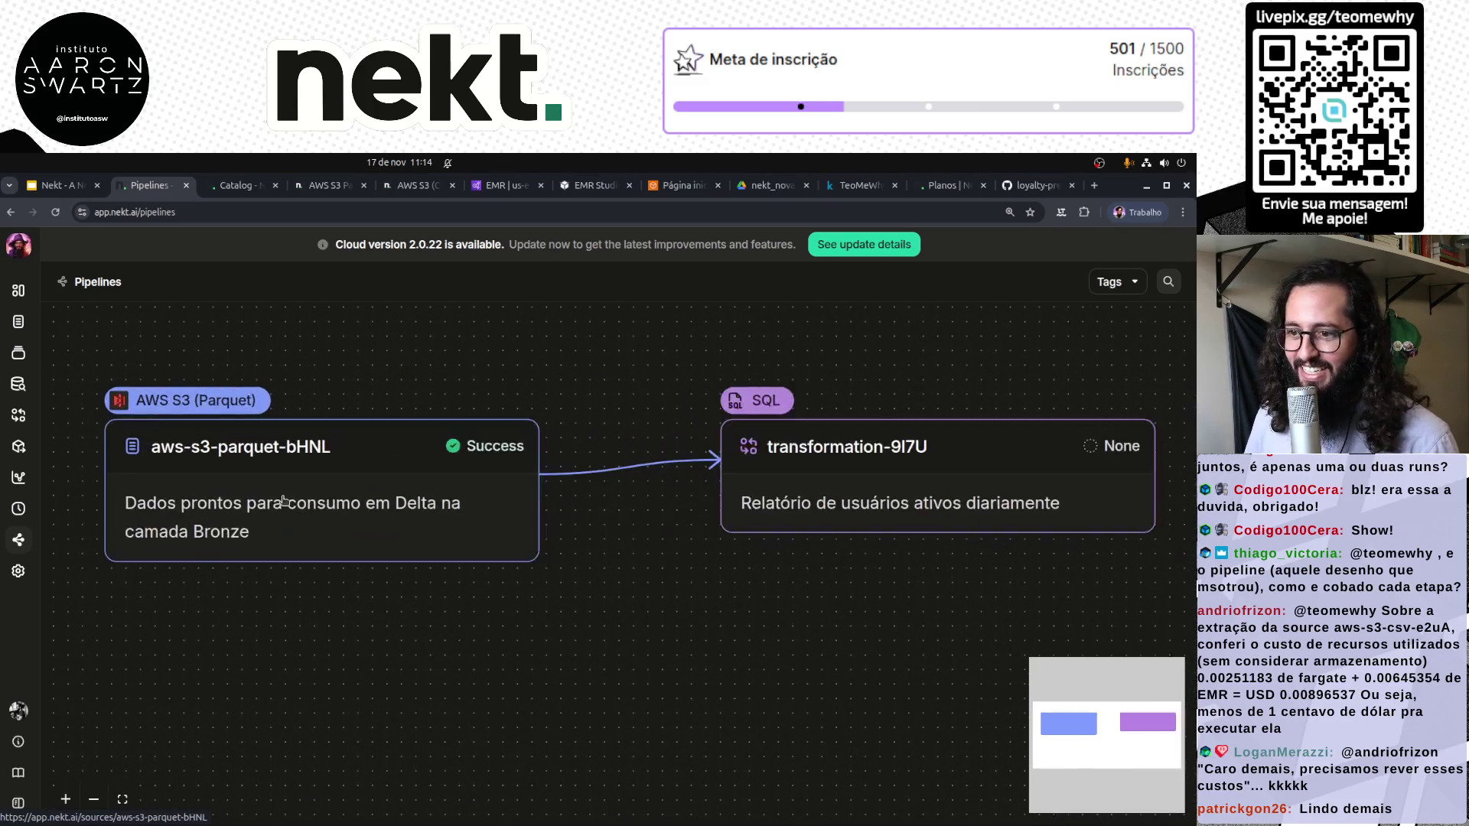
scroll(283, 502, "down", 2)
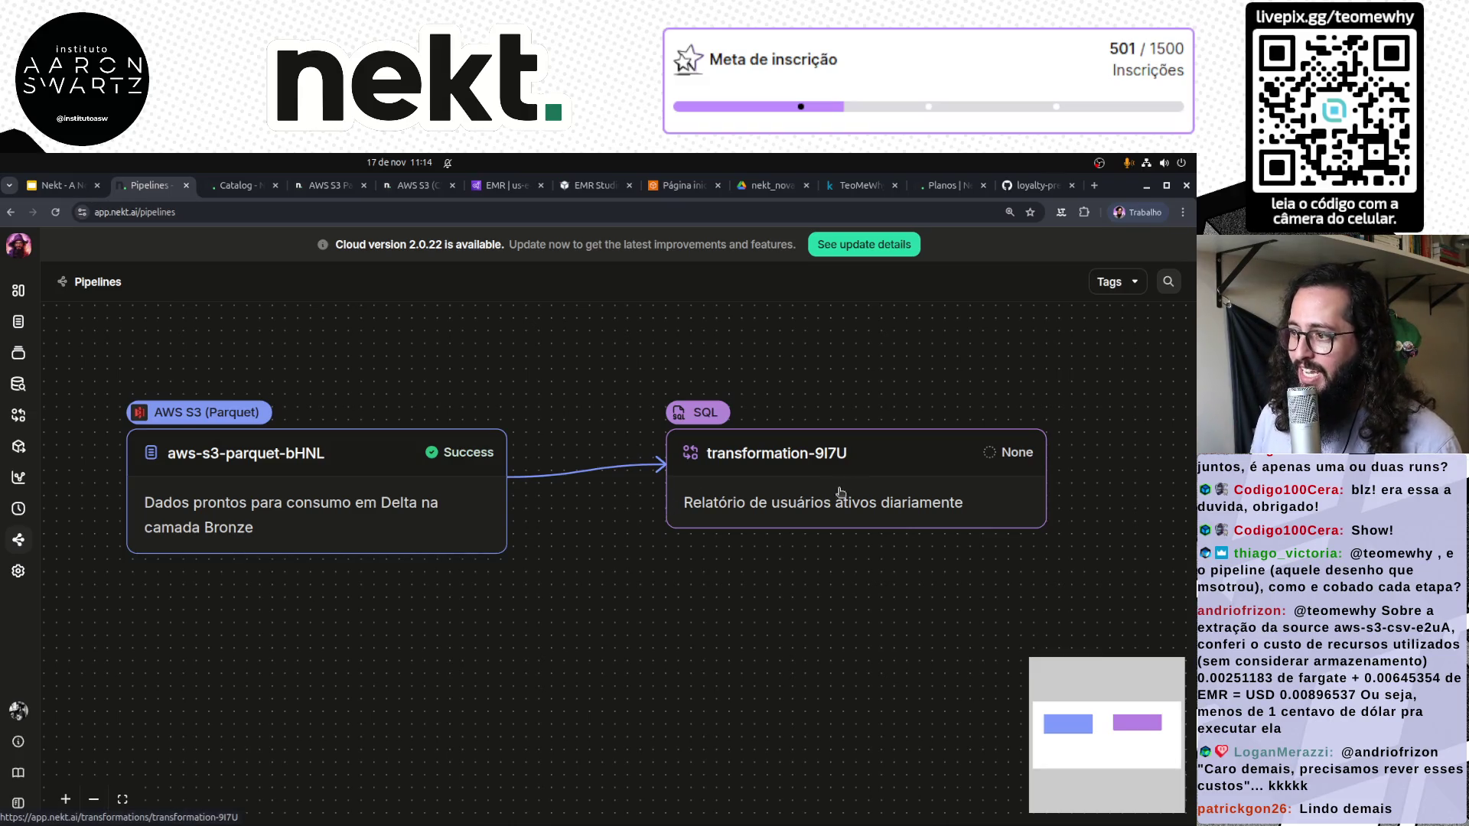
left_click_drag(877, 502, 762, 515)
mouse_move(686, 587)
left_mouse_down()
mouse_move(869, 594)
mouse_move(811, 601)
left_mouse_up()
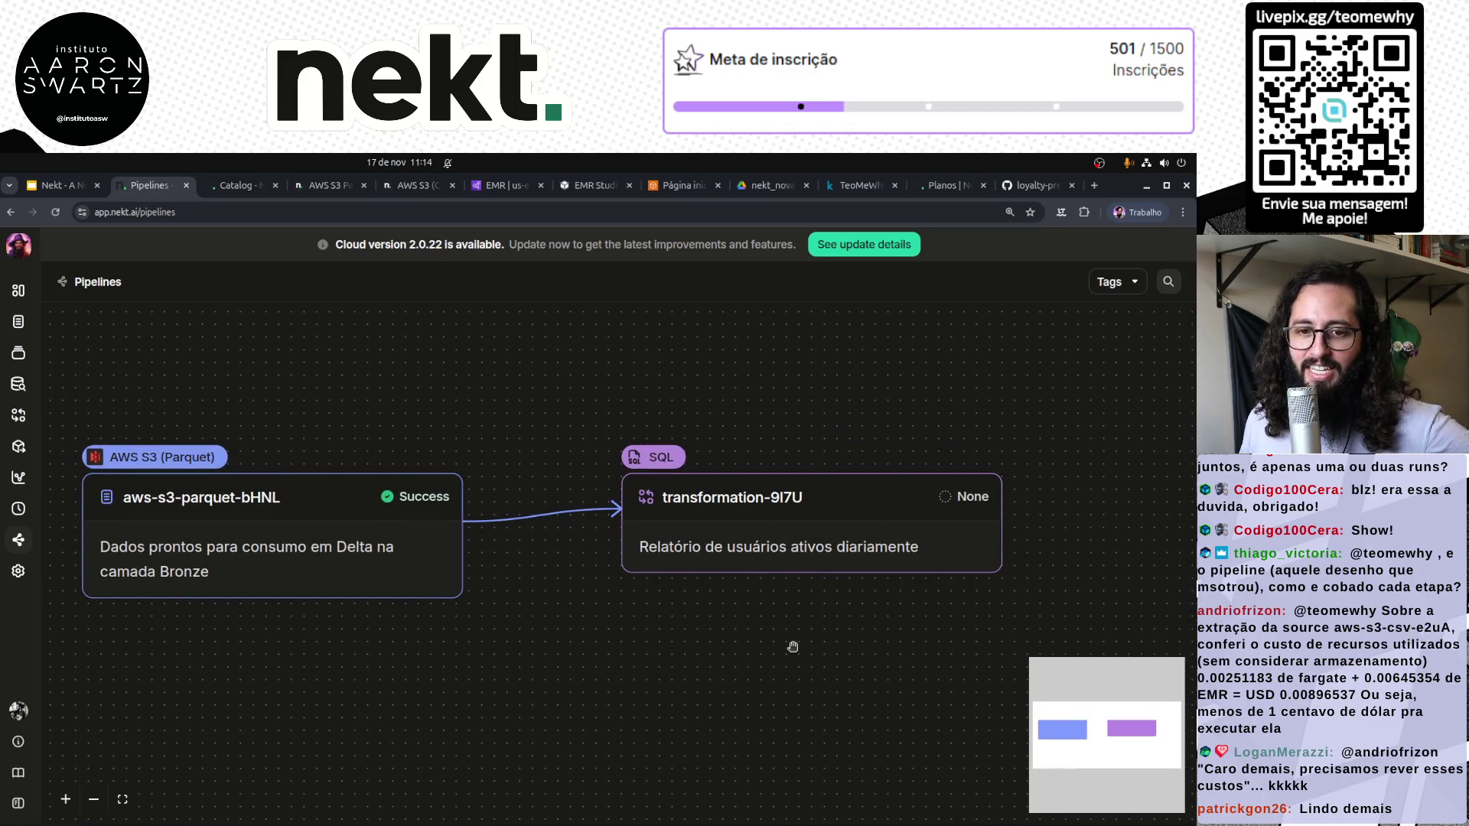
left_click(19, 416)
left_click(22, 385)
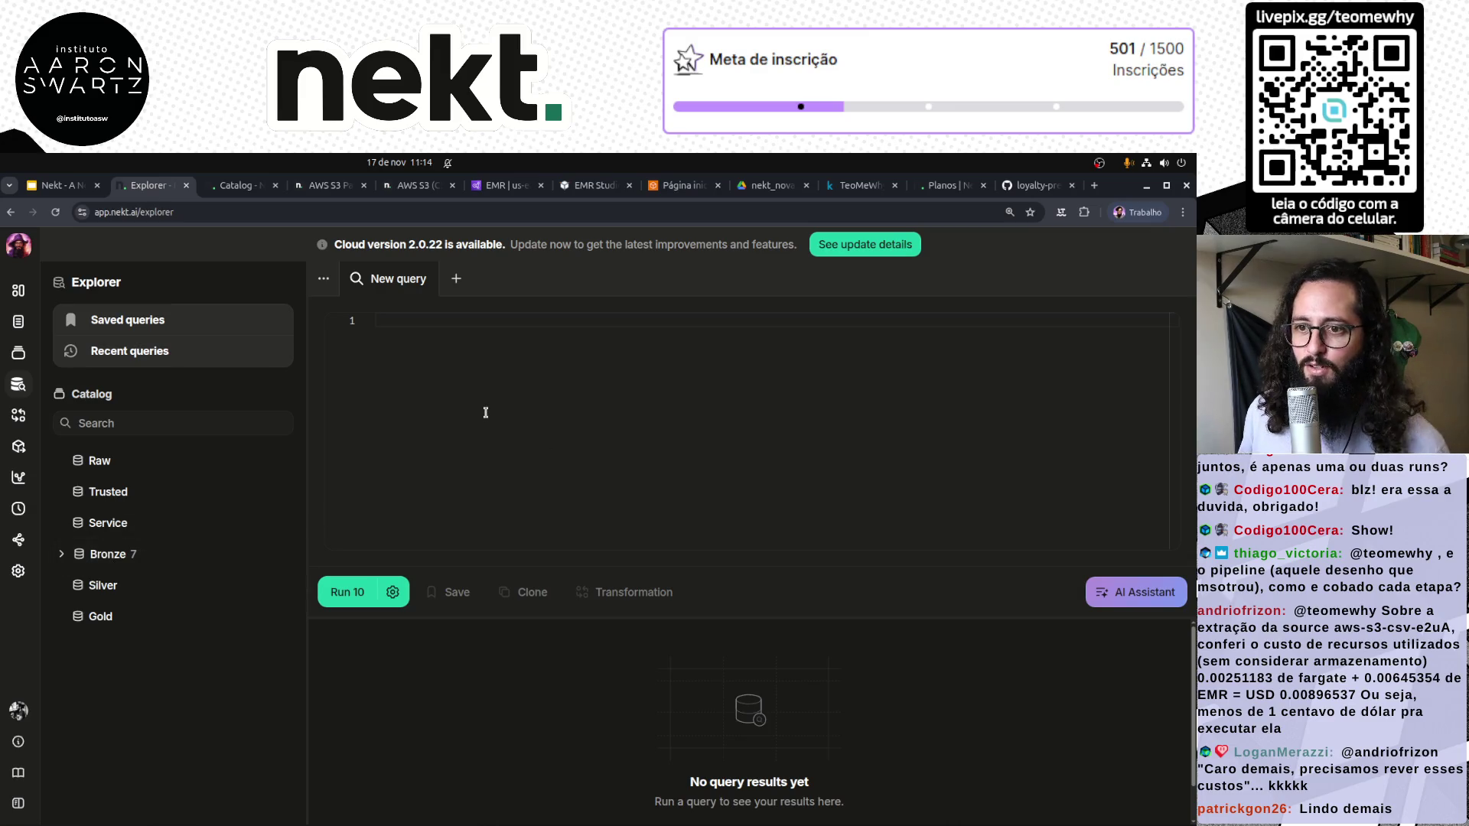
Look over the dau.sql file on GitHub
left_click(1036, 185)
left_click(513, 459)
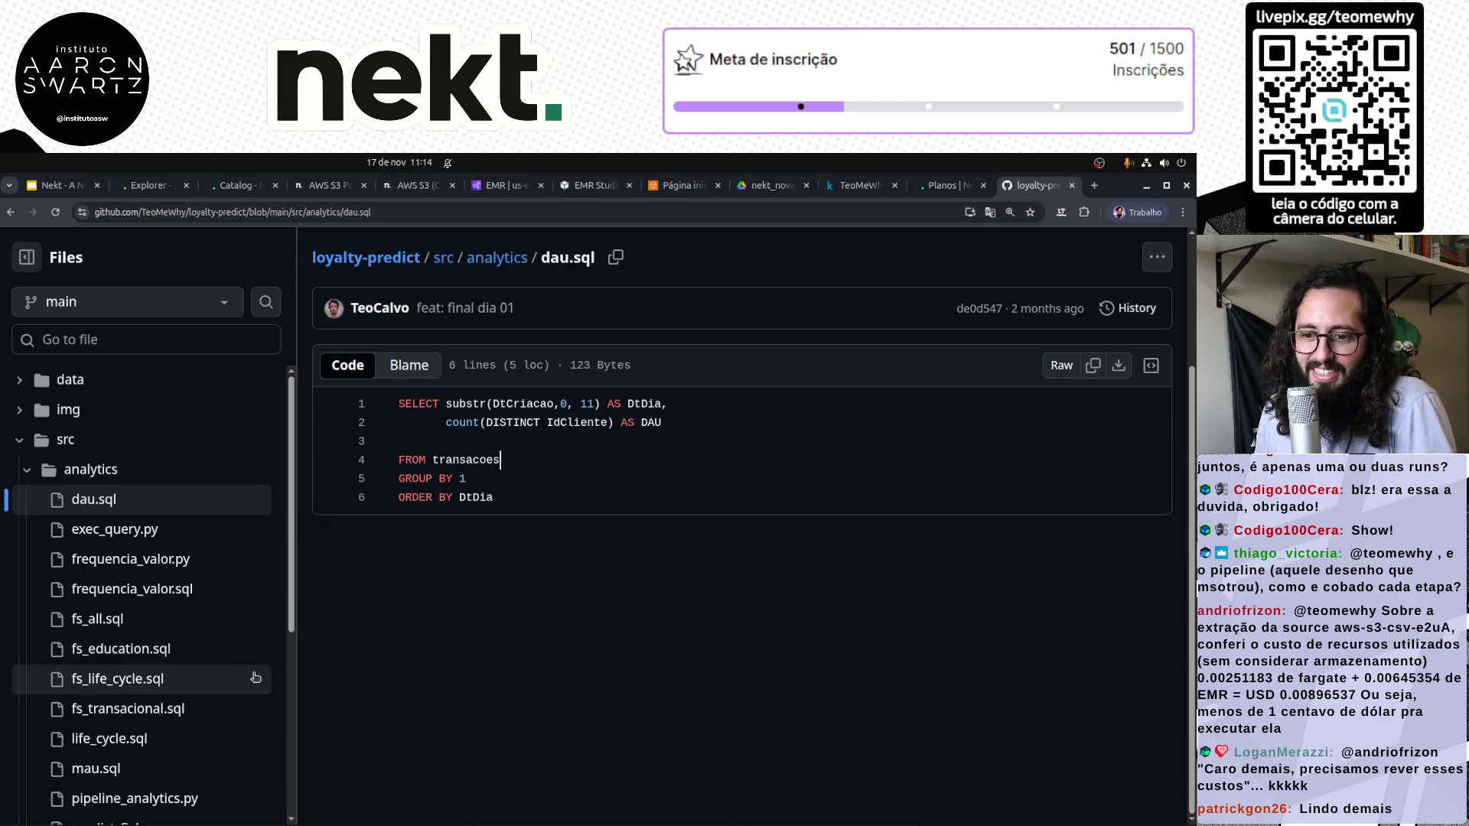
scroll(179, 674, "down", 2)
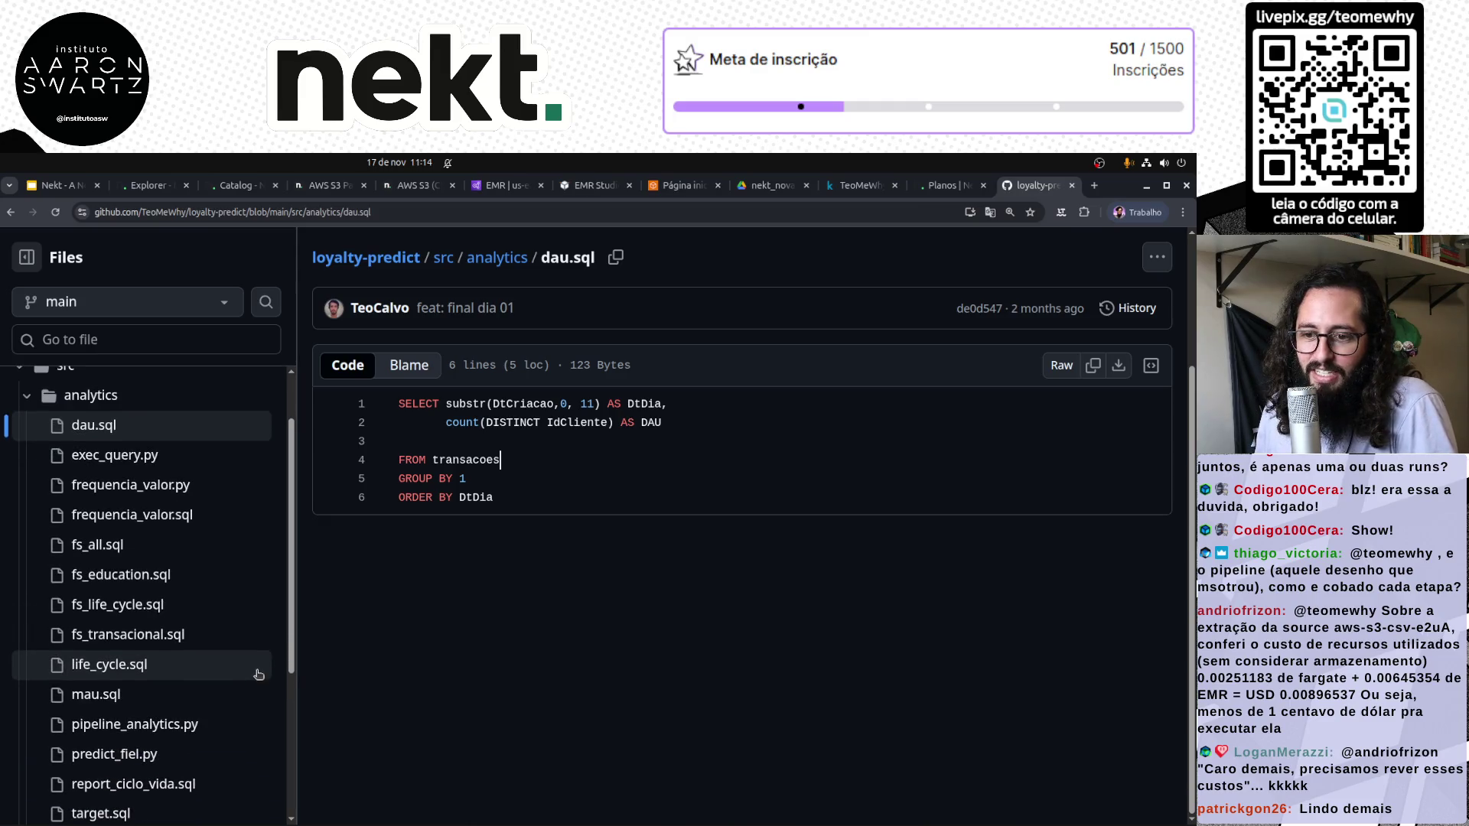
Read through mau.sql's 32-line, 28-day MAU query, then return to Nekt's Explorer
left_click(178, 697)
scroll(750, 679, "down", 5)
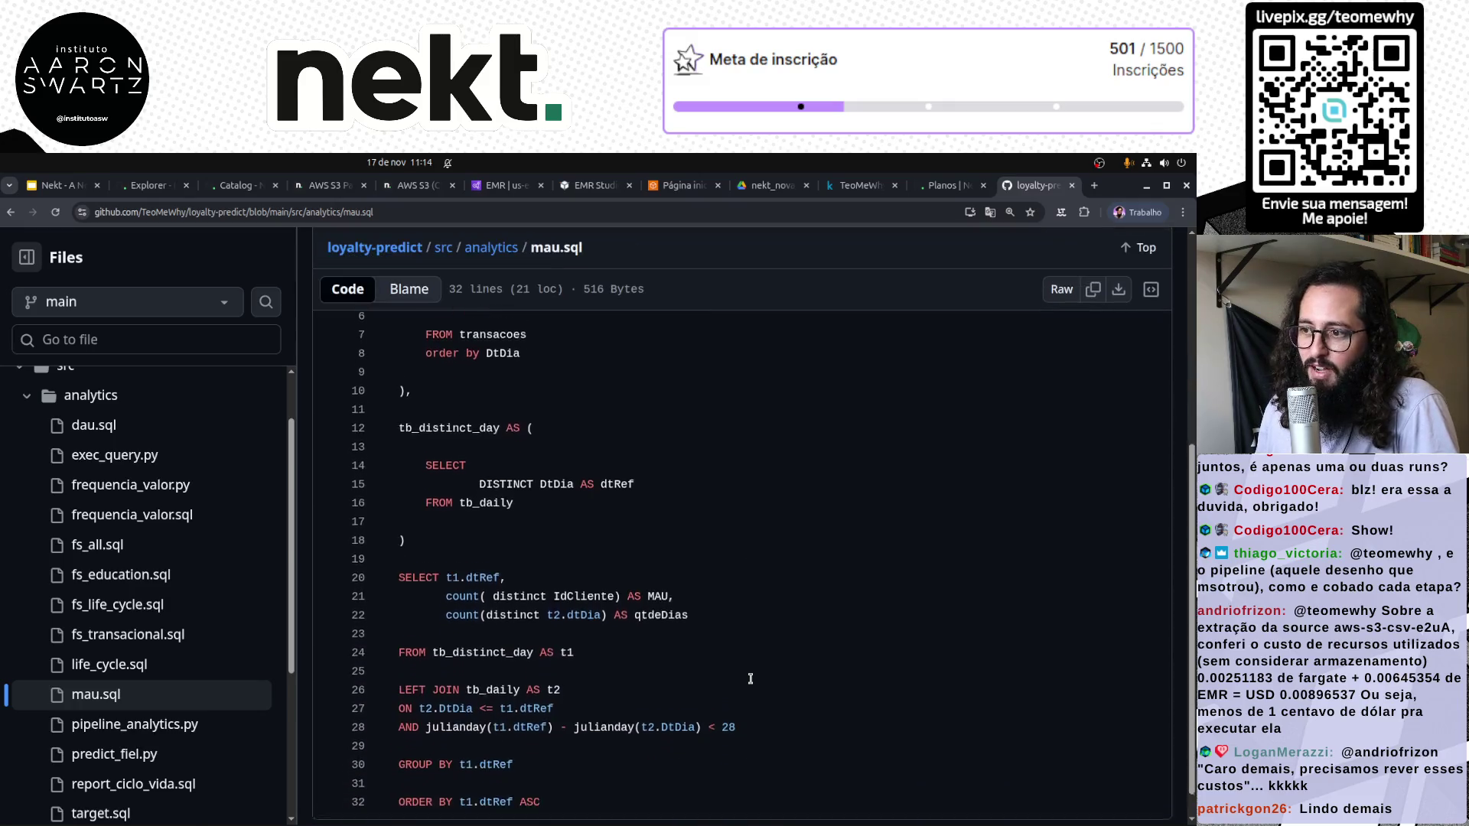
scroll(750, 679, "up", 4)
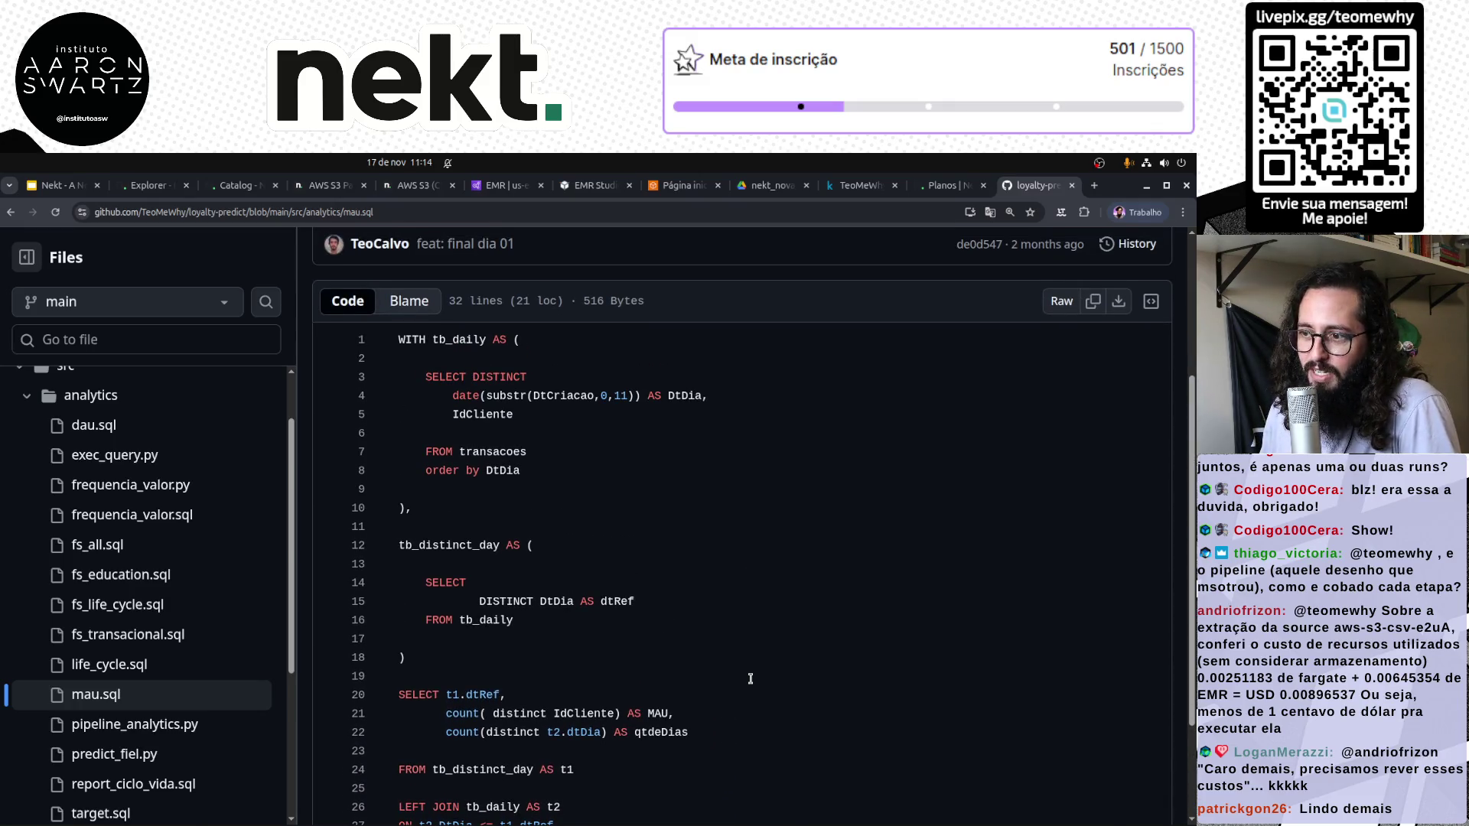
scroll(750, 679, "down", 3)
scroll(750, 679, "up", 2)
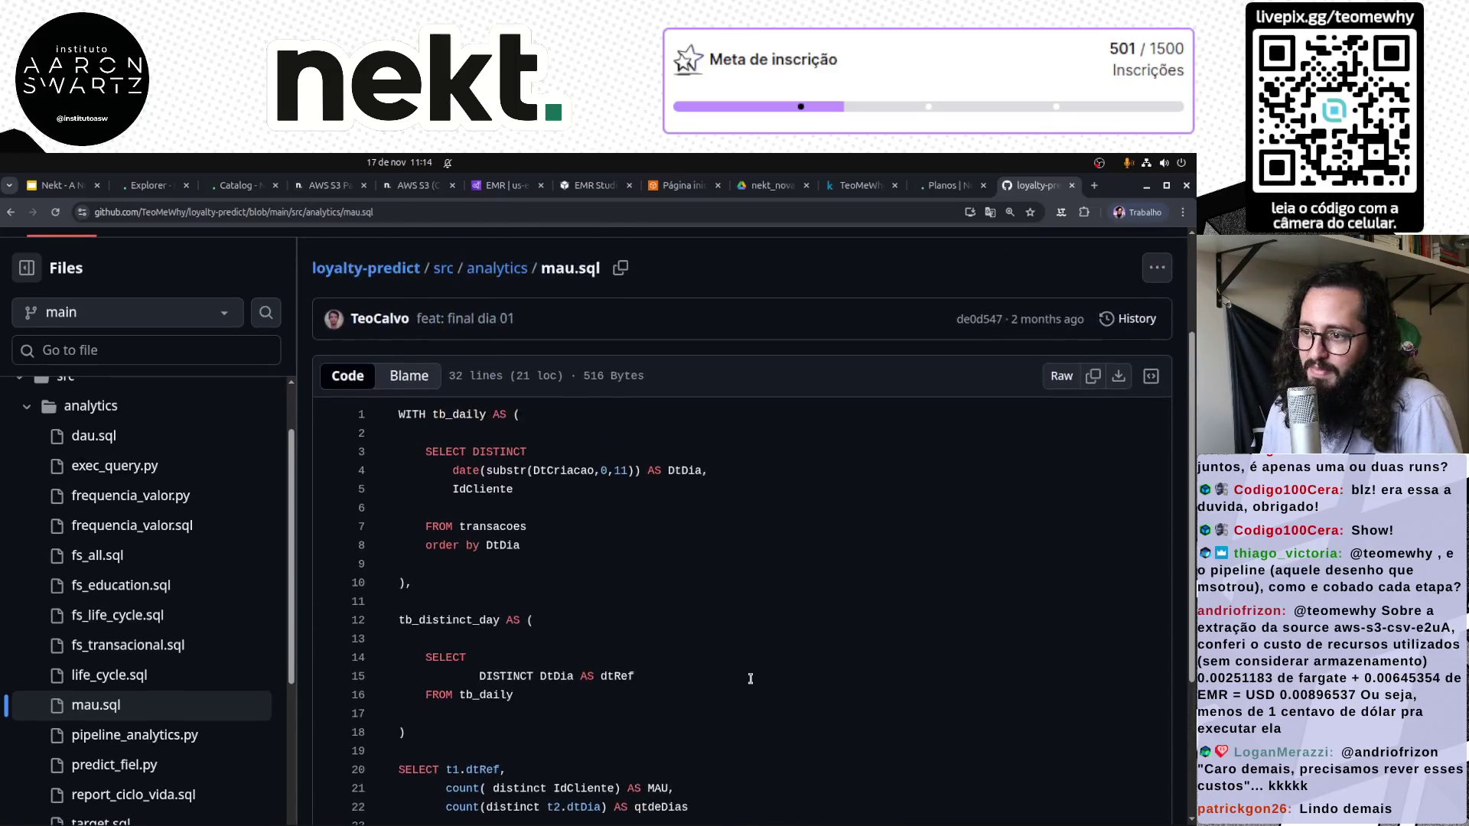
scroll(751, 679, "down", 3)
scroll(751, 678, "down", 1)
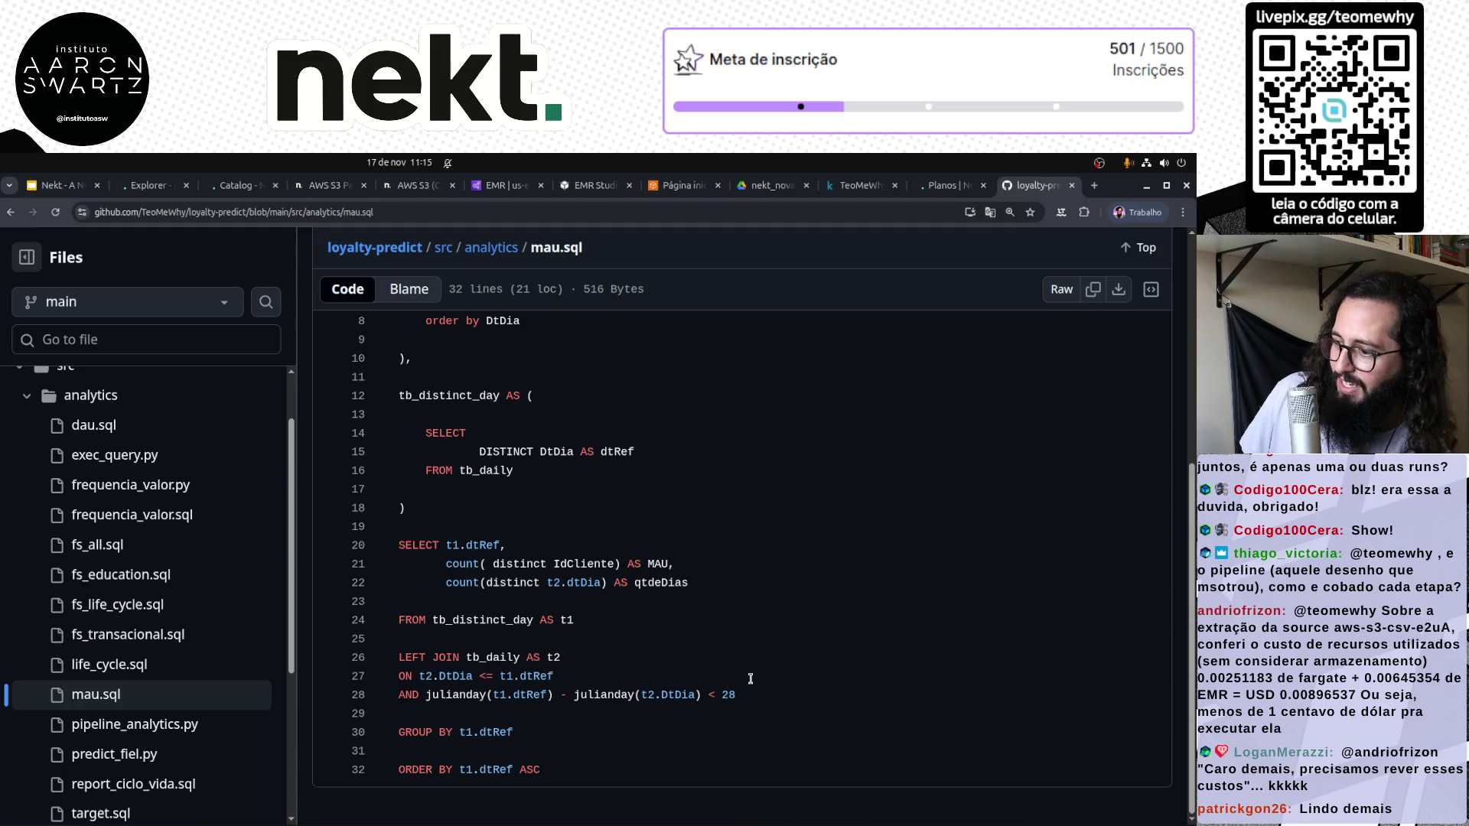
scroll(523, 666, "up", 2)
scroll(464, 702, "down", 2)
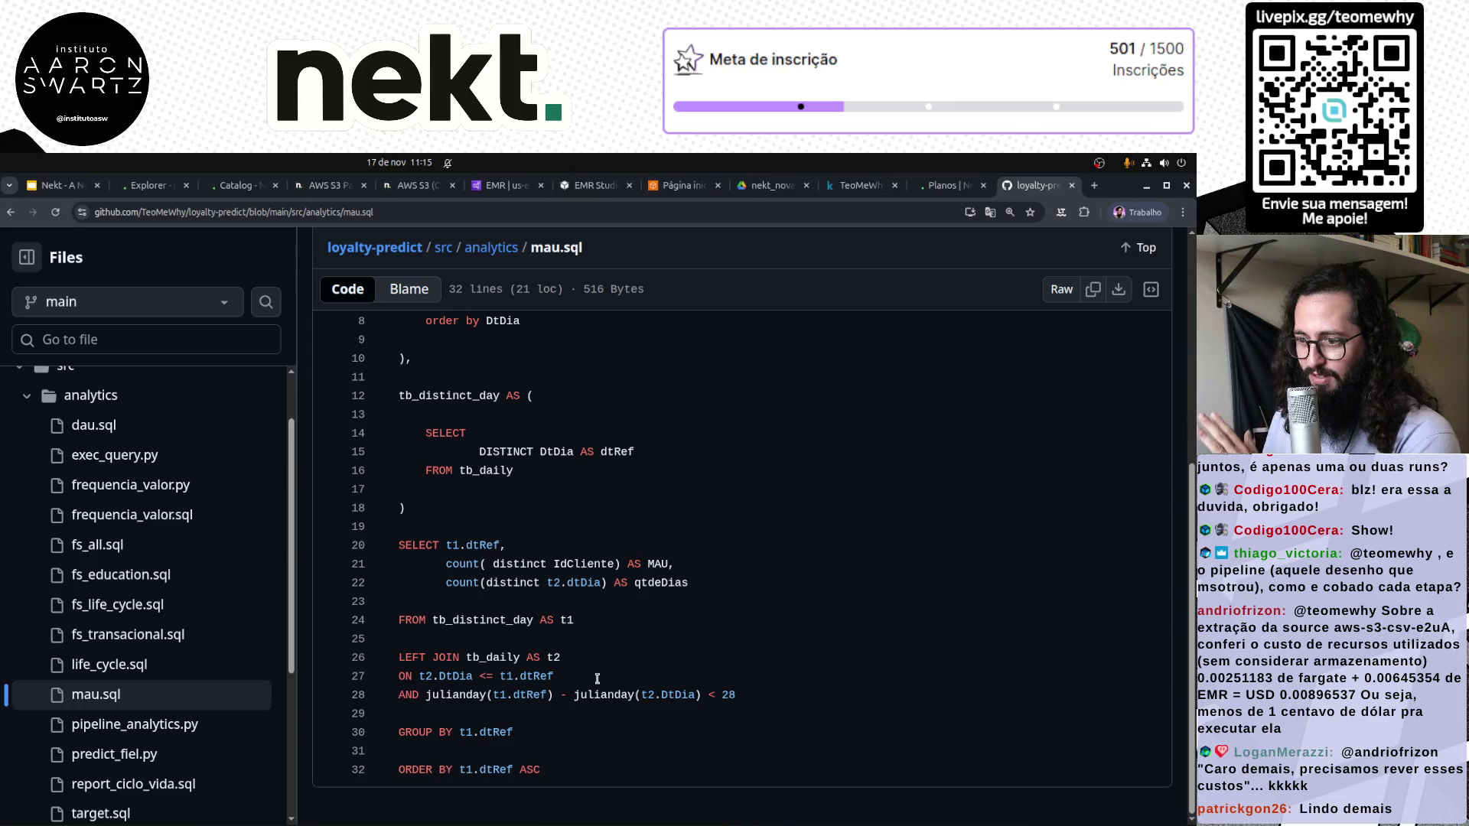
scroll(490, 640, "up", 5)
left_click(135, 192)
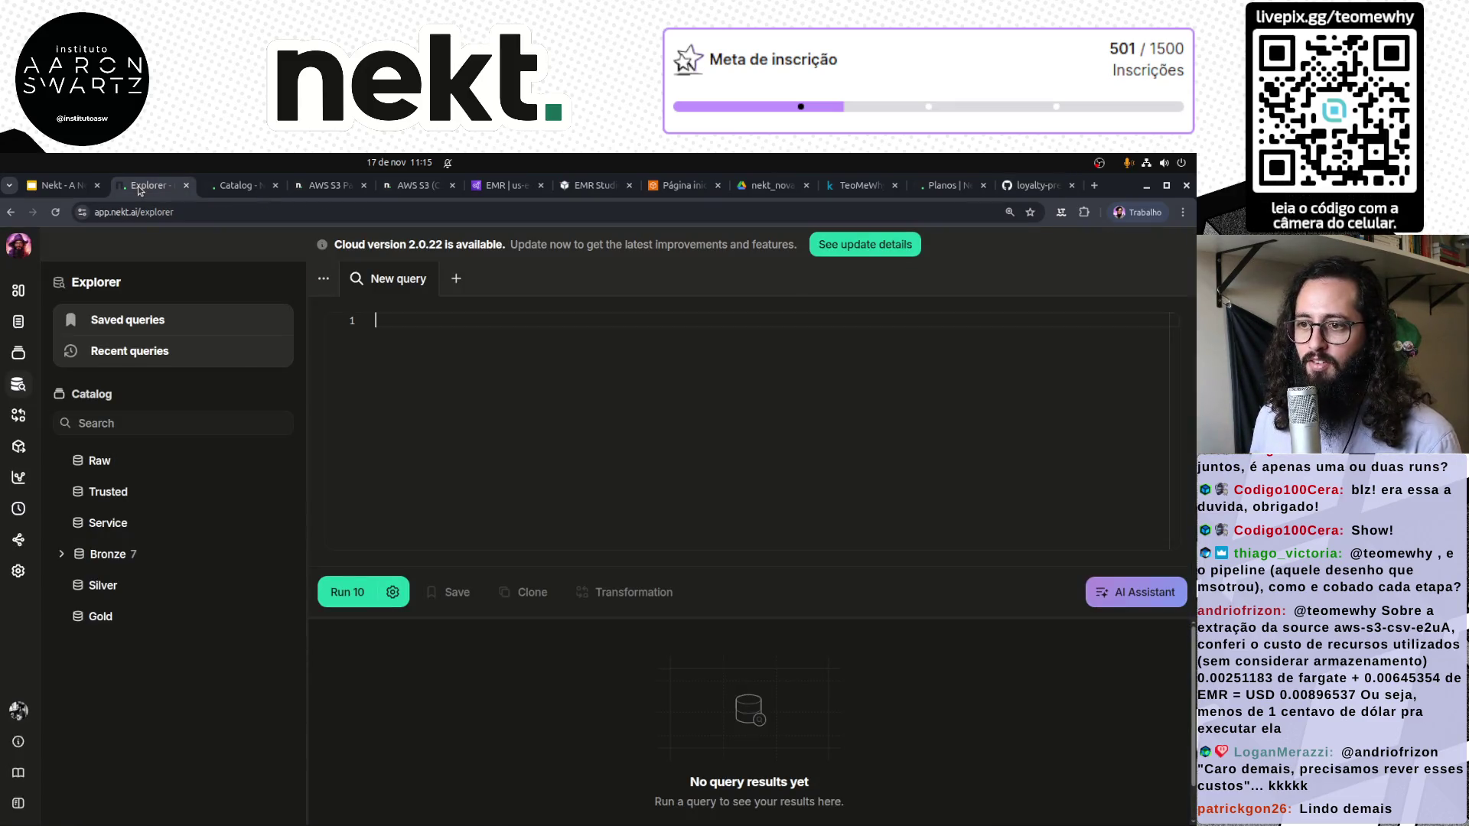
Return to Nekt and look for tmw_dau under the Explorer's Gold layer
left_click(223, 189)
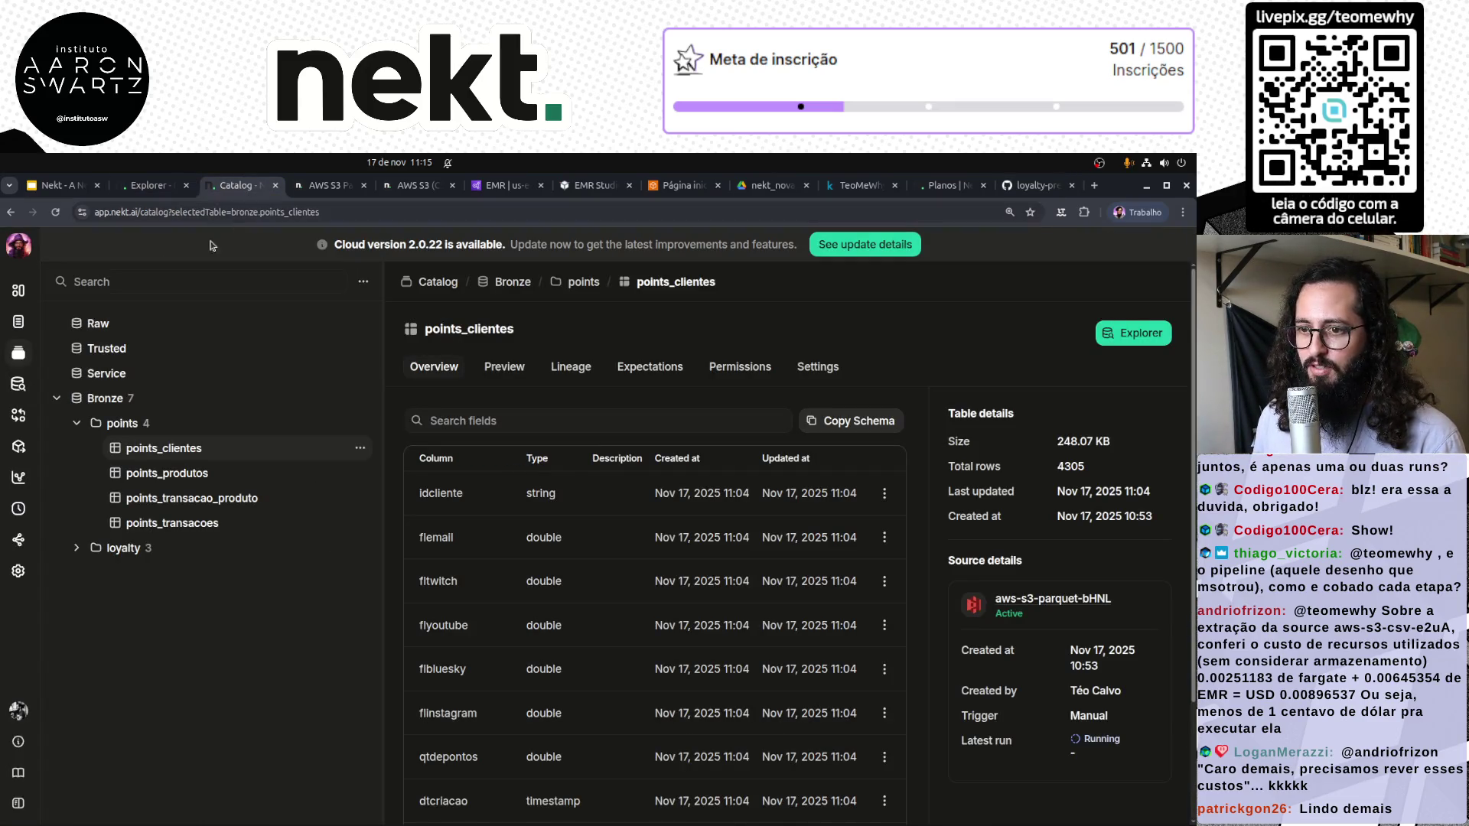
key("ctrl+Tab")
left_click(165, 185)
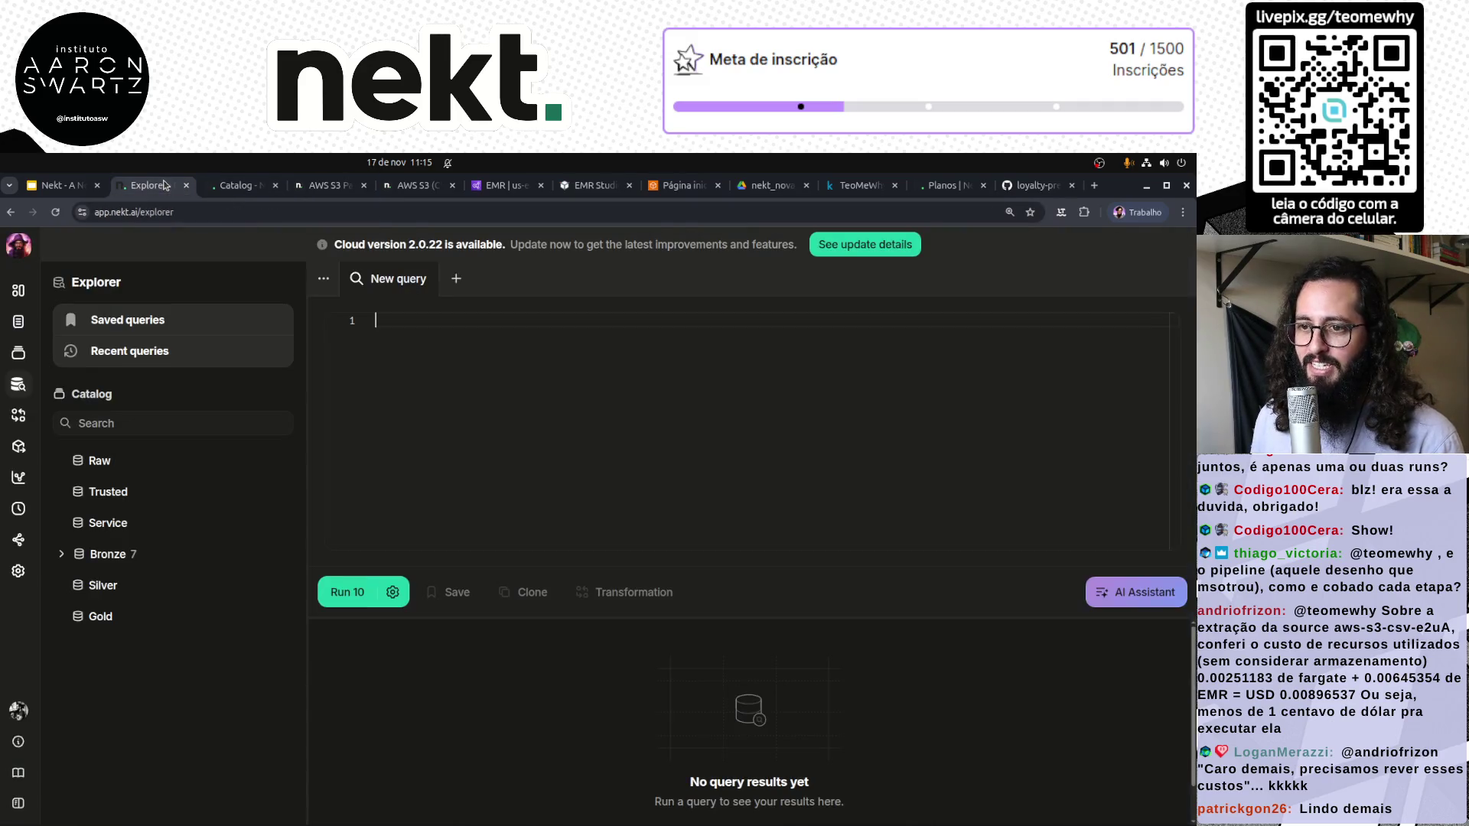
left_click(257, 191)
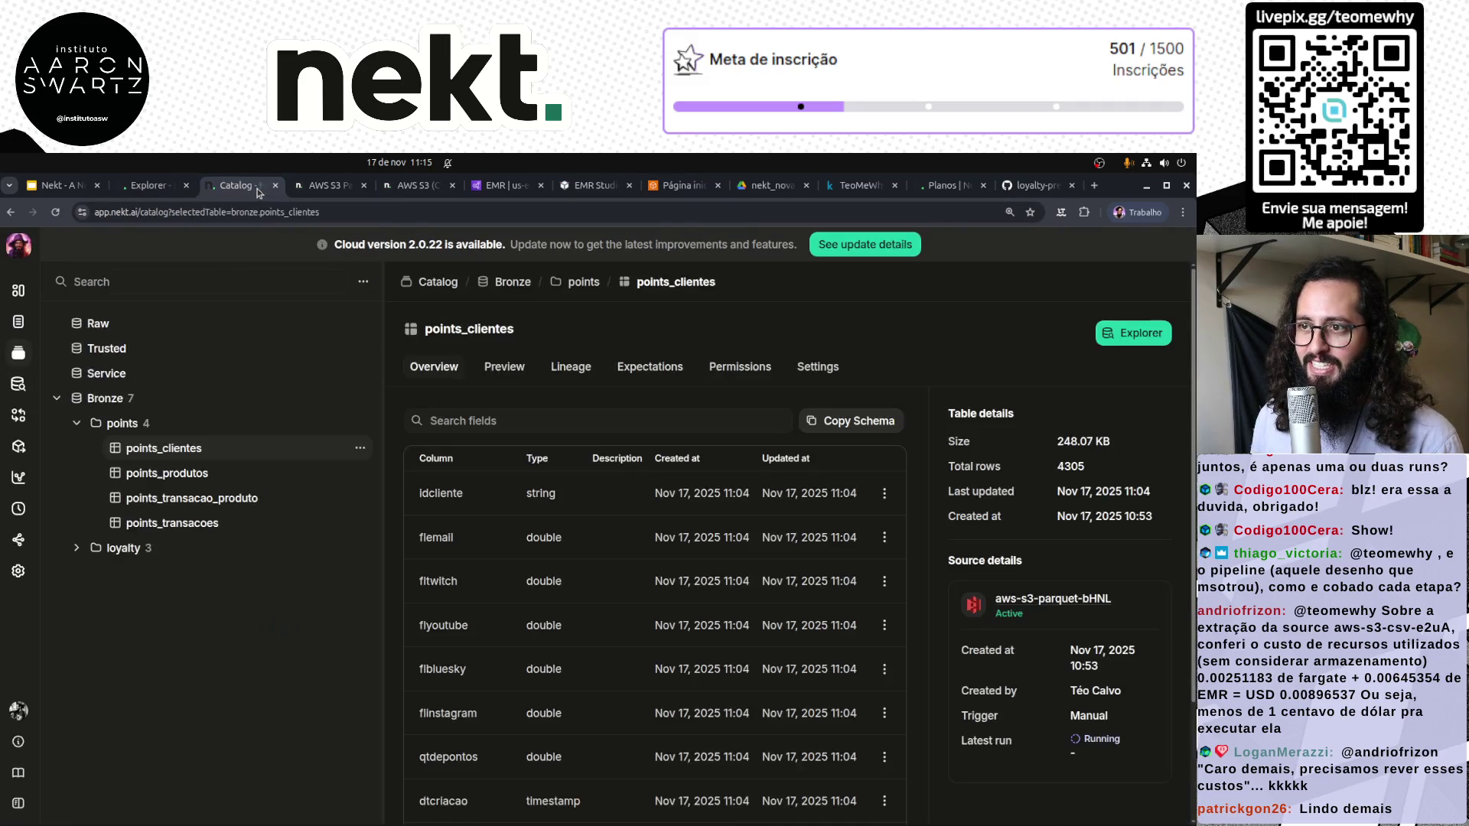
left_click(19, 324)
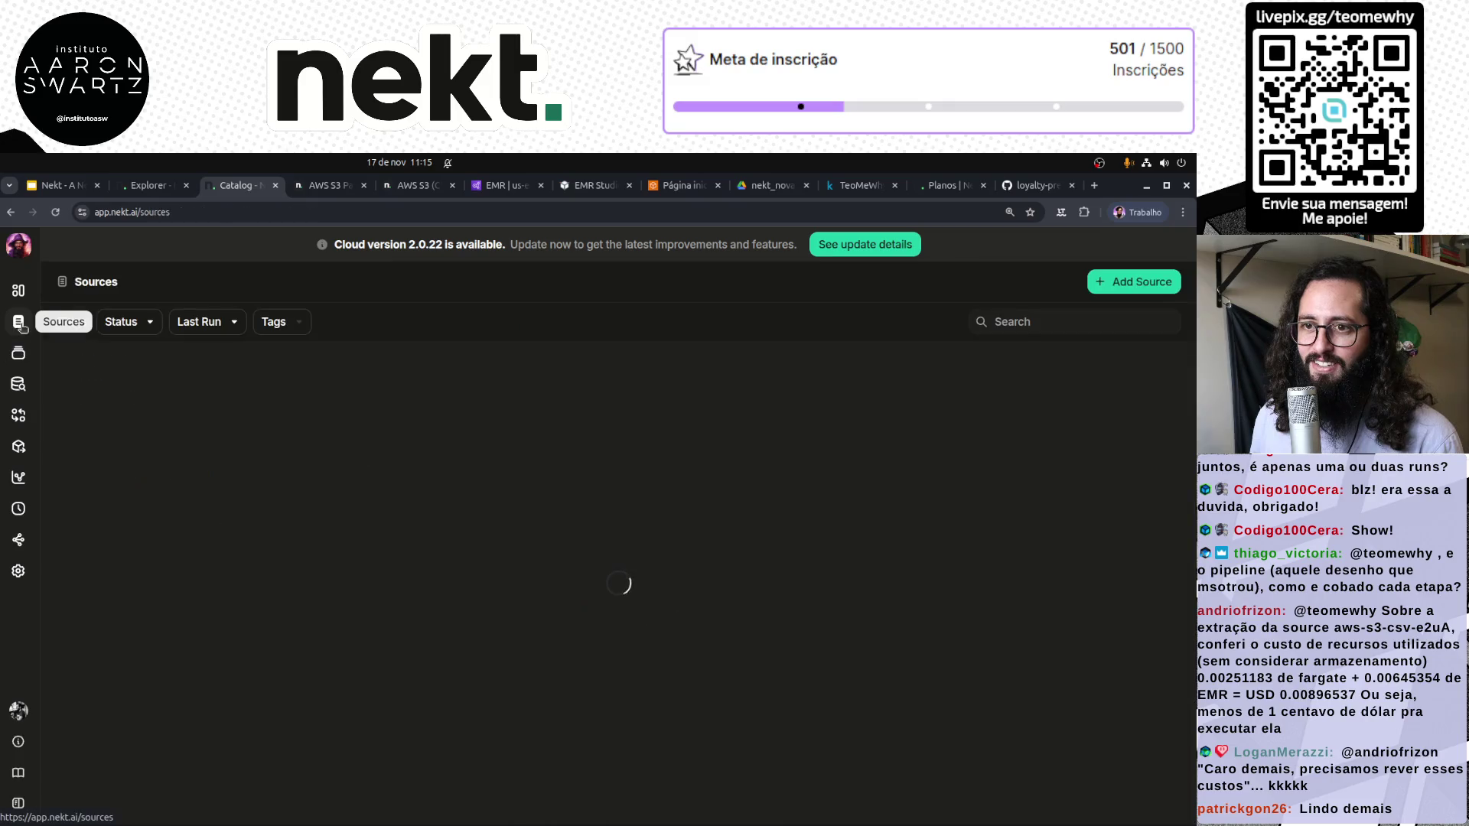
left_click(19, 540)
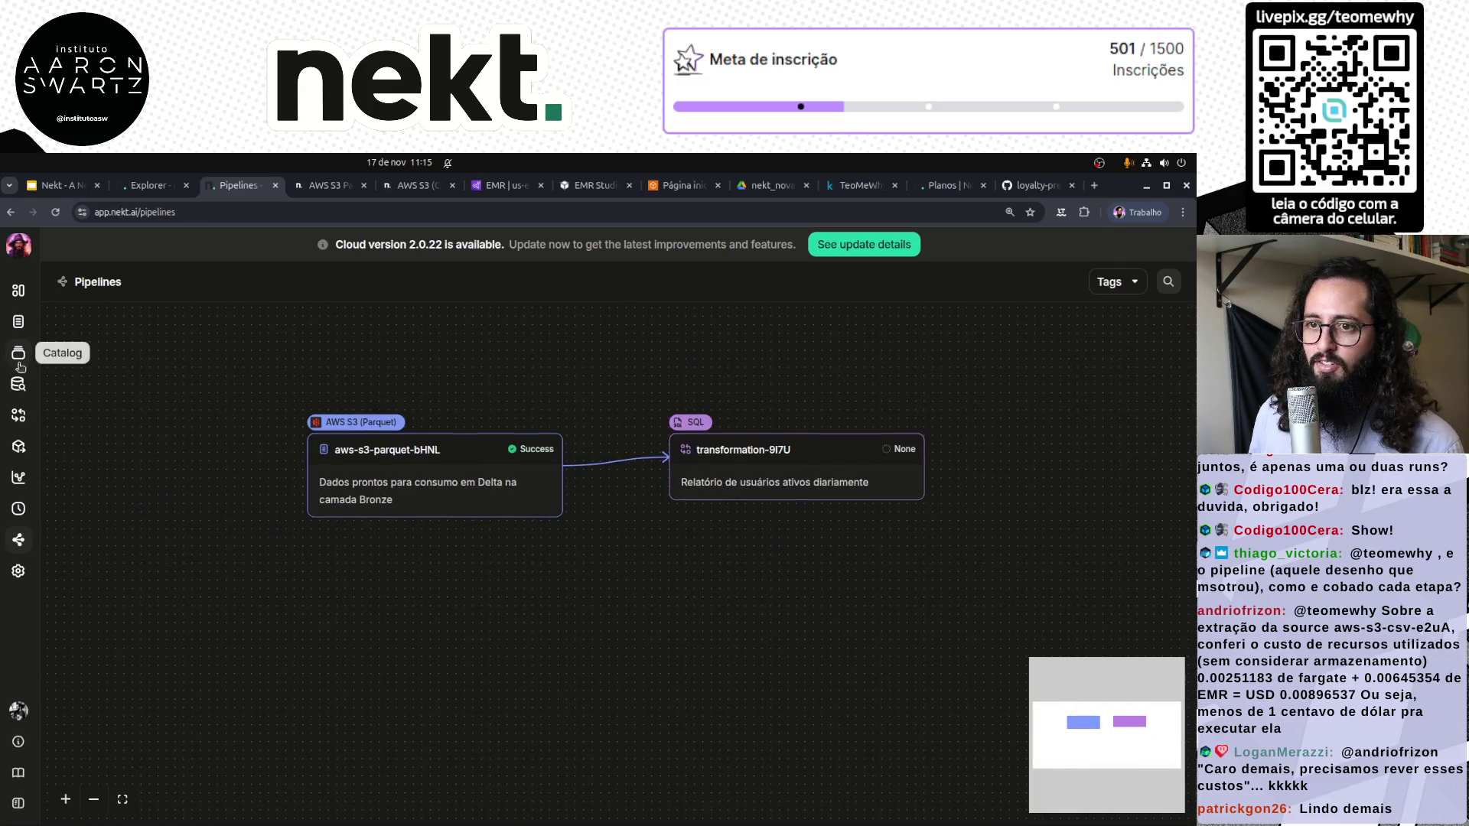
left_click(17, 387)
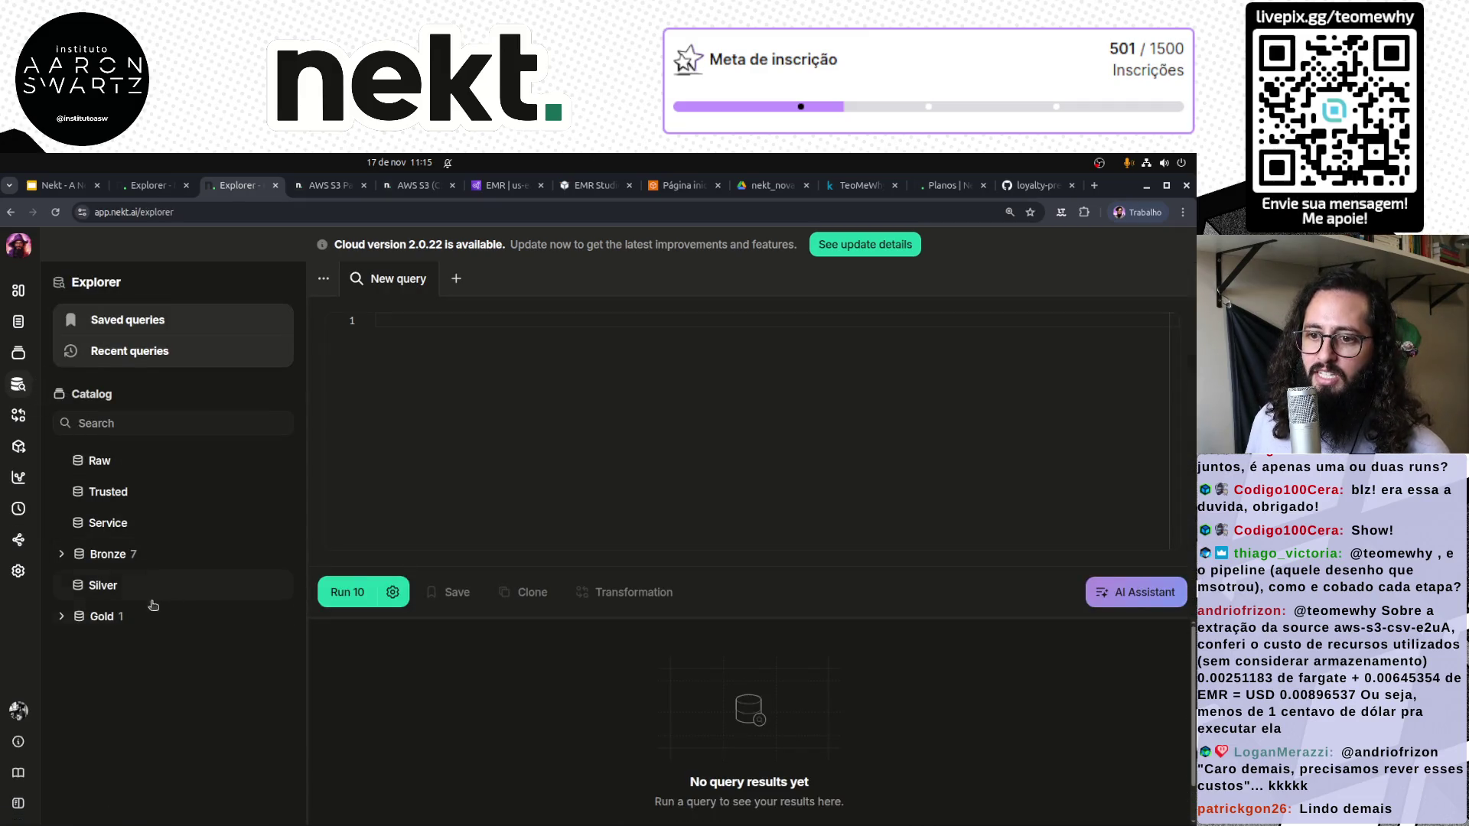
left_click(114, 617)
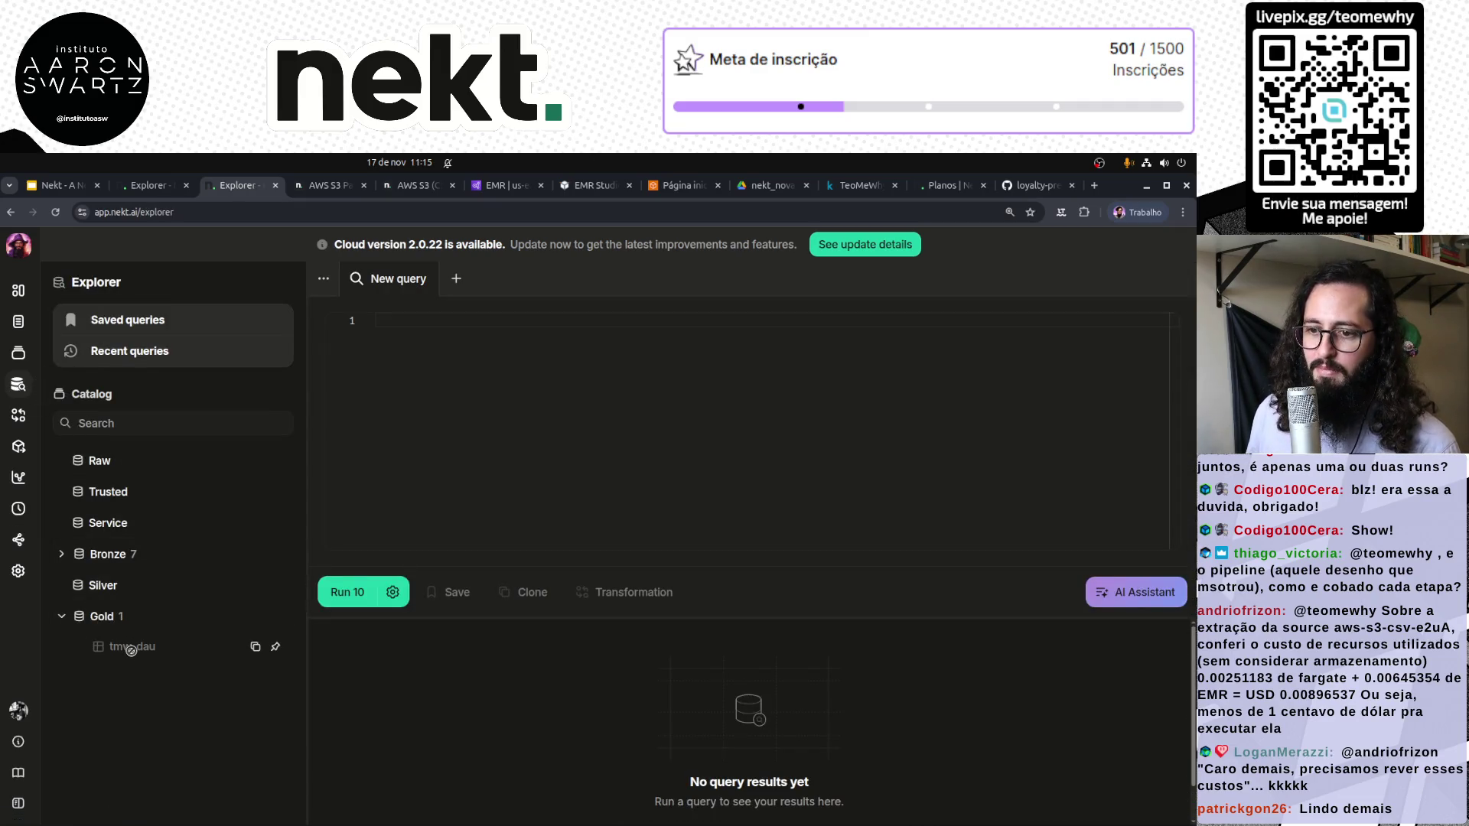
Reload the Catalog and preview the Gold tmw_dau table, which returns no results
left_click(18, 352)
left_click(107, 399)
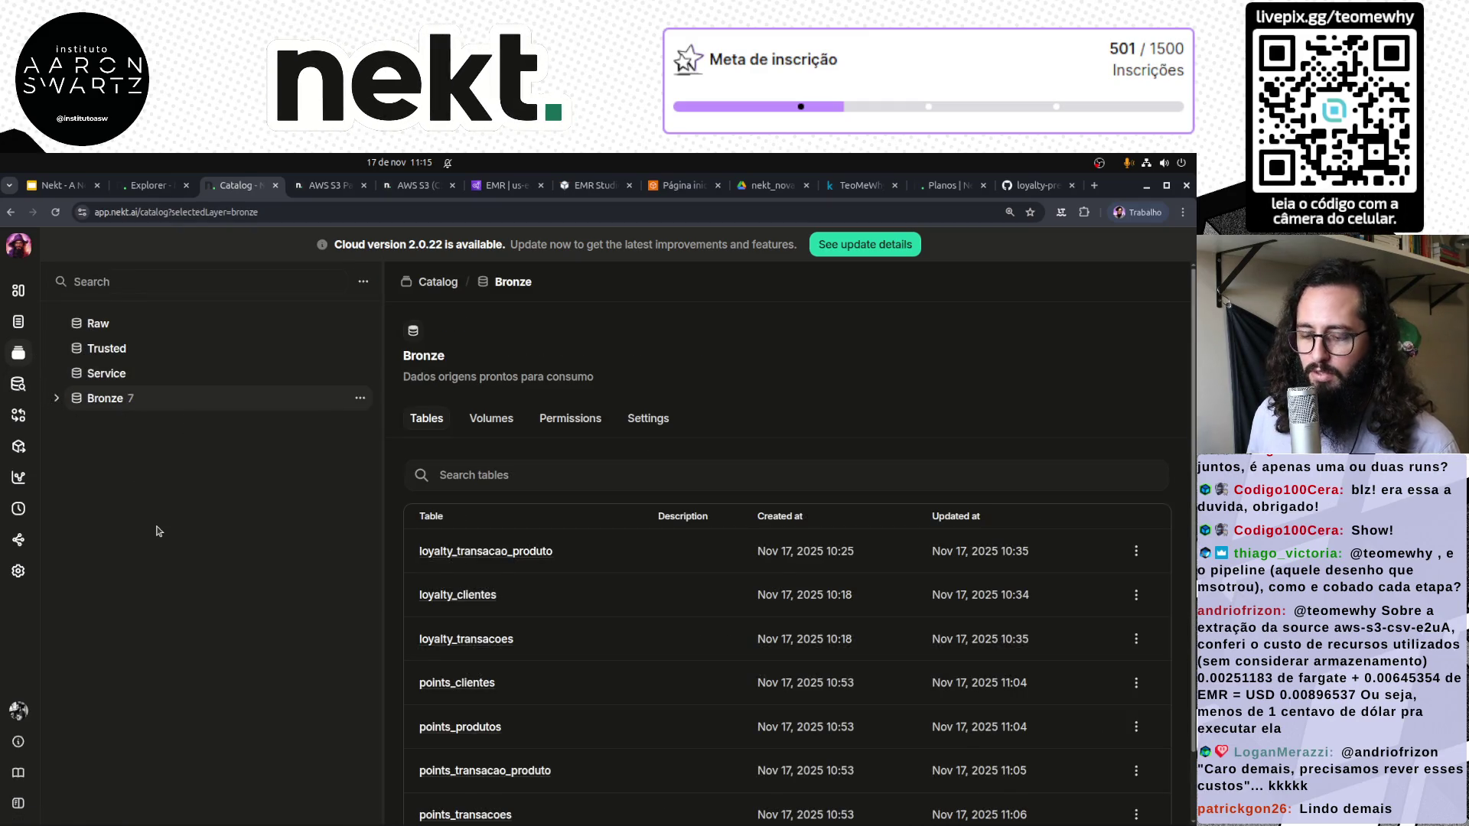
key("F5")
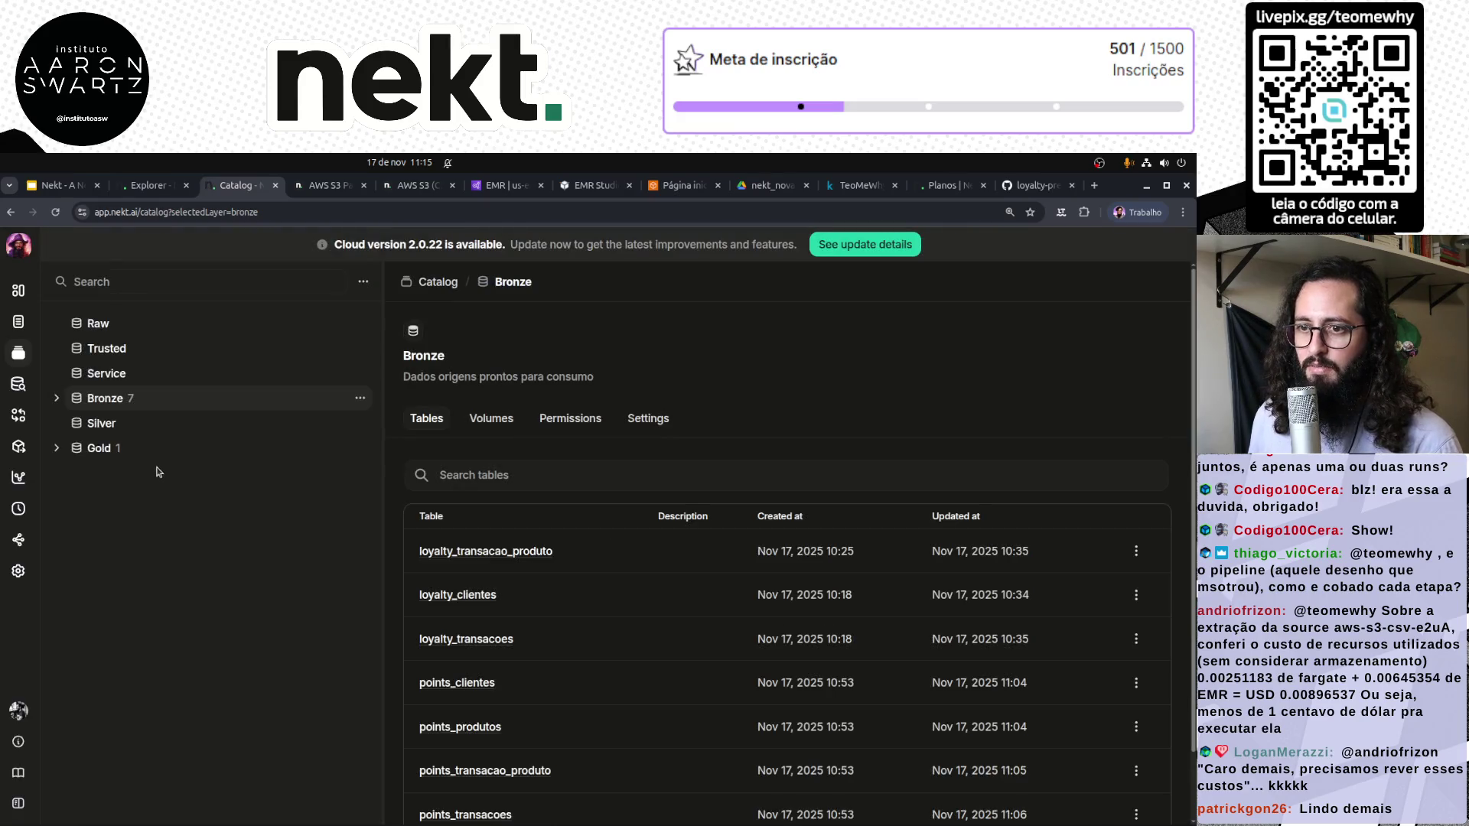
left_click(100, 448)
left_click(58, 455)
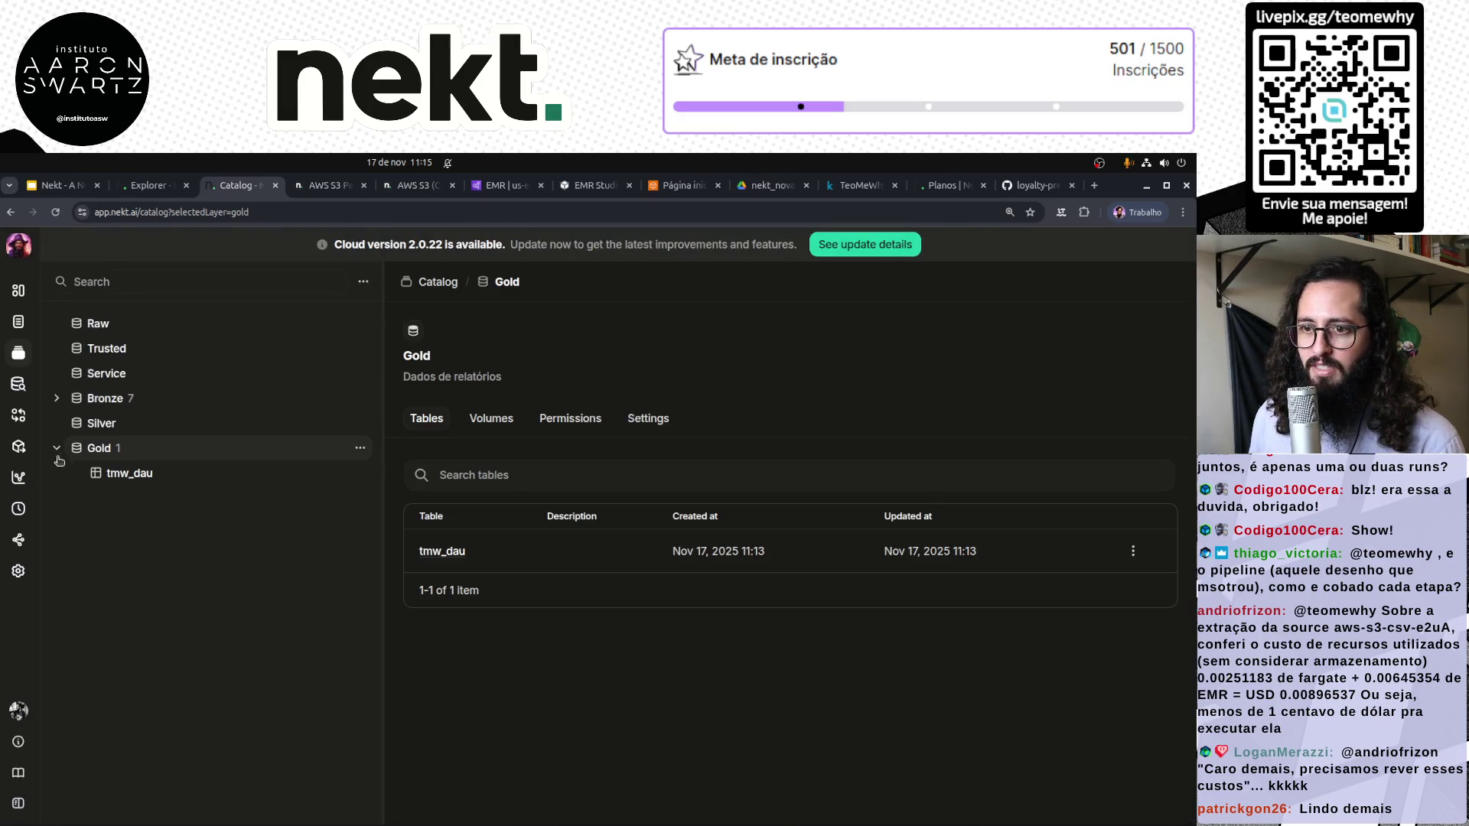
left_click(129, 473)
left_click(505, 368)
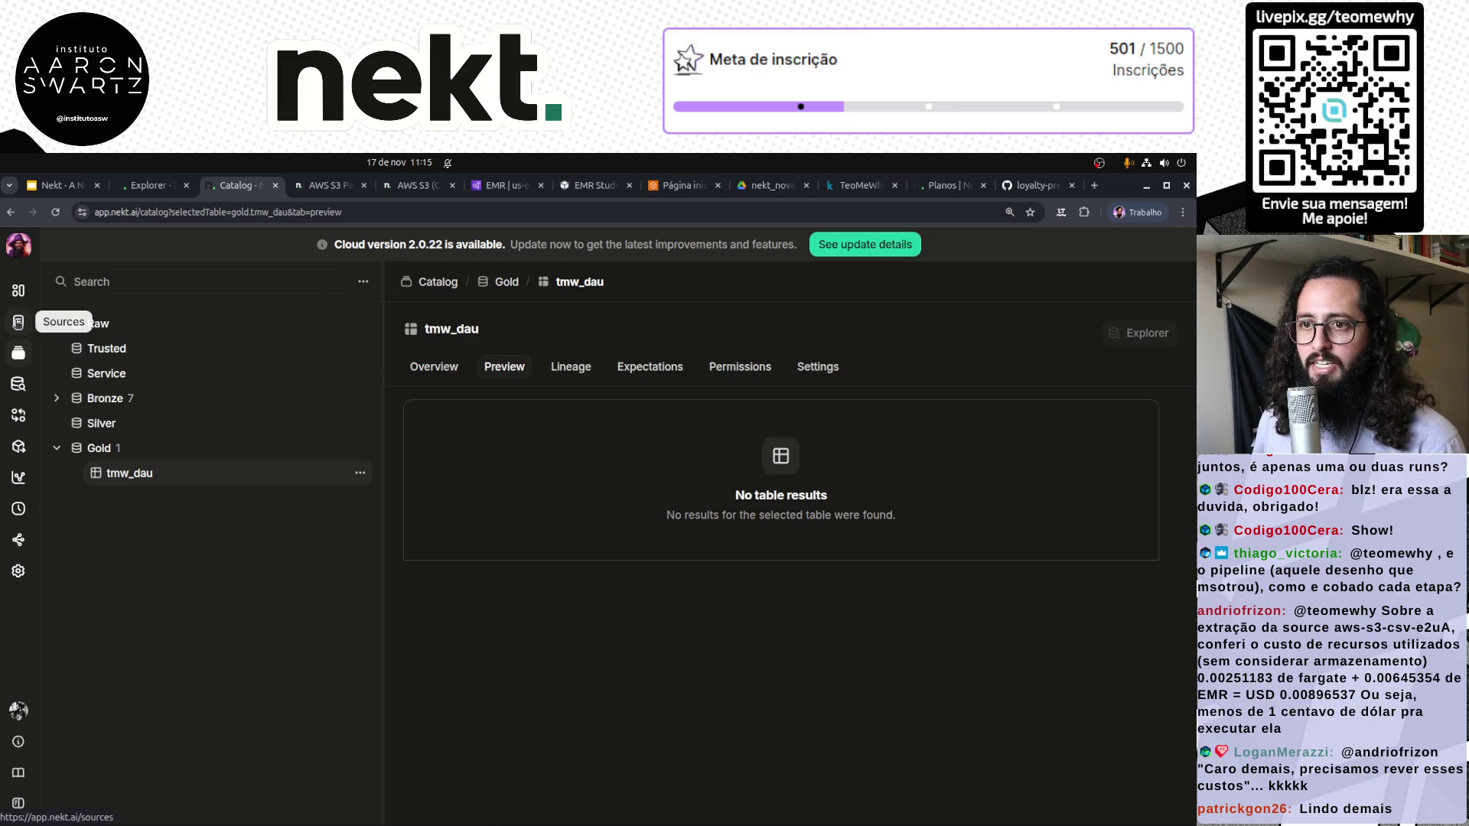
Manually run aws-s3-parquet-bHNL, open its details, then view the Transformations list
left_click(20, 323)
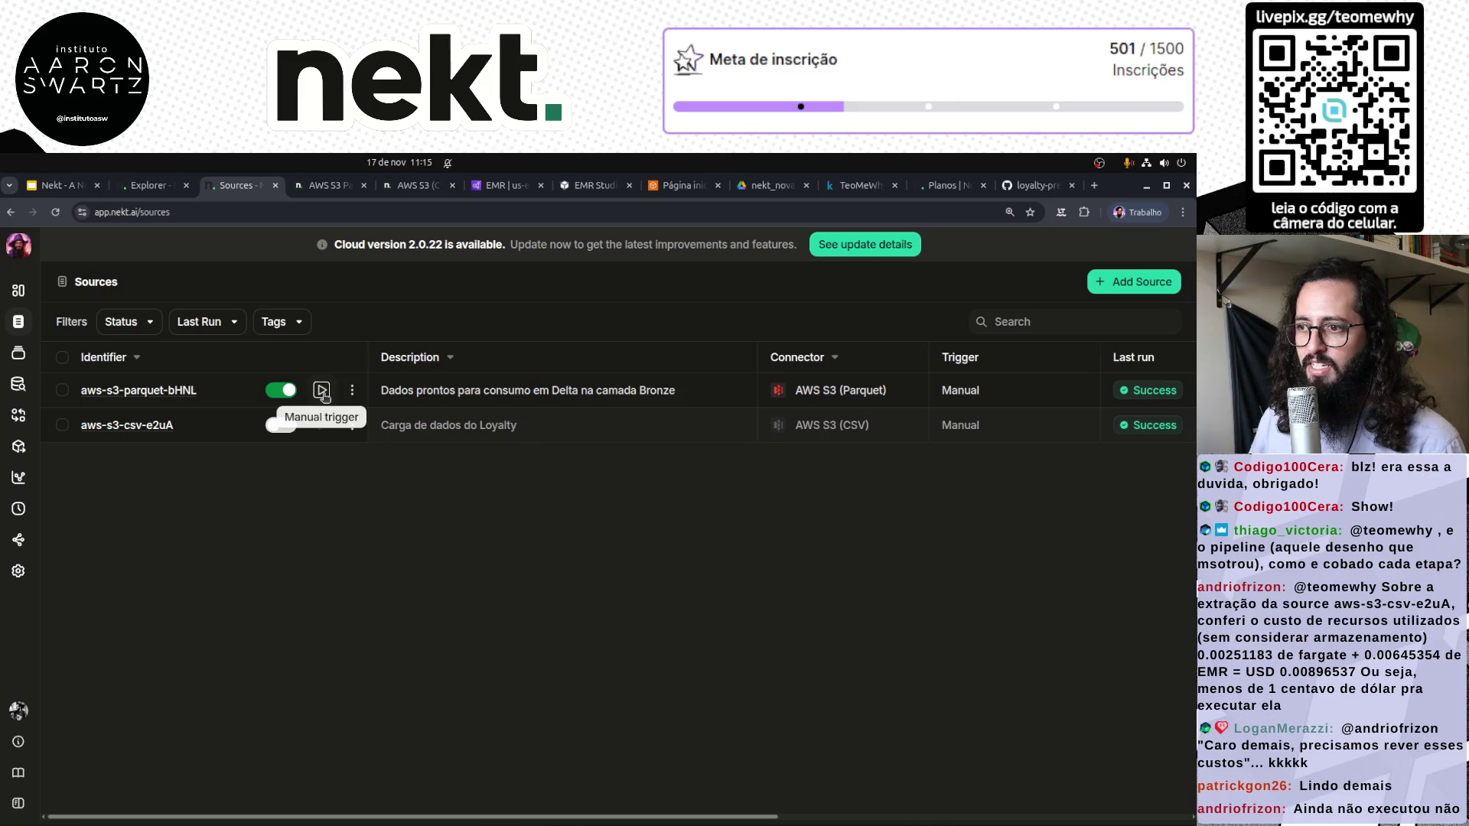
left_click(322, 391)
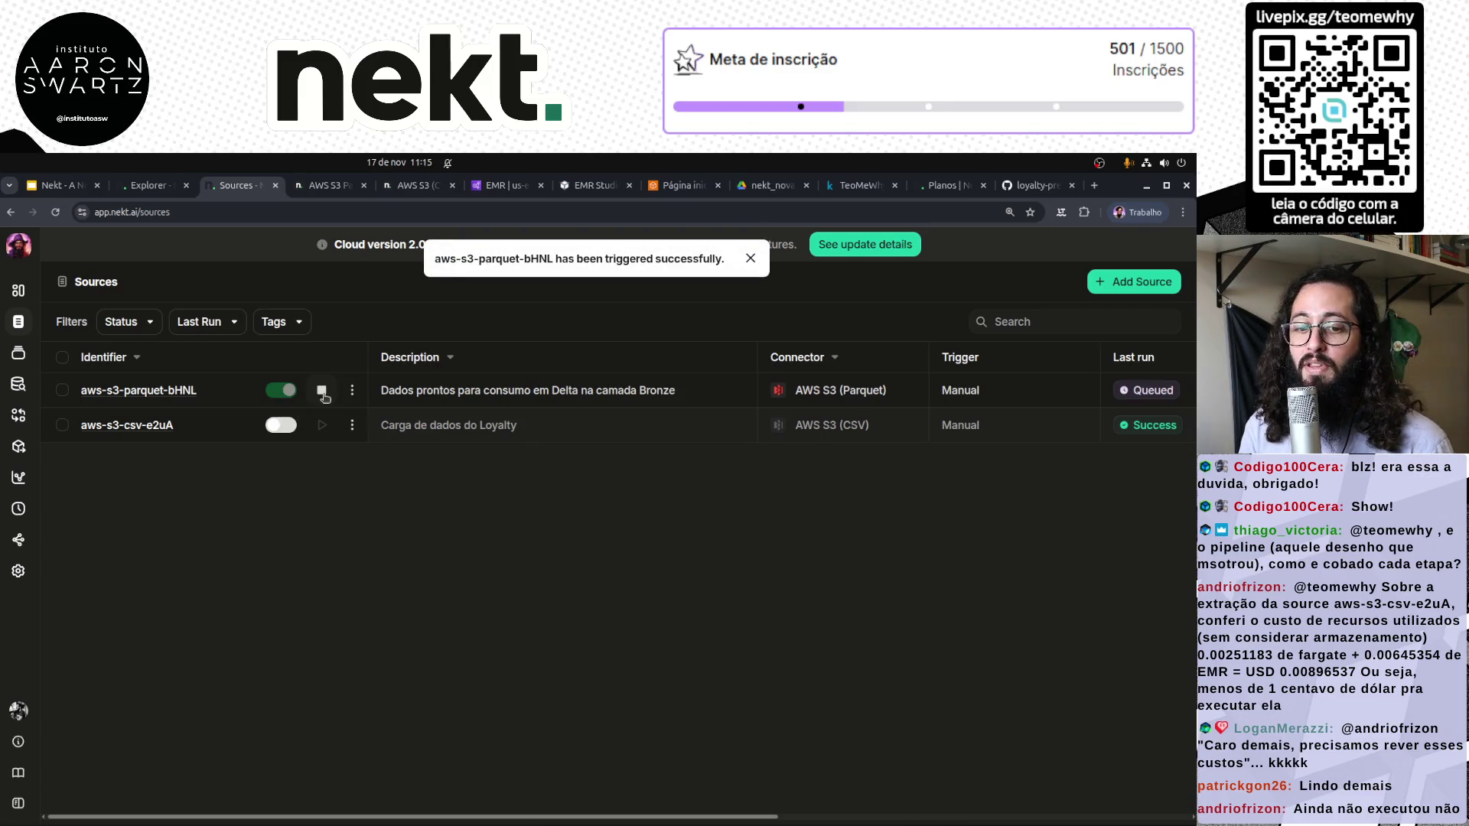
left_click(148, 391)
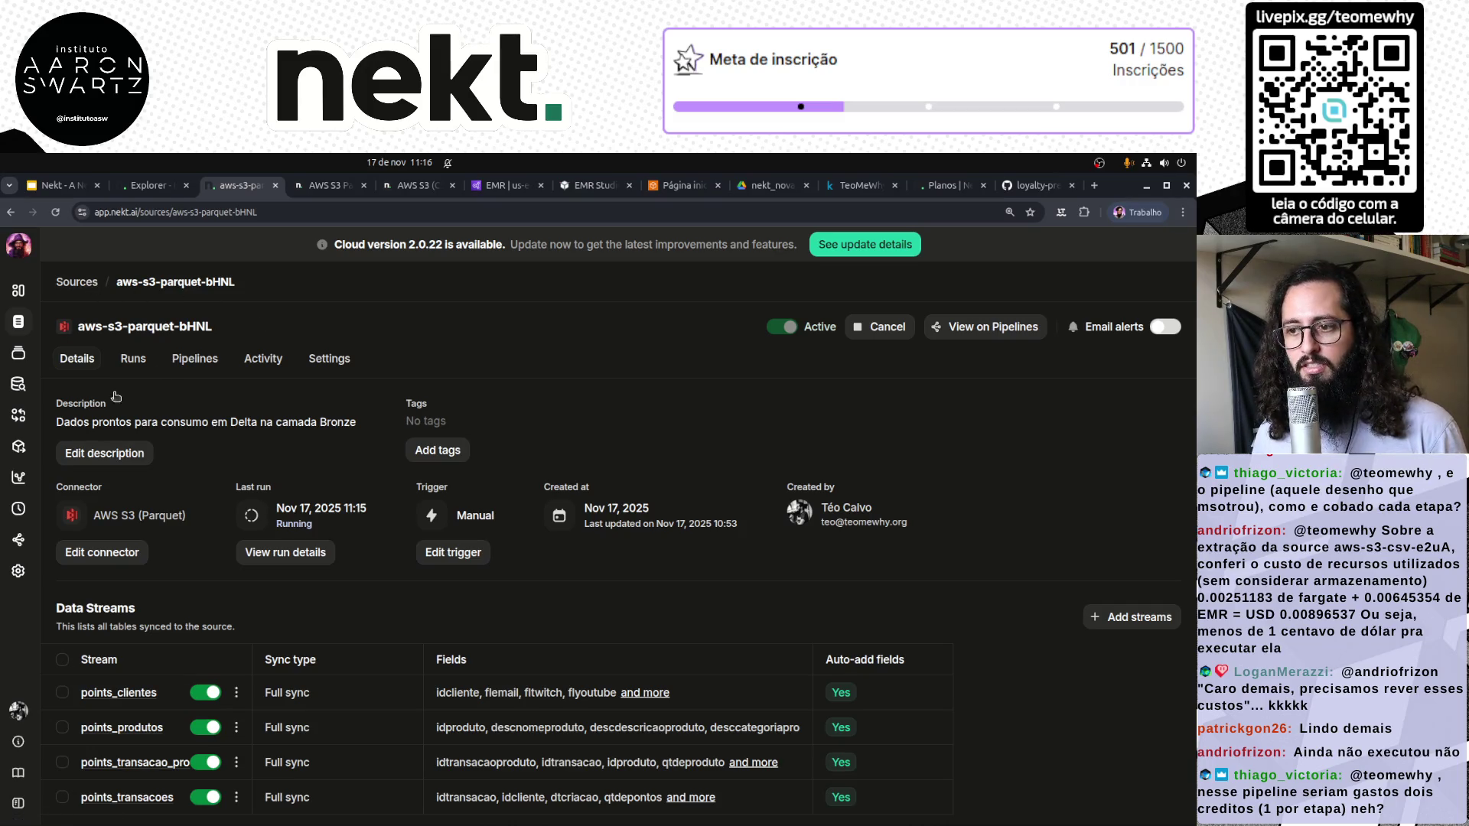
left_click(18, 415)
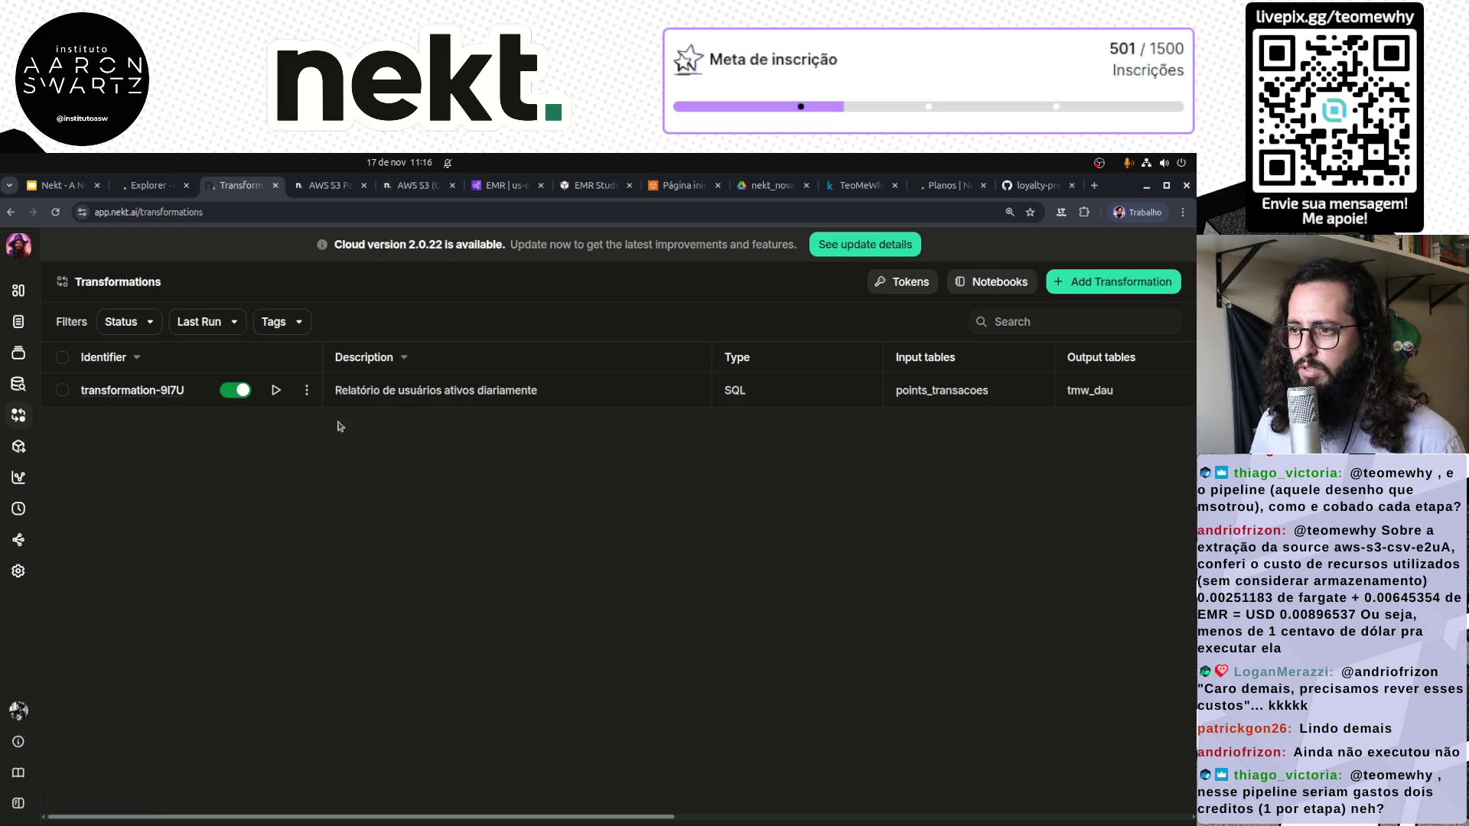
Confirm transformation-9I7U is event-triggered by aws-s3-parquet-bHNL and check its run history
left_click(19, 571)
left_click(19, 542)
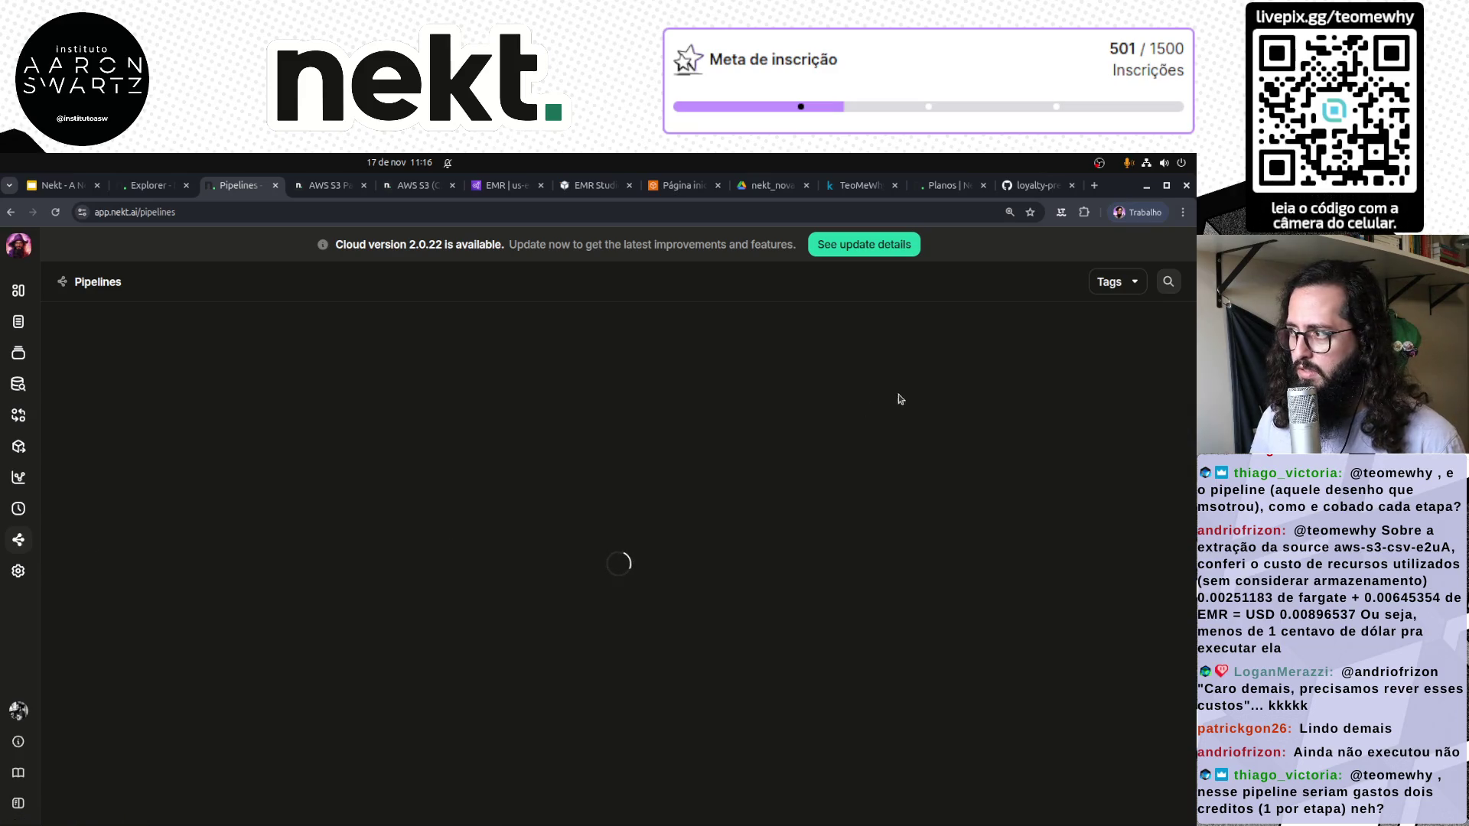
left_click(845, 549)
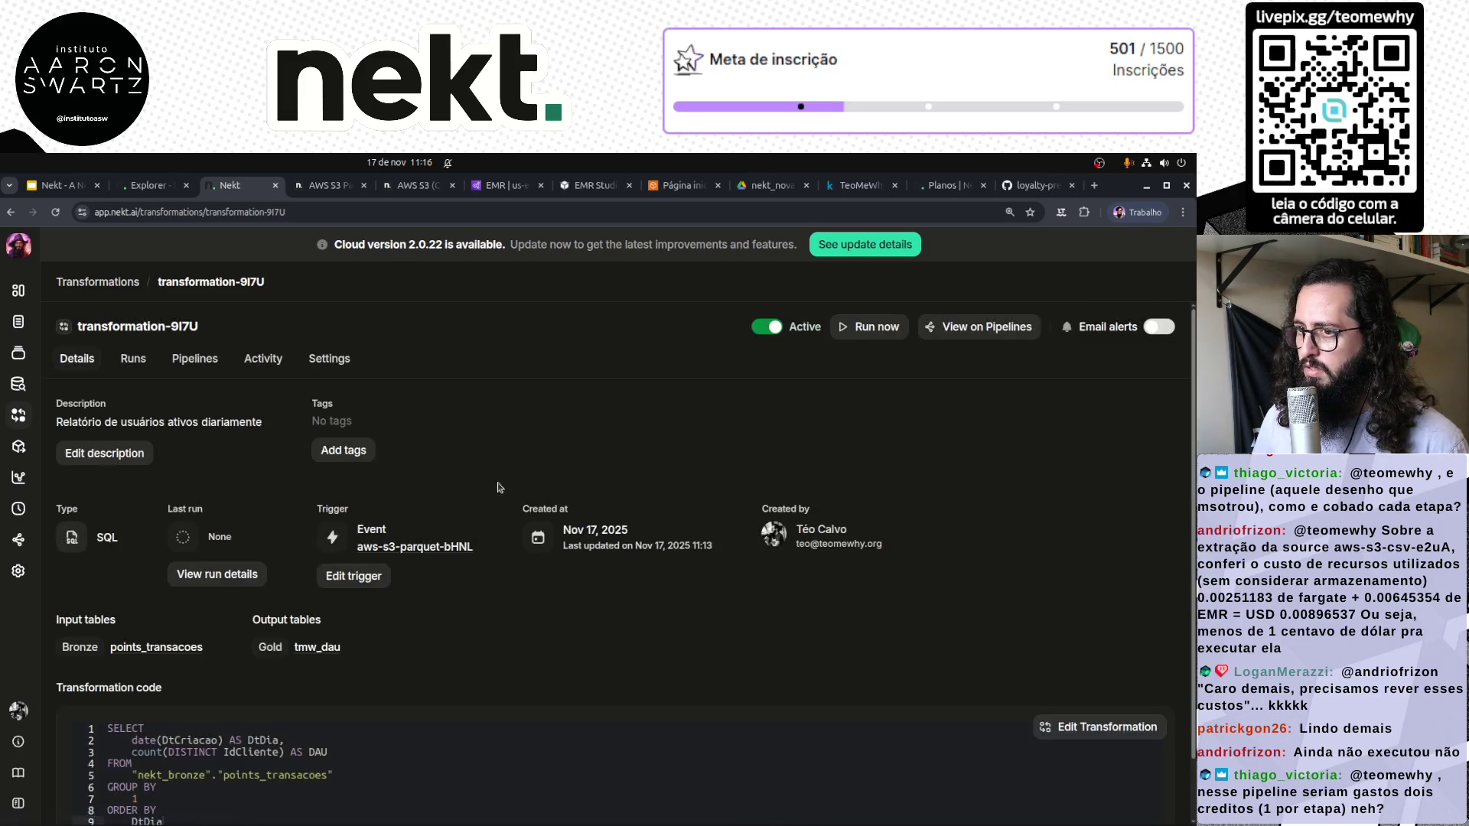
left_click(137, 361)
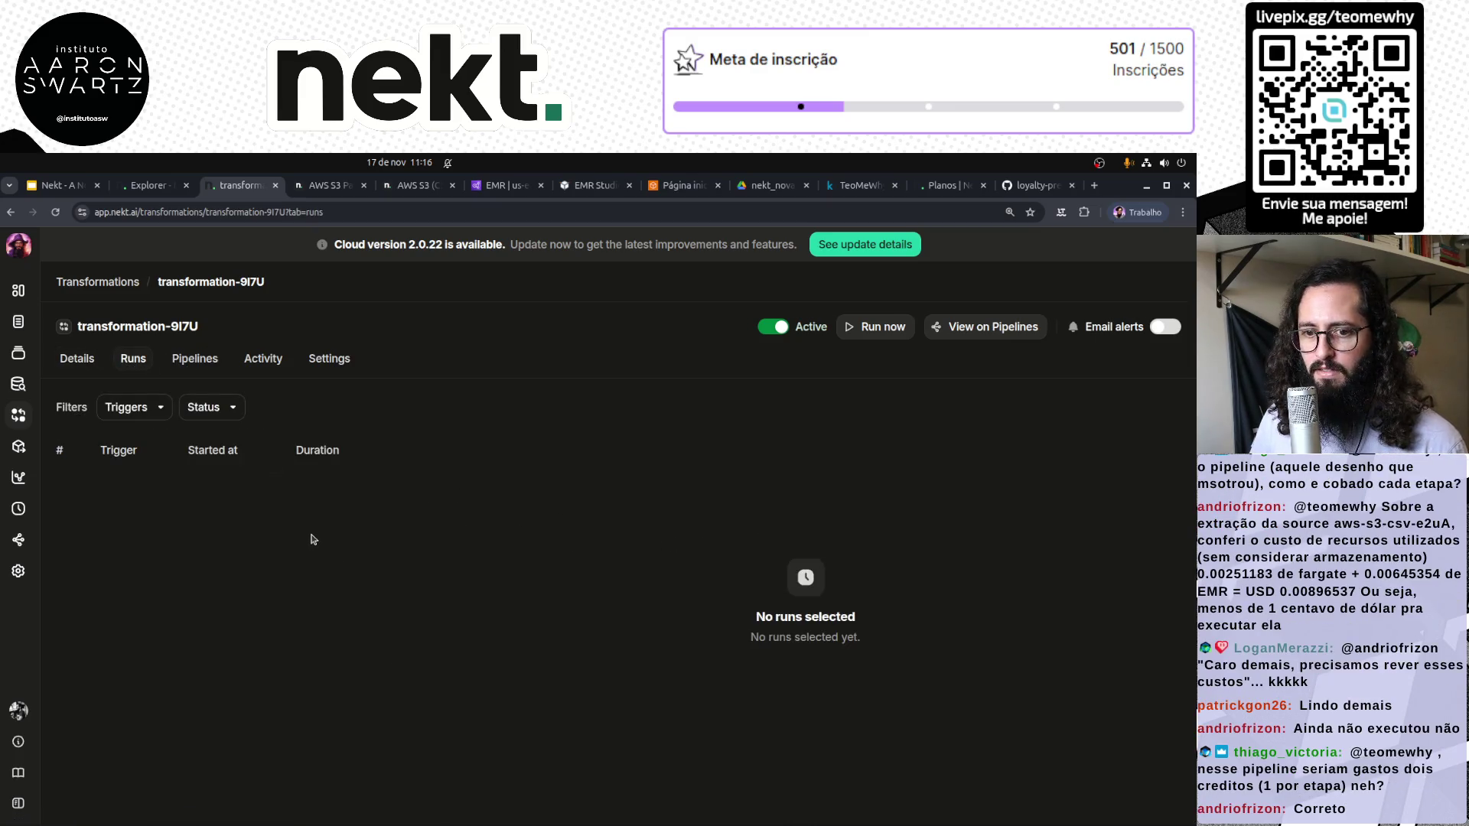
key("alt+Left")
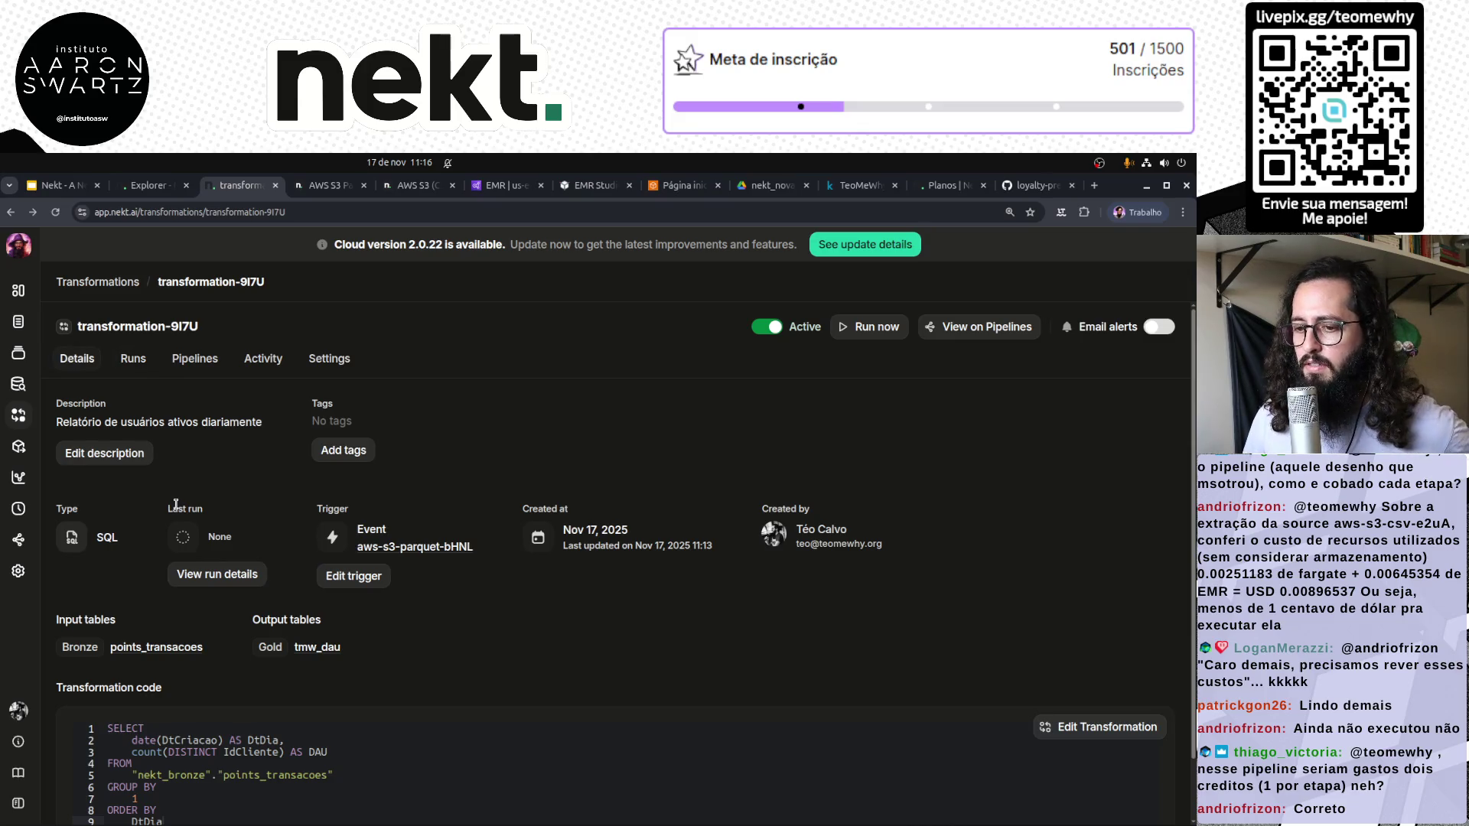
View the aws-s3-parquet-bHNL source's running Run #2 logs, then switch to the AWS console
left_click(22, 324)
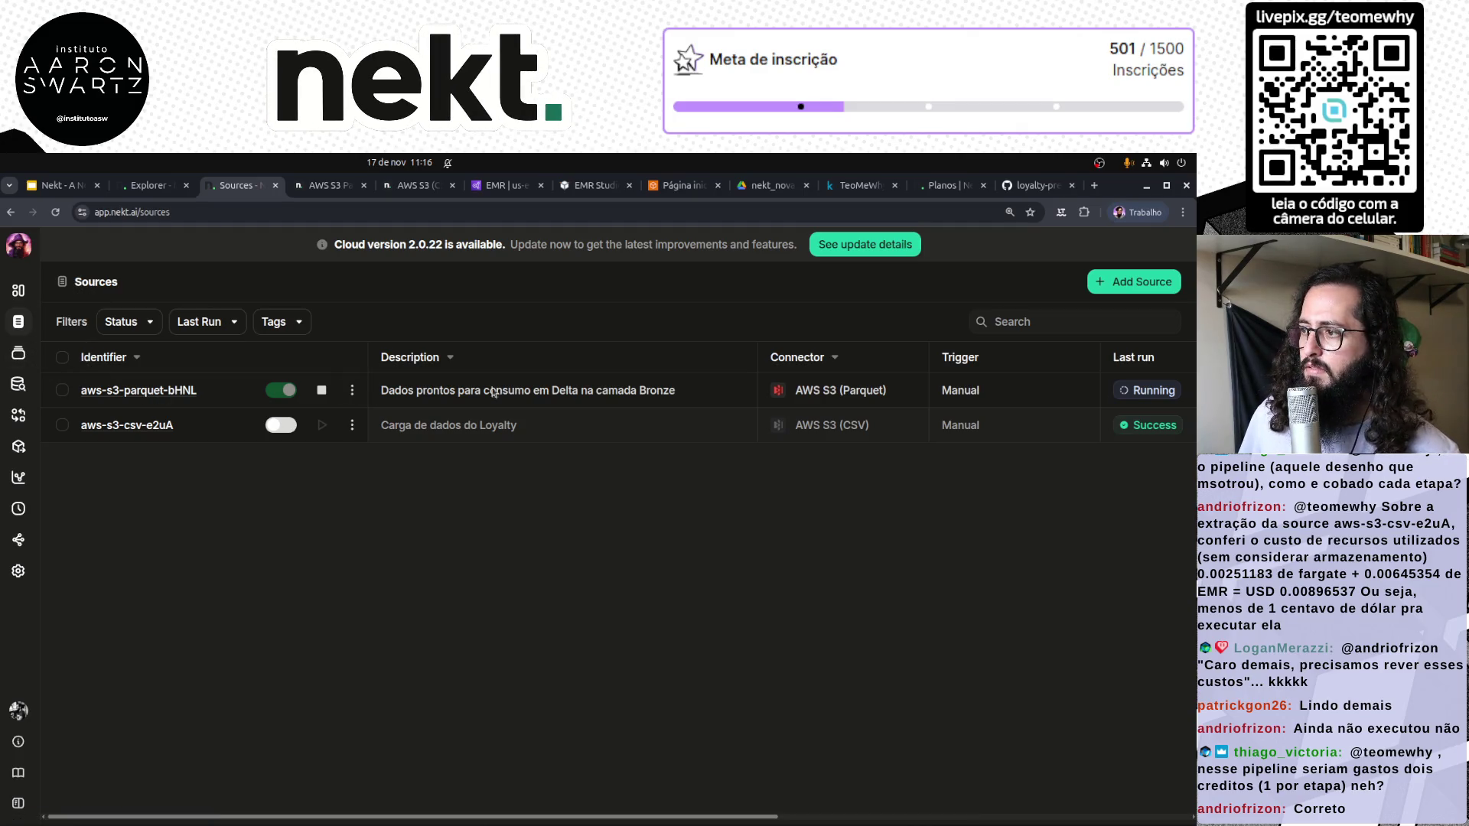
left_click(188, 391)
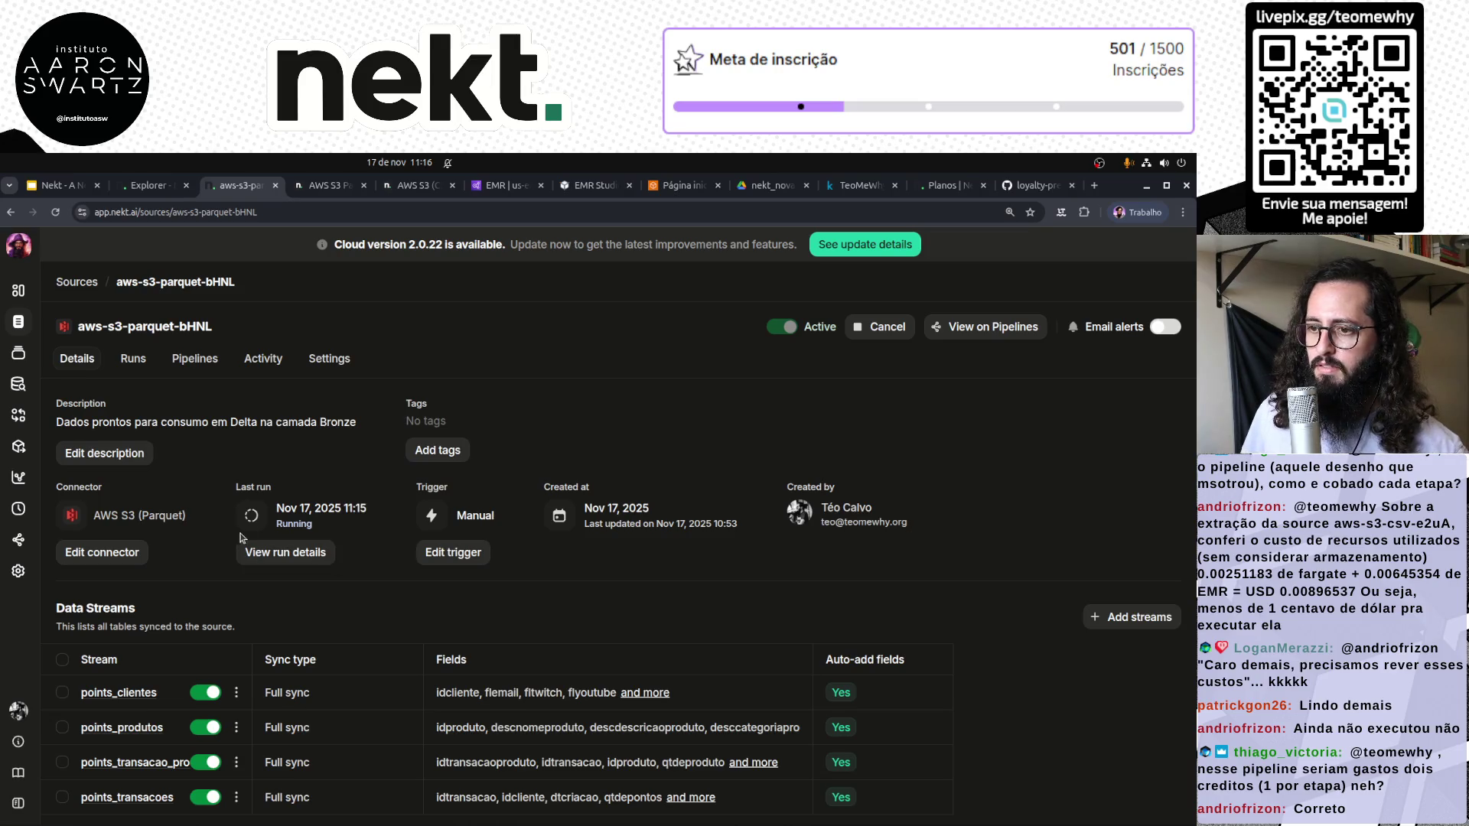
left_click(298, 554)
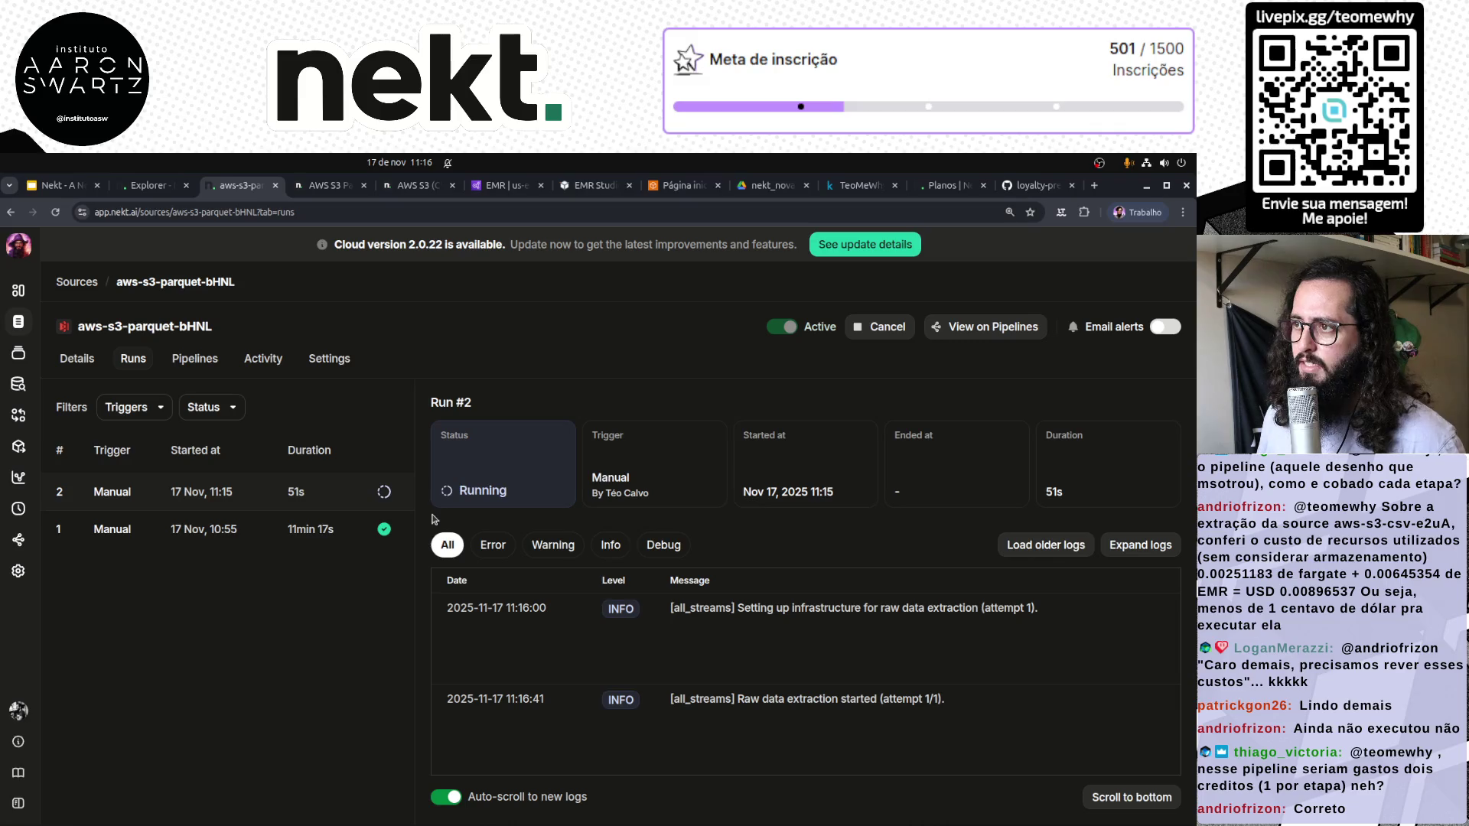
left_click(683, 185)
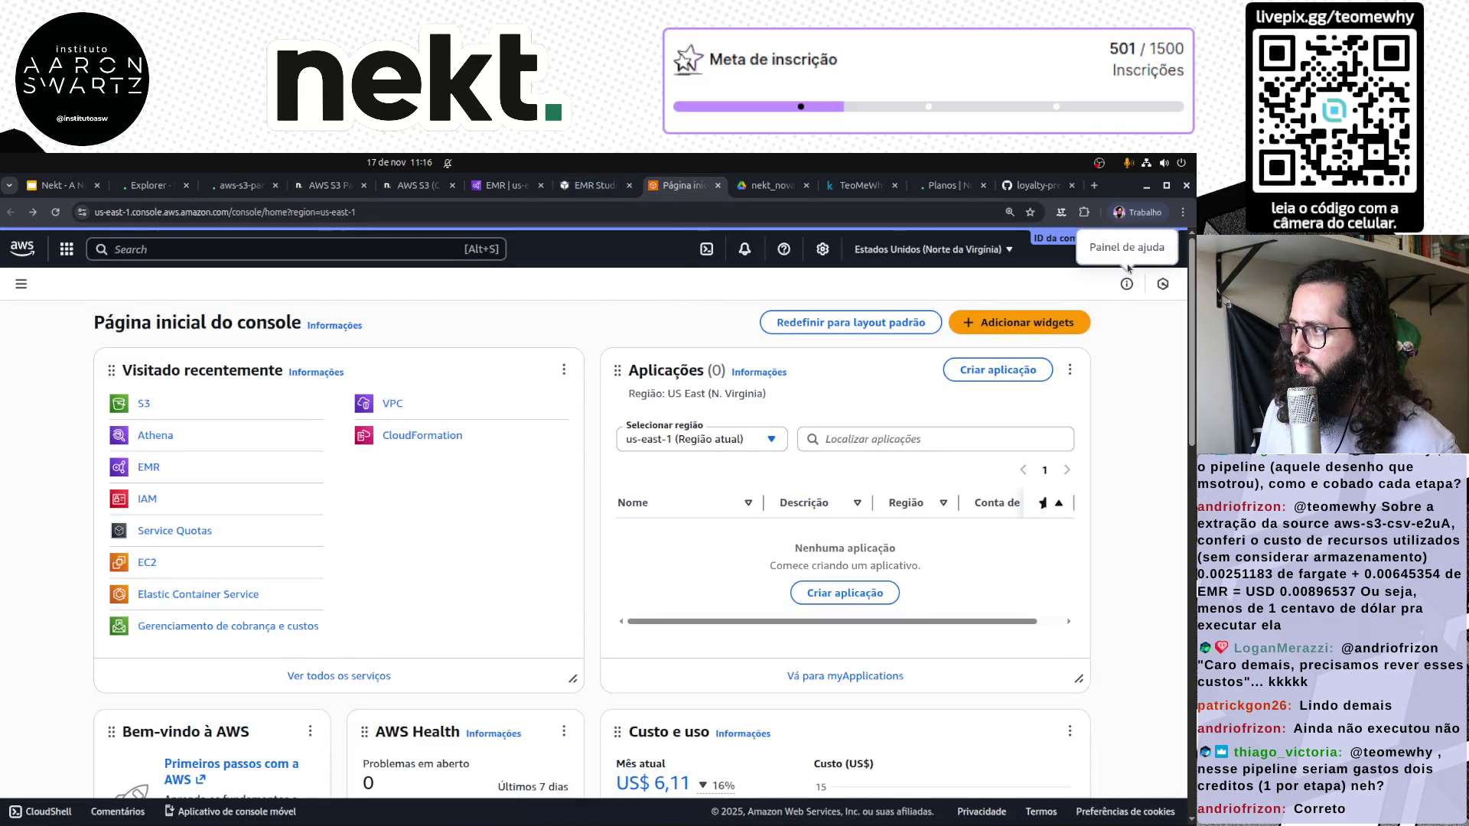
scroll(1151, 530, "down", 5)
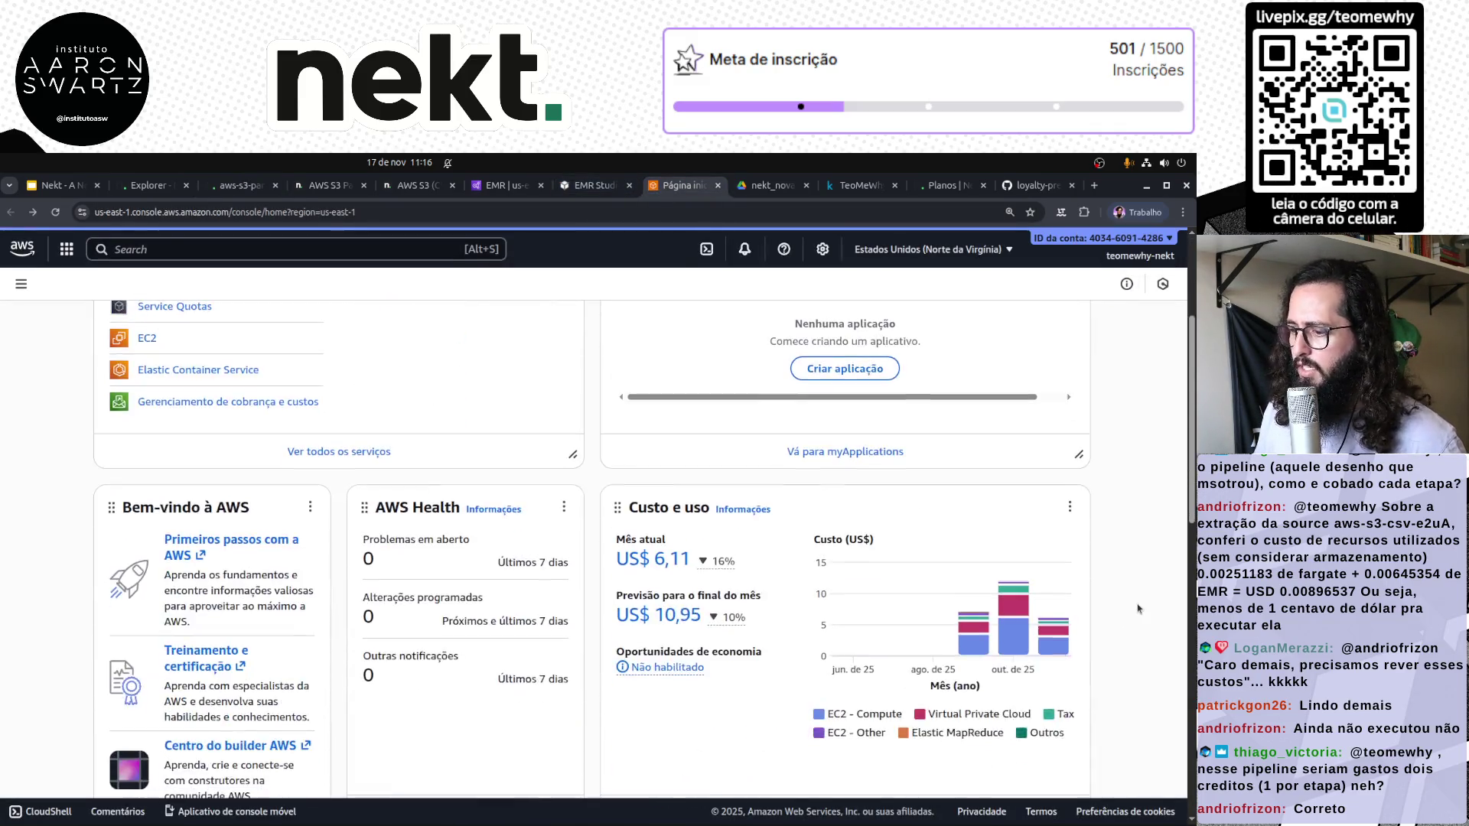
scroll(1144, 566, "up", 2)
scroll(1136, 597, "down", 1)
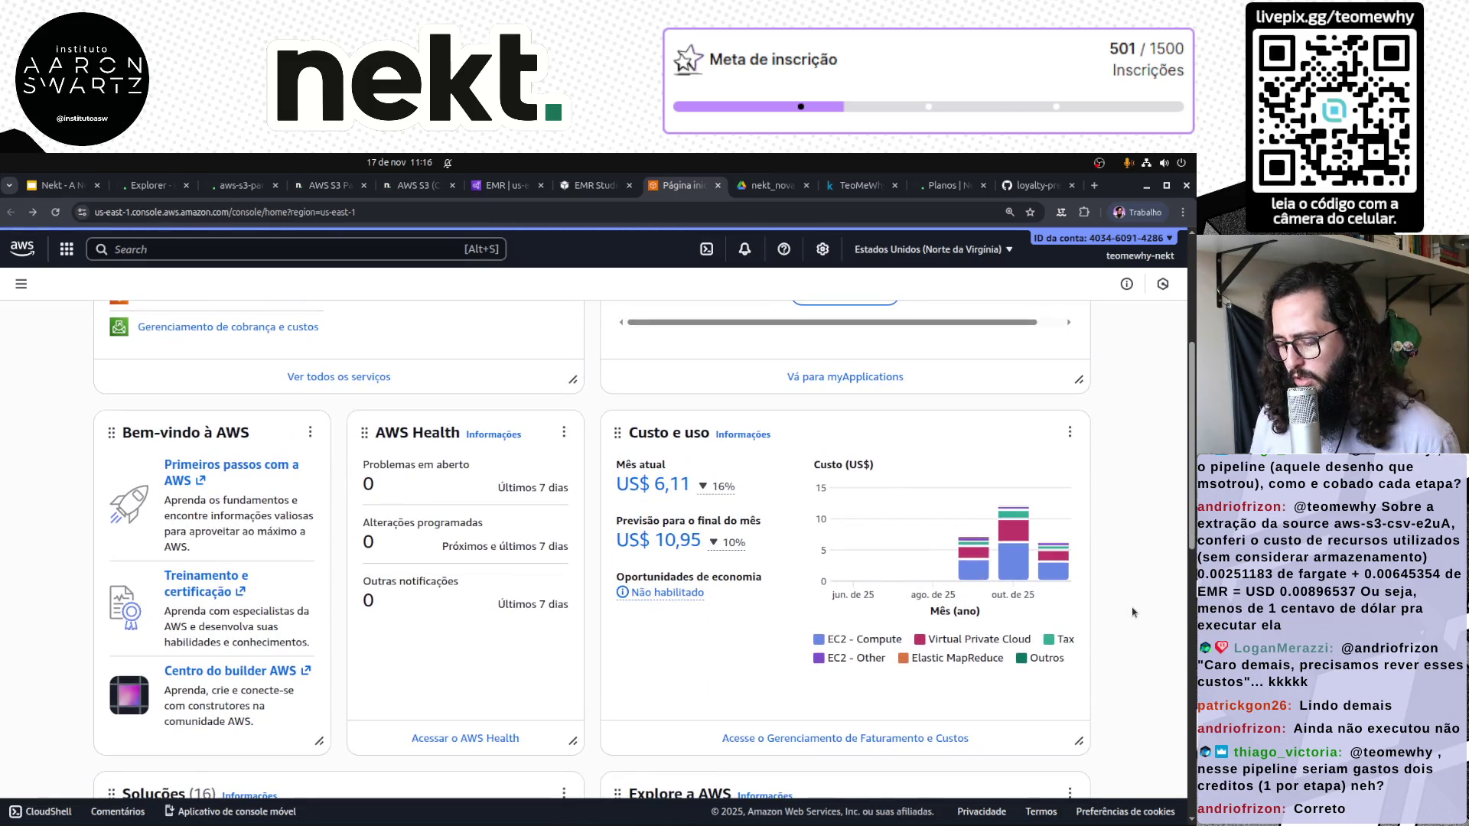
key("F5")
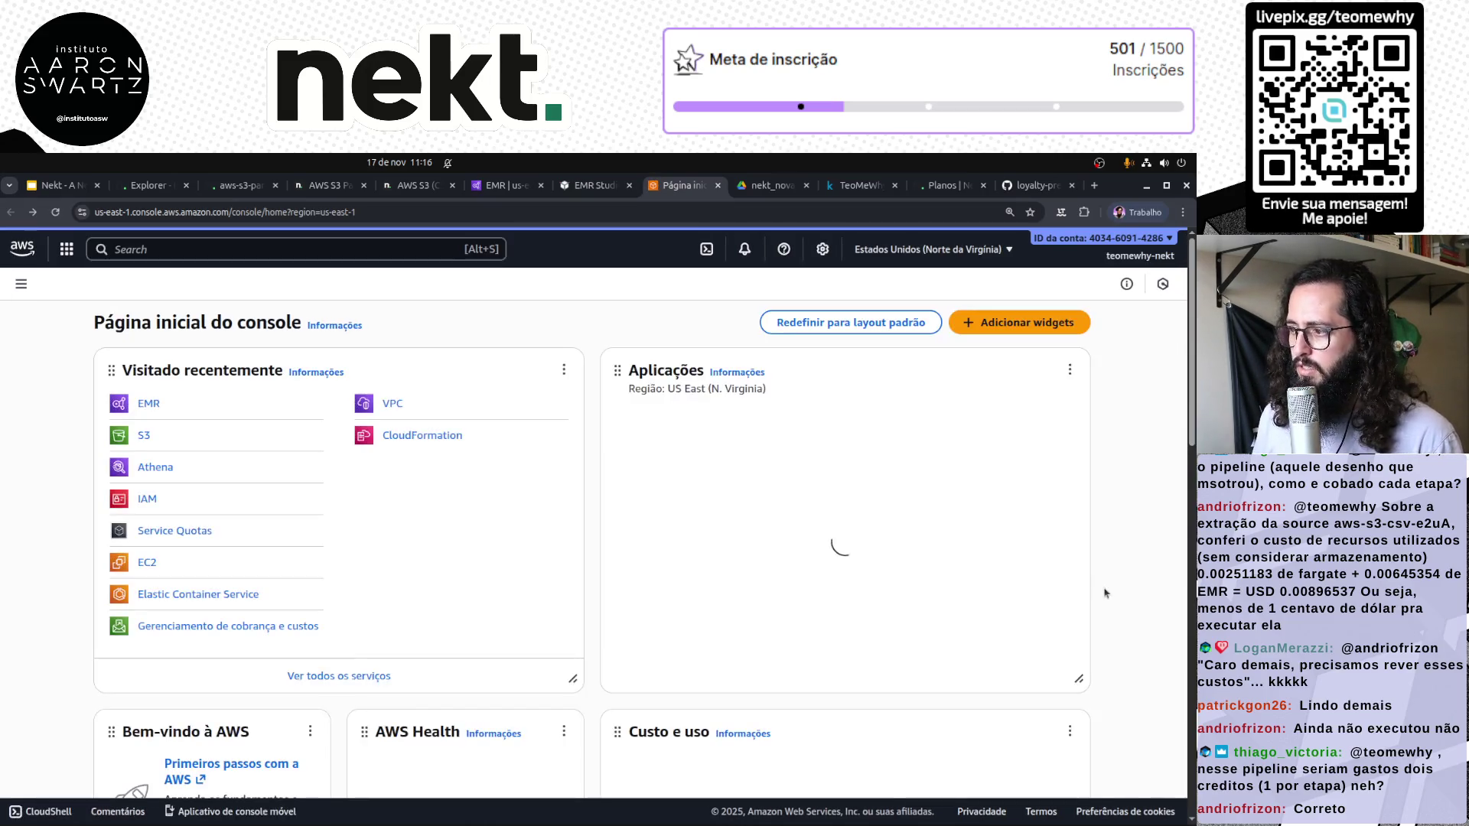
scroll(1105, 593, "down", 4)
mouse_move(1007, 557)
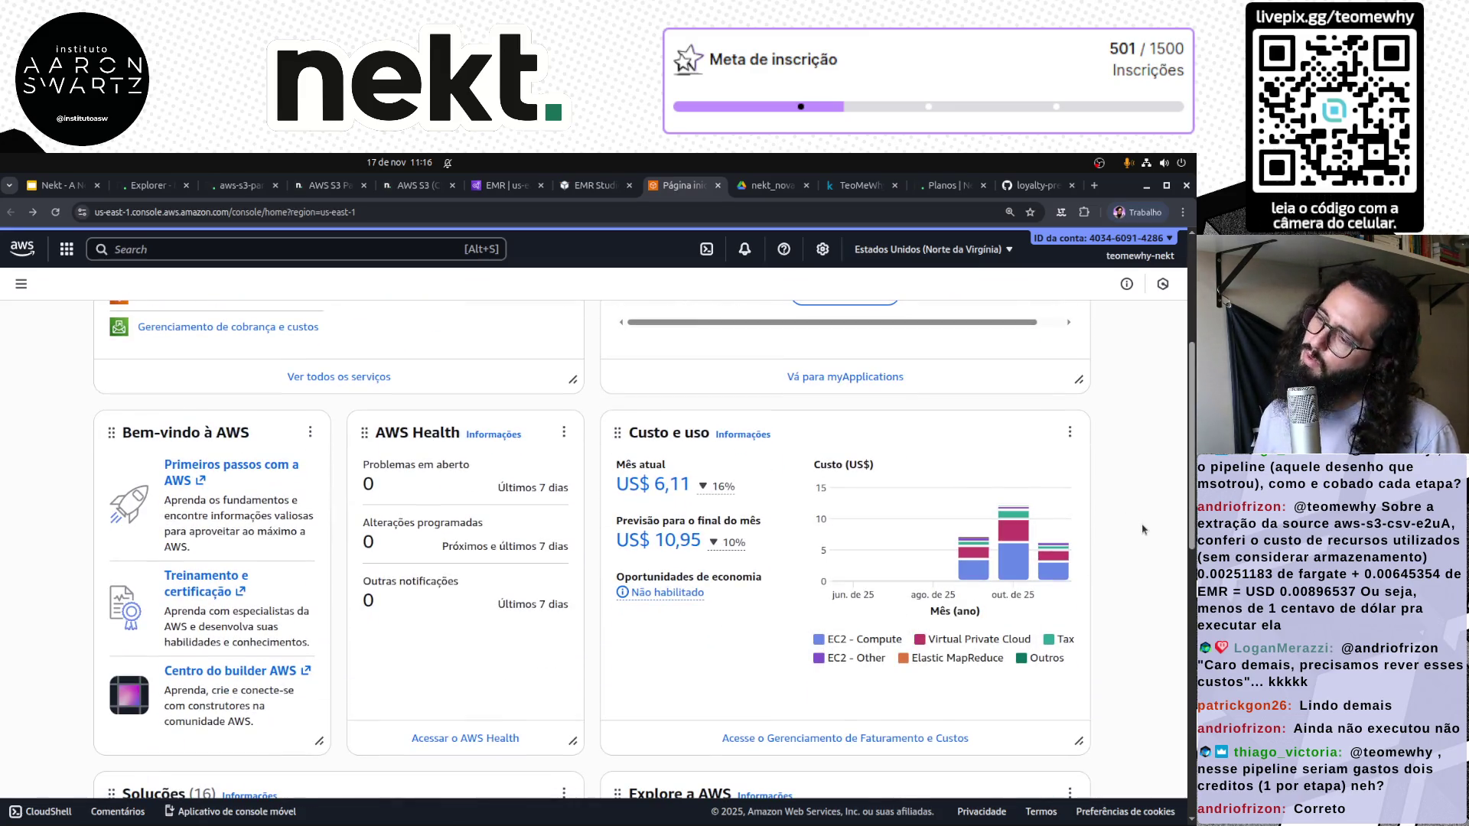
mouse_move(965, 568)
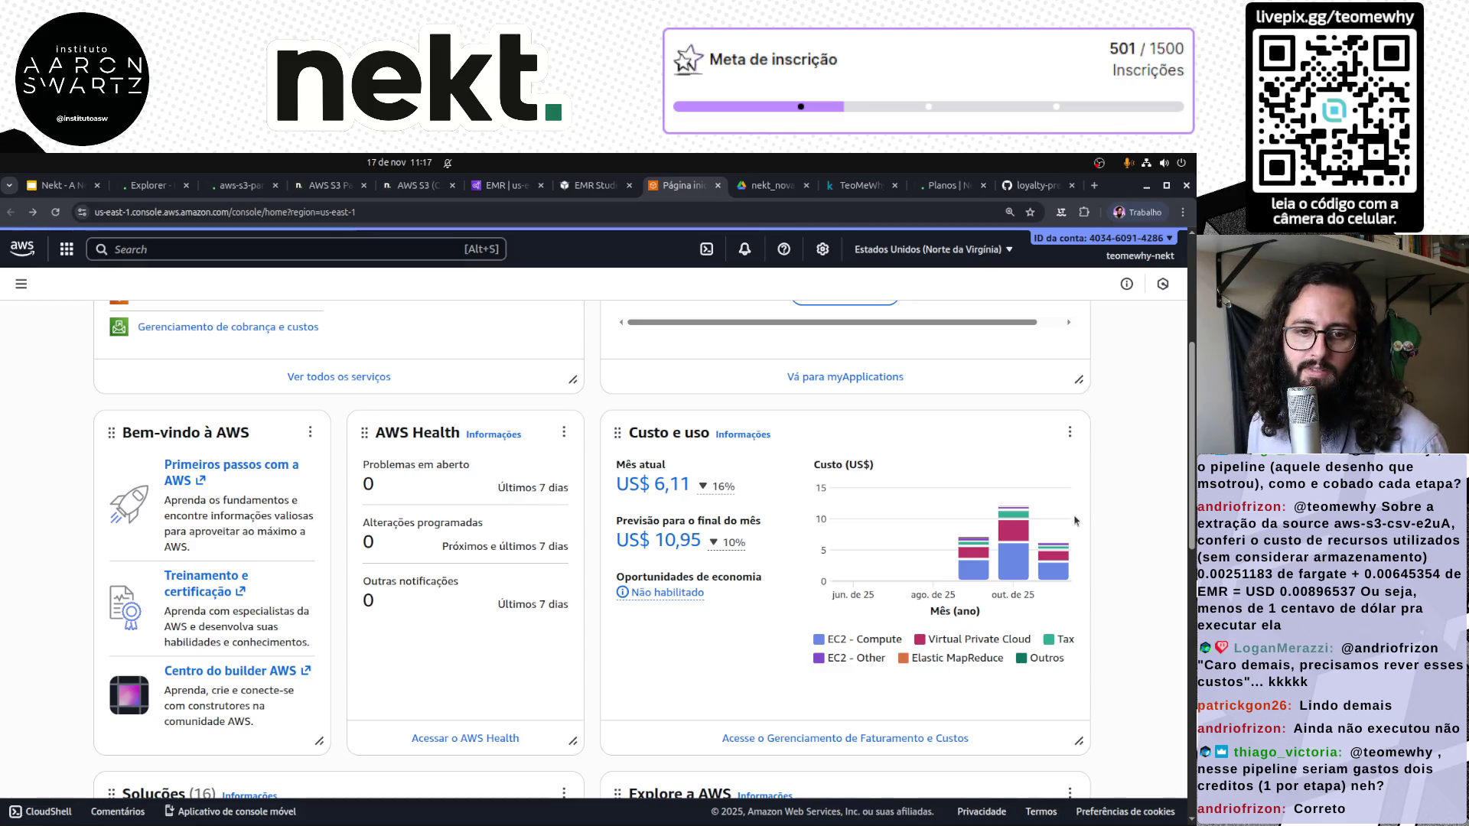
left_click(147, 186)
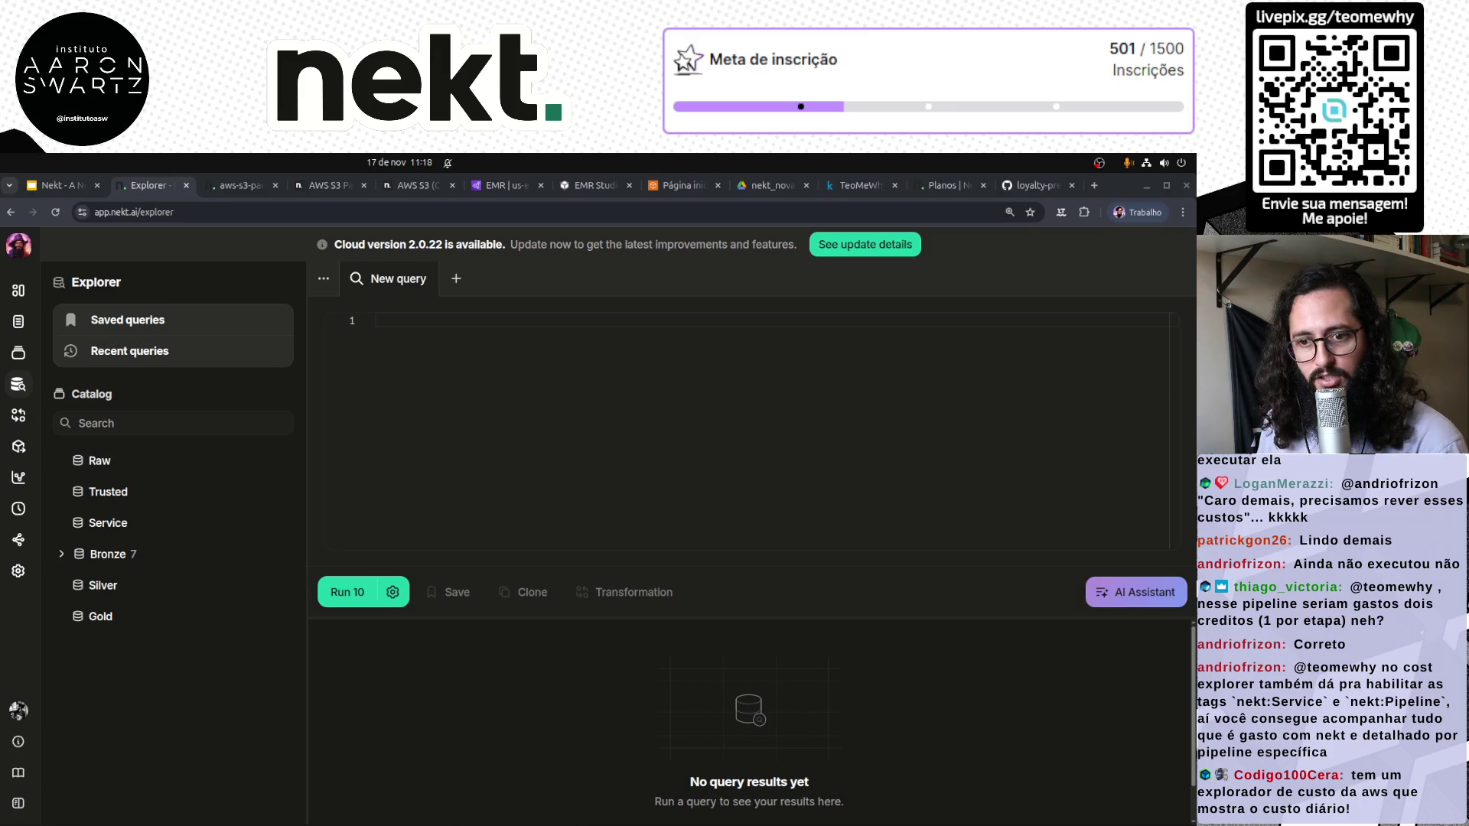
left_click(679, 185)
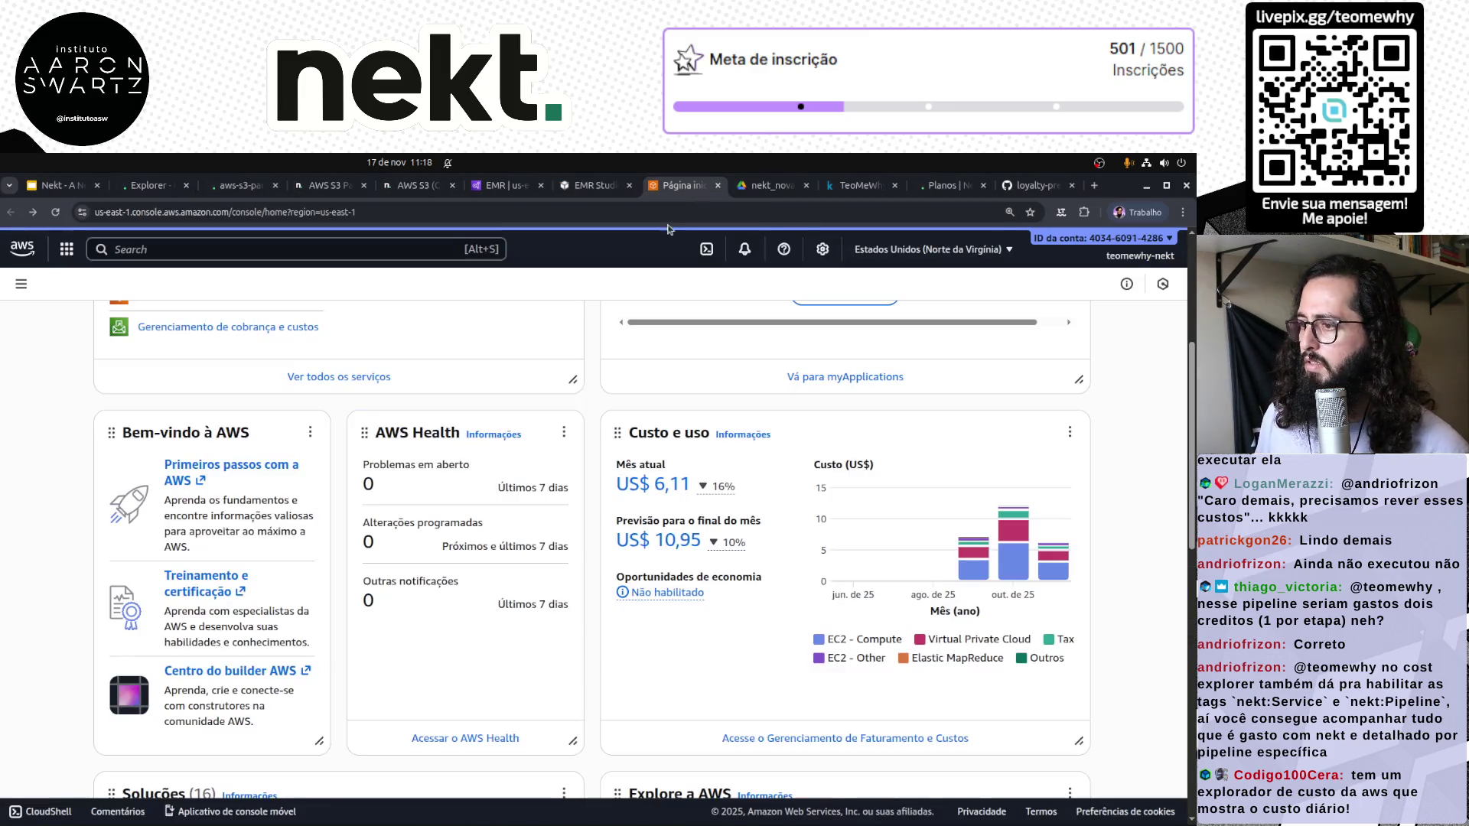
scroll(793, 610, "up", 4)
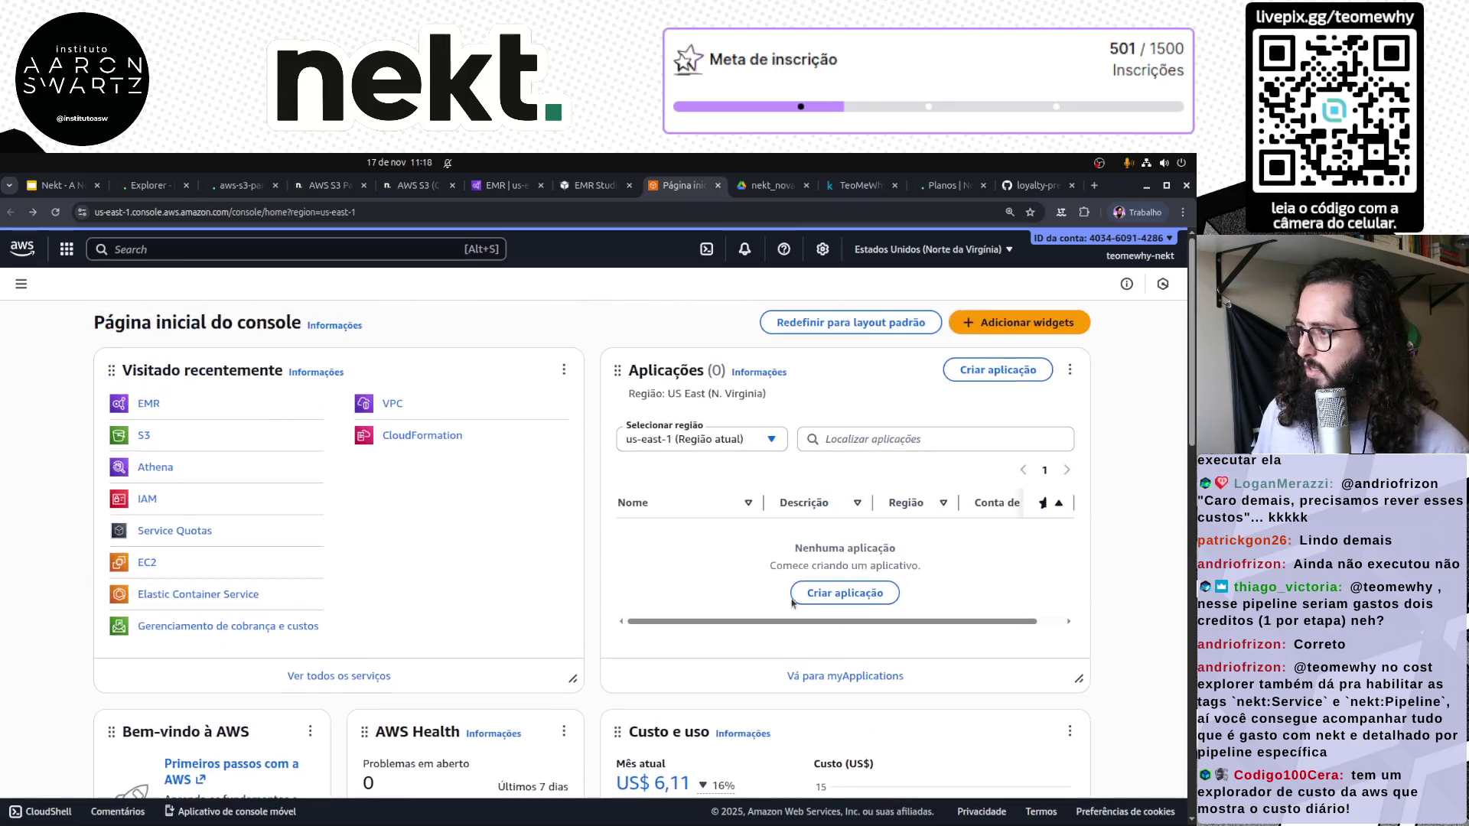
scroll(794, 673, "down", 4)
left_click(796, 738)
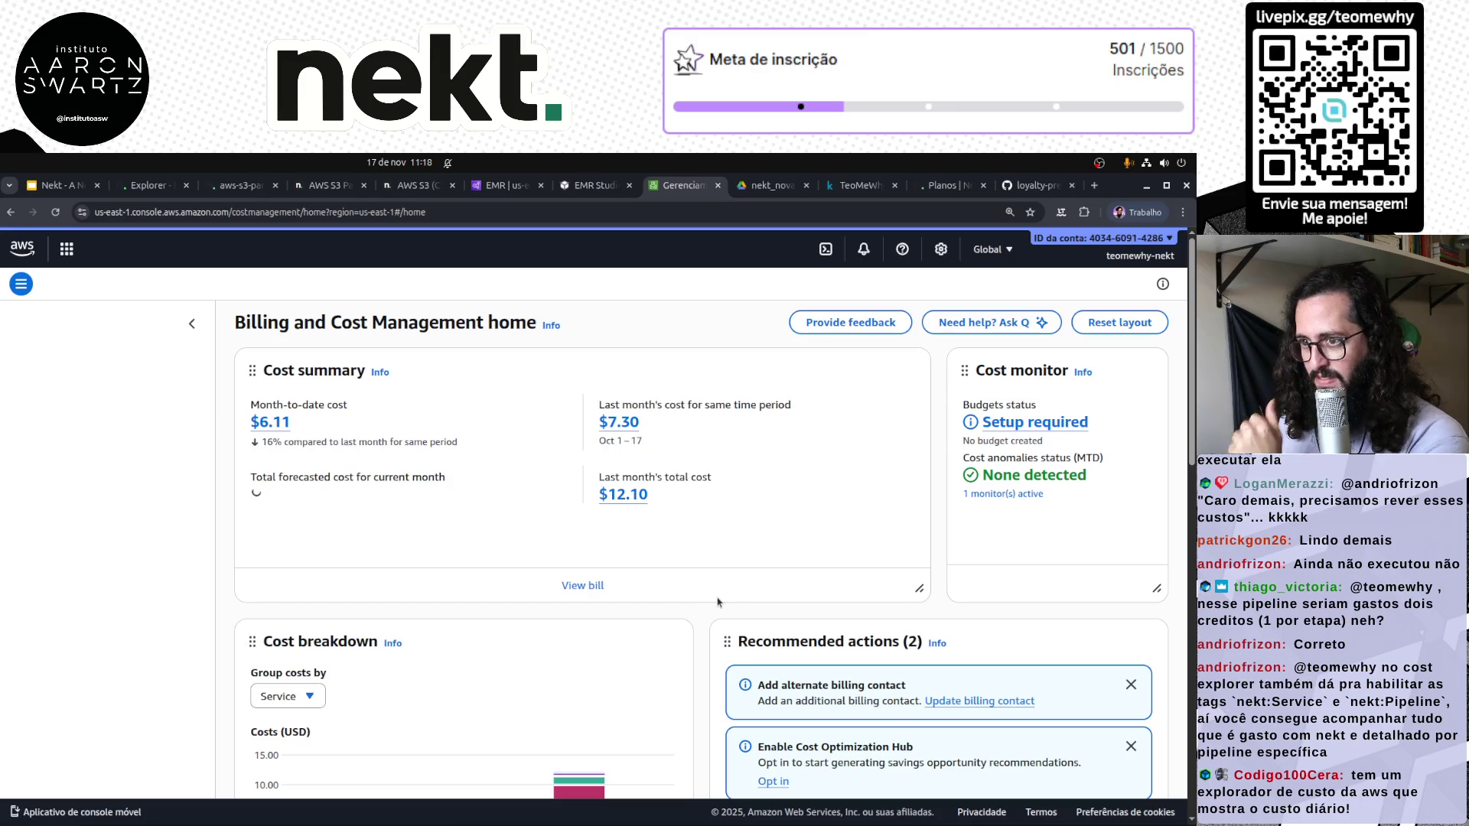
Scroll the Billing and Cost Management home and glance at the billing views list
scroll(730, 597, "down", 3)
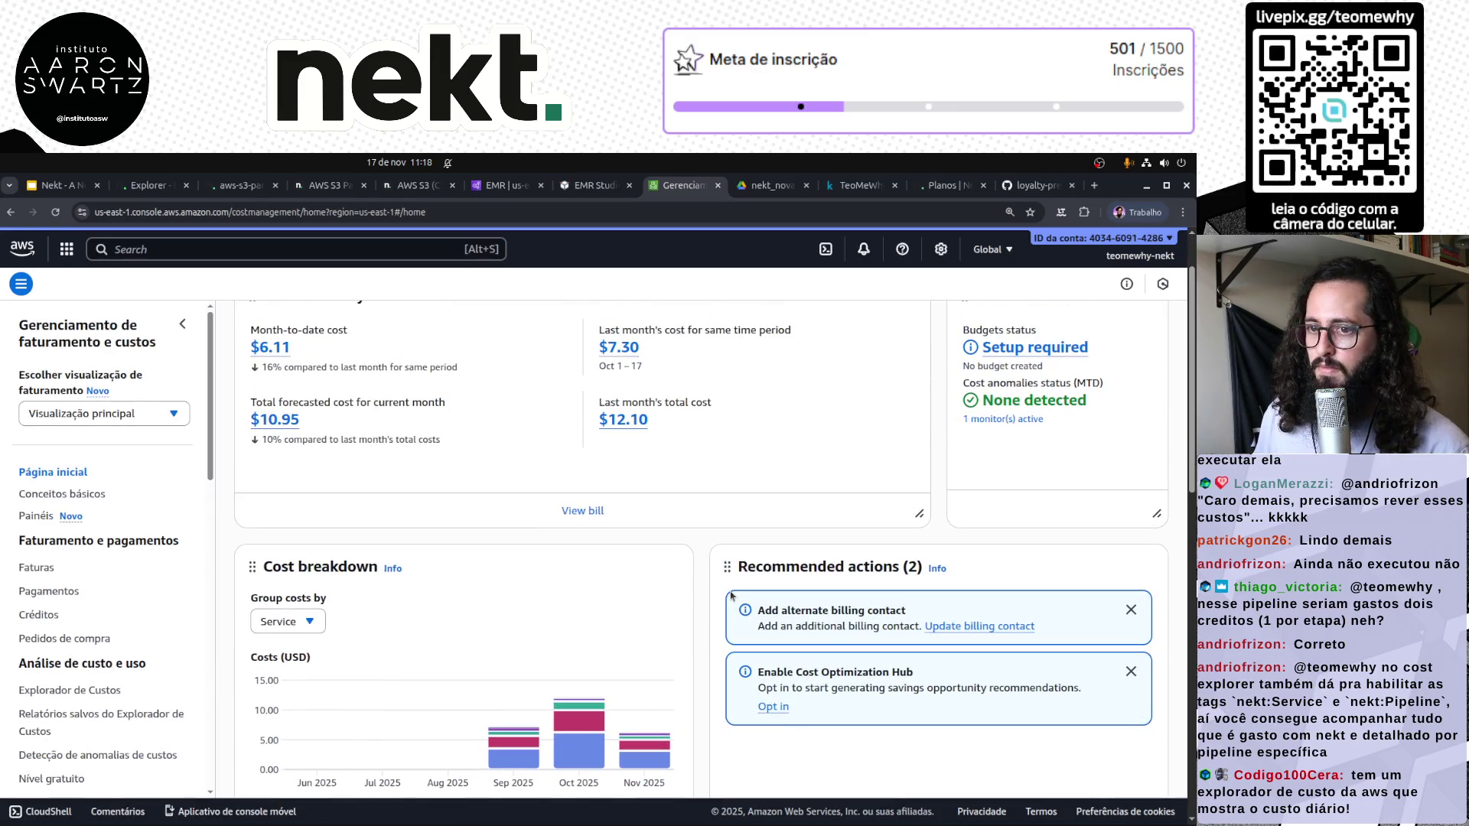
scroll(381, 616, "down", 5)
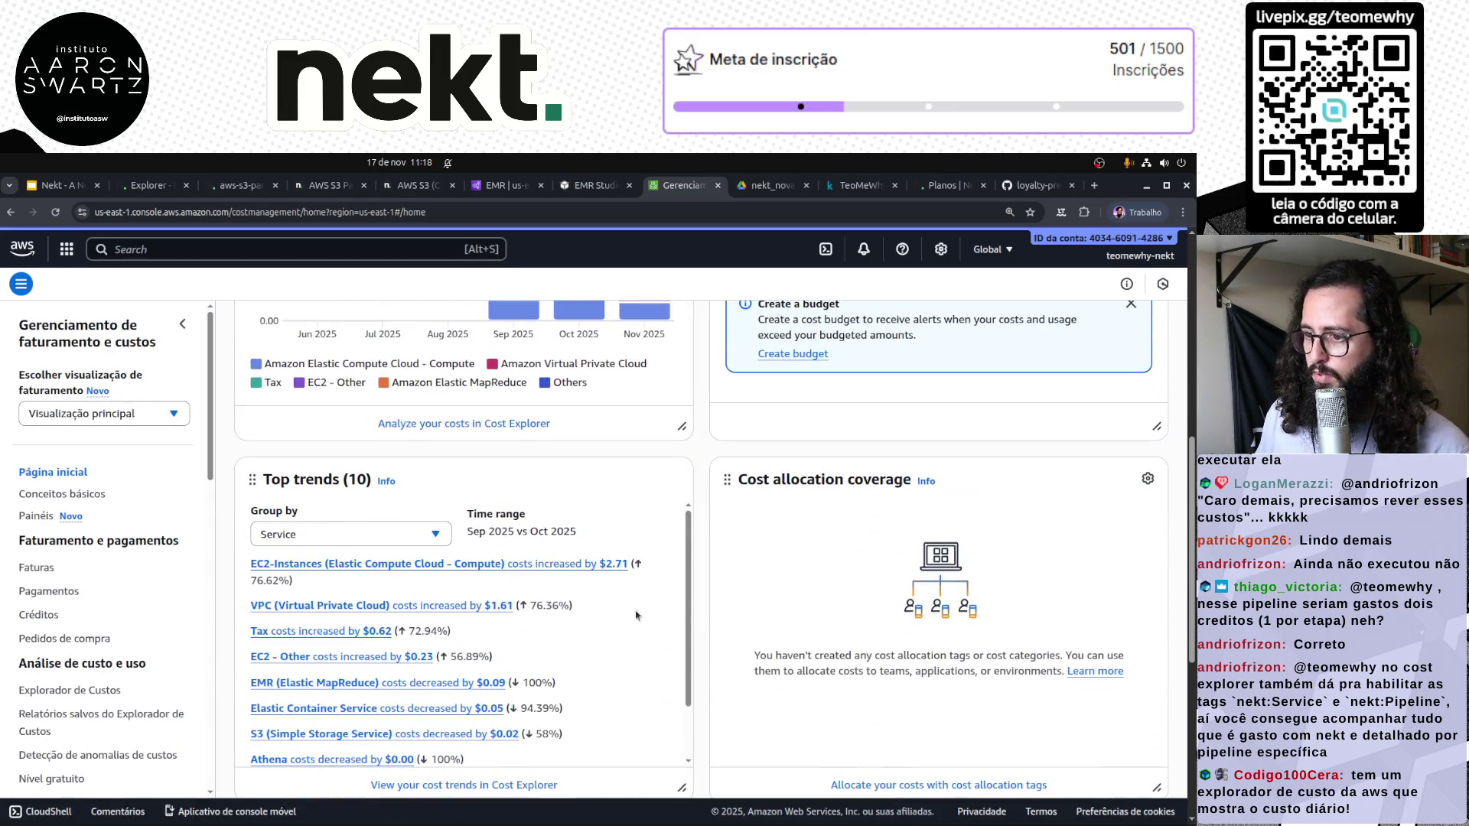
scroll(365, 538, "down", 6)
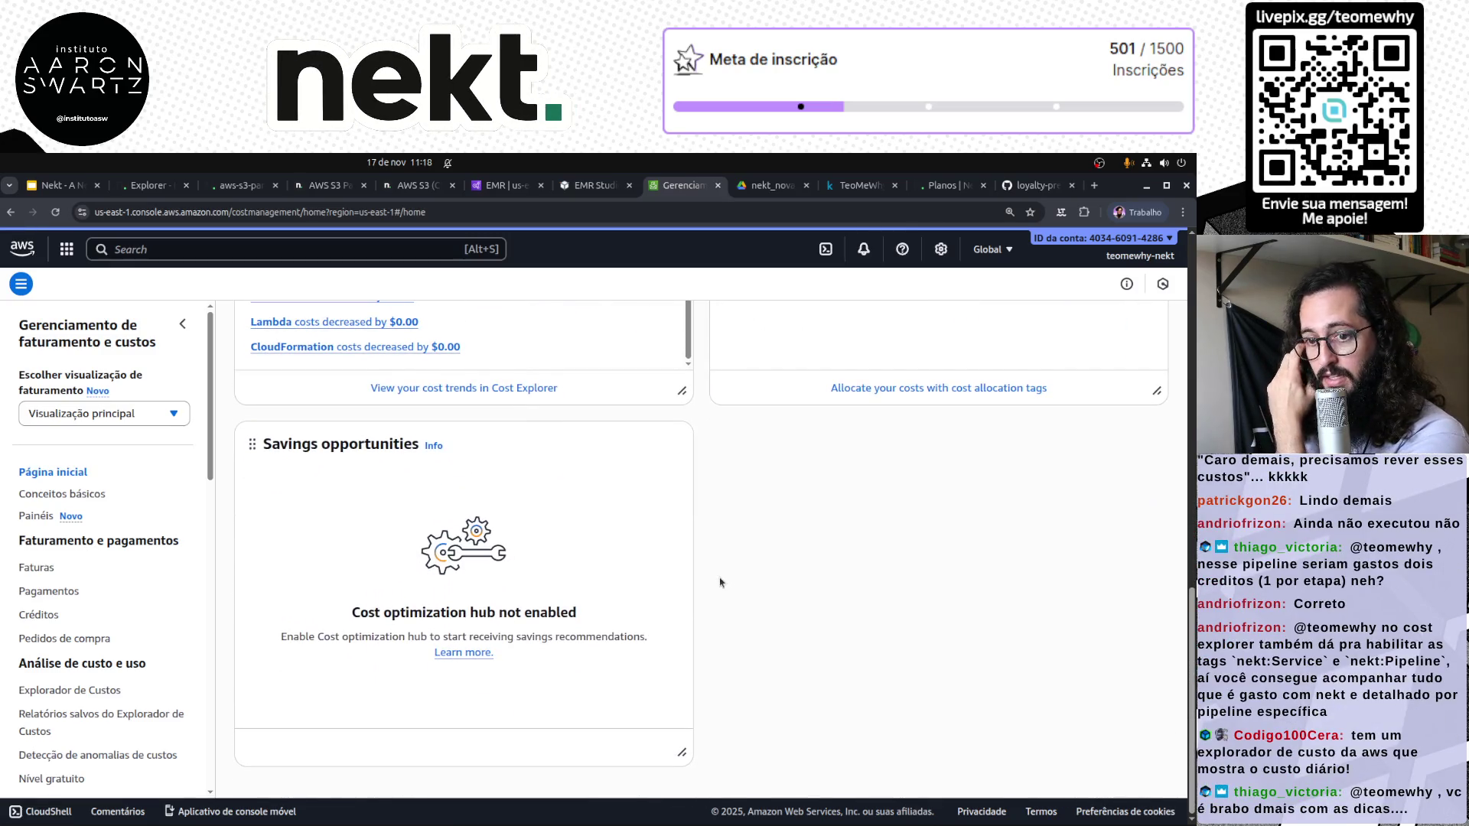
scroll(719, 582, "up", 10)
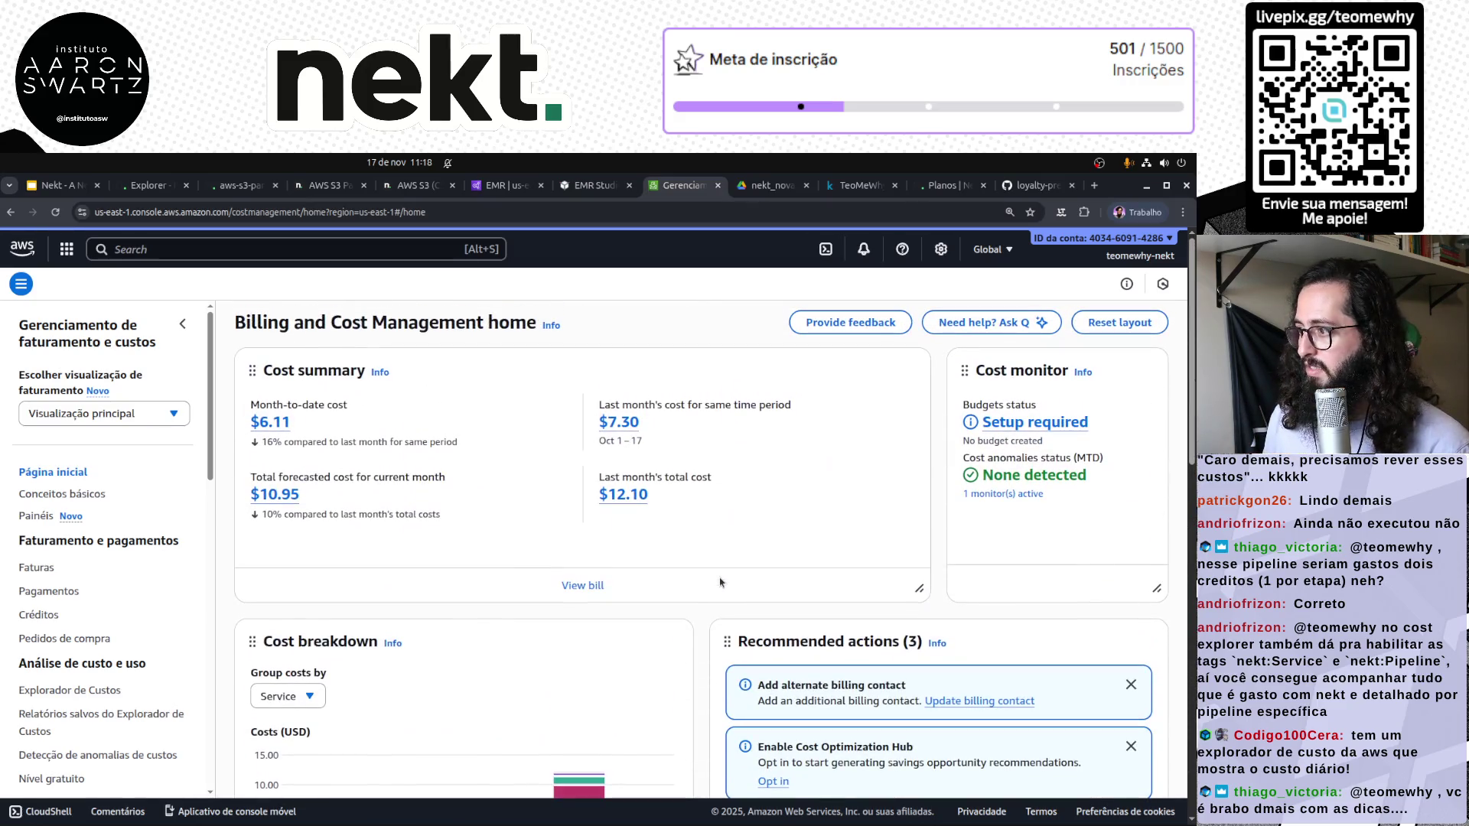
left_click(103, 422)
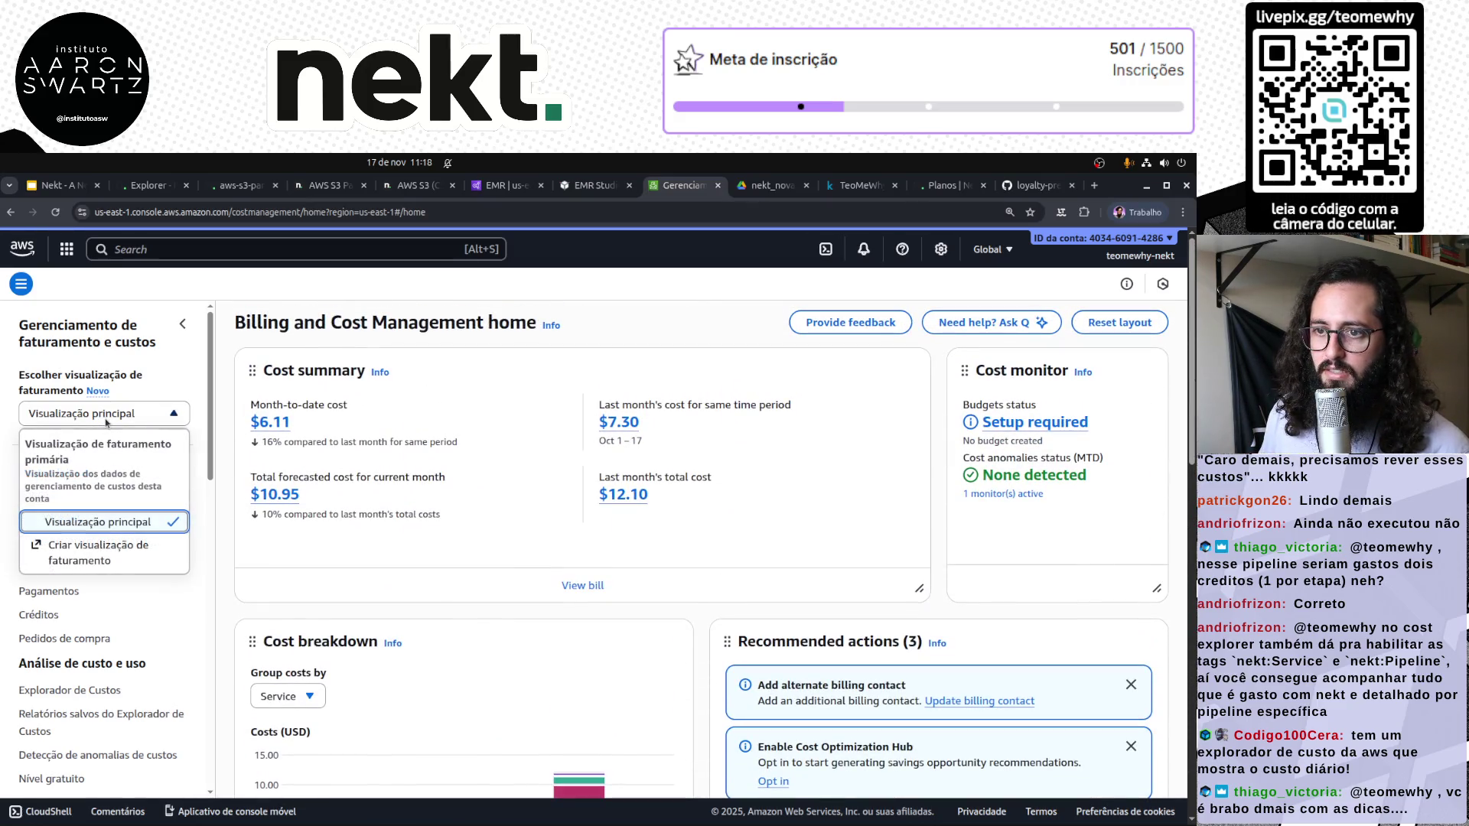
left_click(106, 422)
Open Cost Explorer and list the user-defined cost allocation tags, including five inactive nekt: tags
scroll(151, 629, "down", 1)
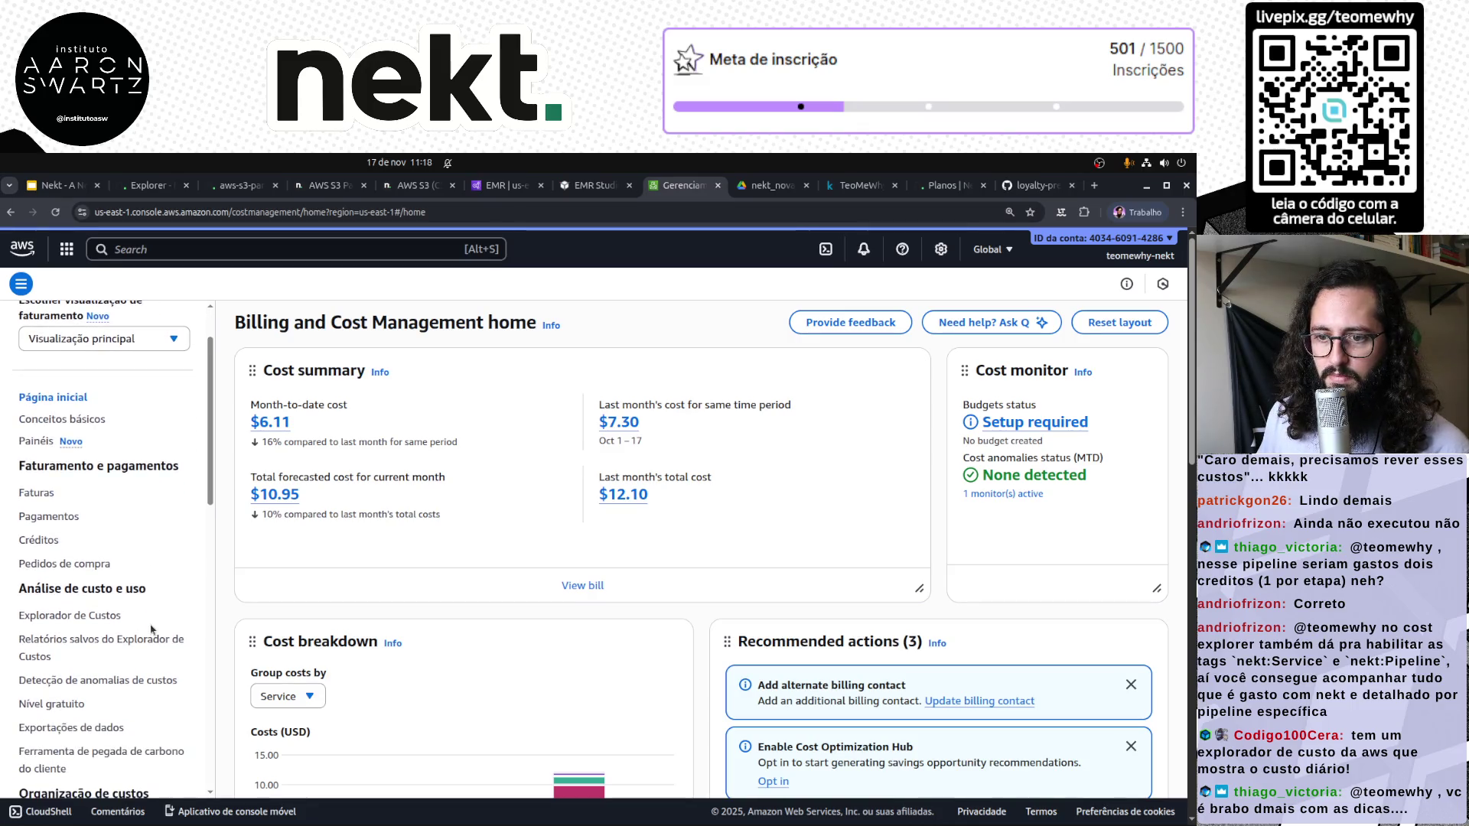
left_click(115, 617)
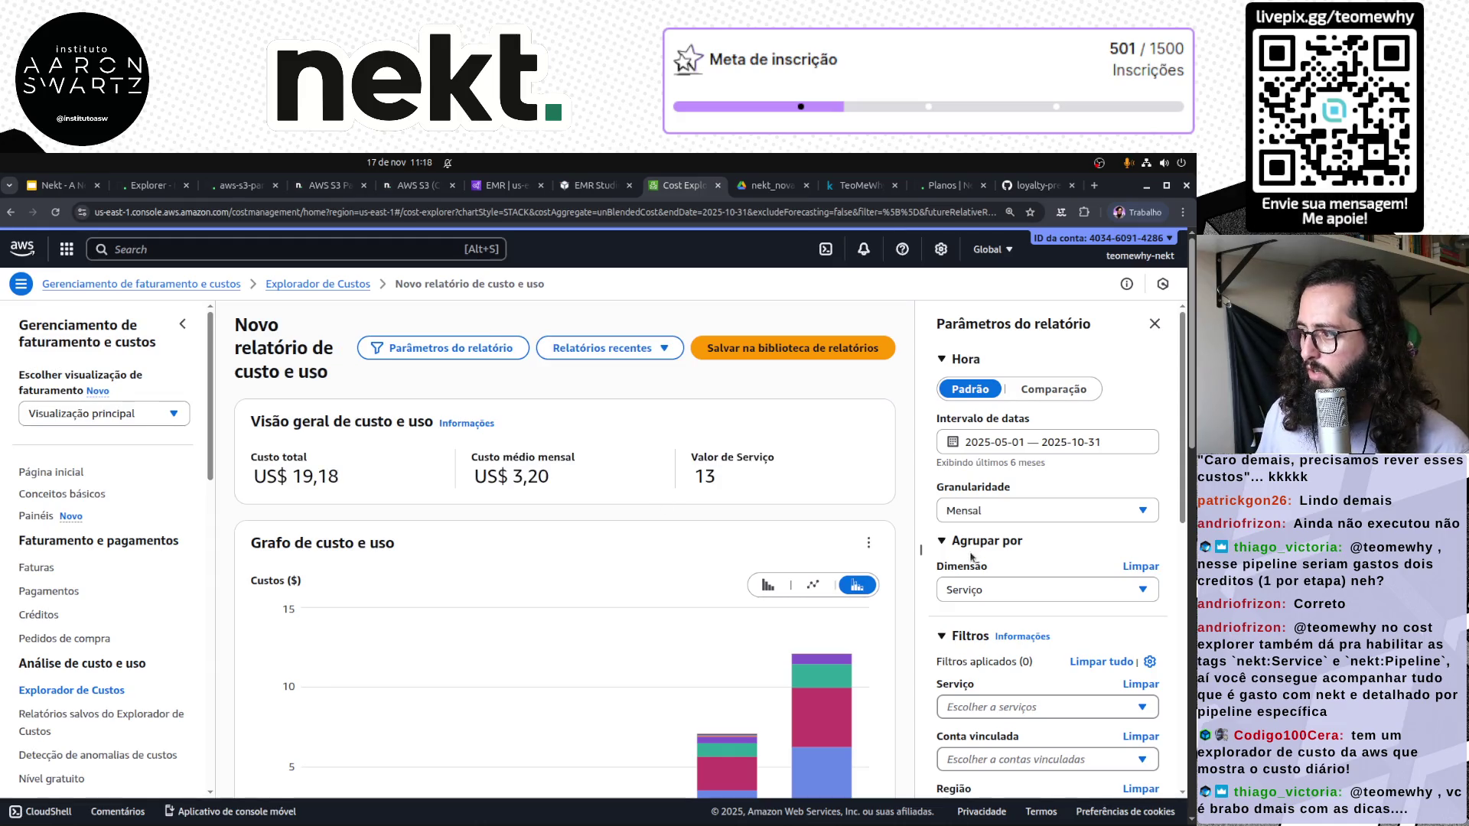
scroll(970, 556, "down", 5)
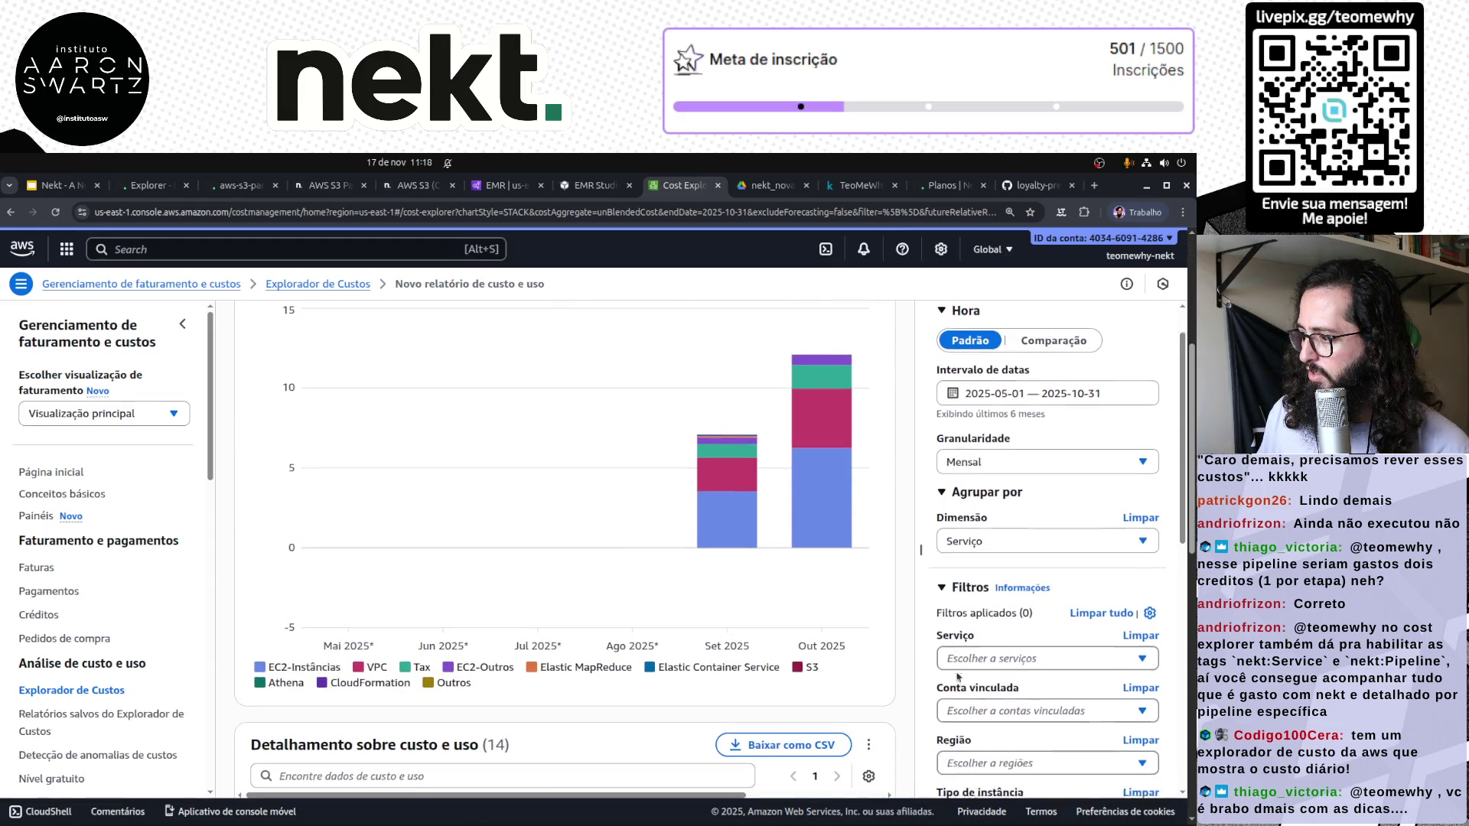
scroll(958, 677, "down", 5)
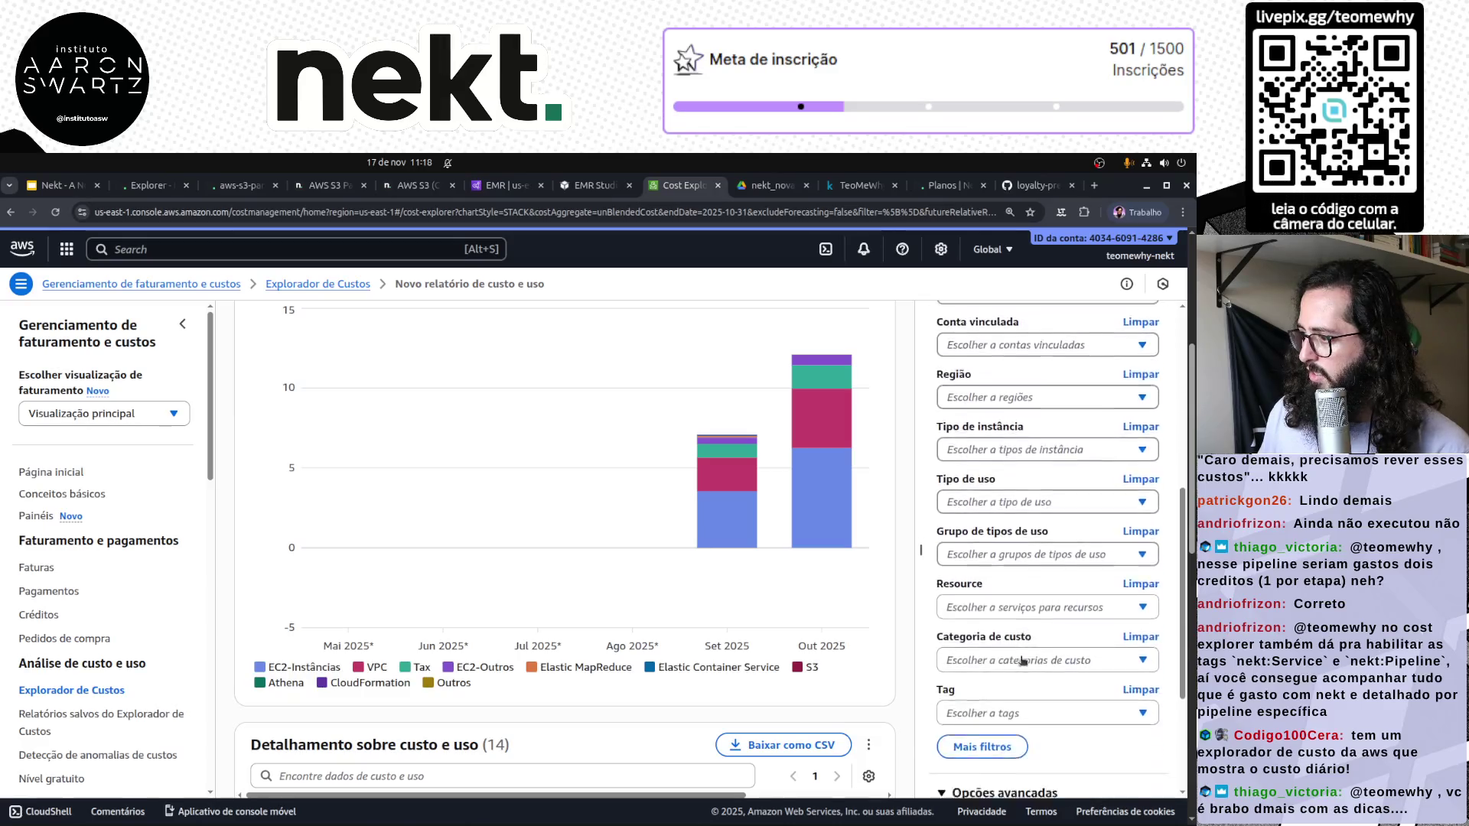
scroll(1023, 661, "down", 2)
left_click(1043, 610)
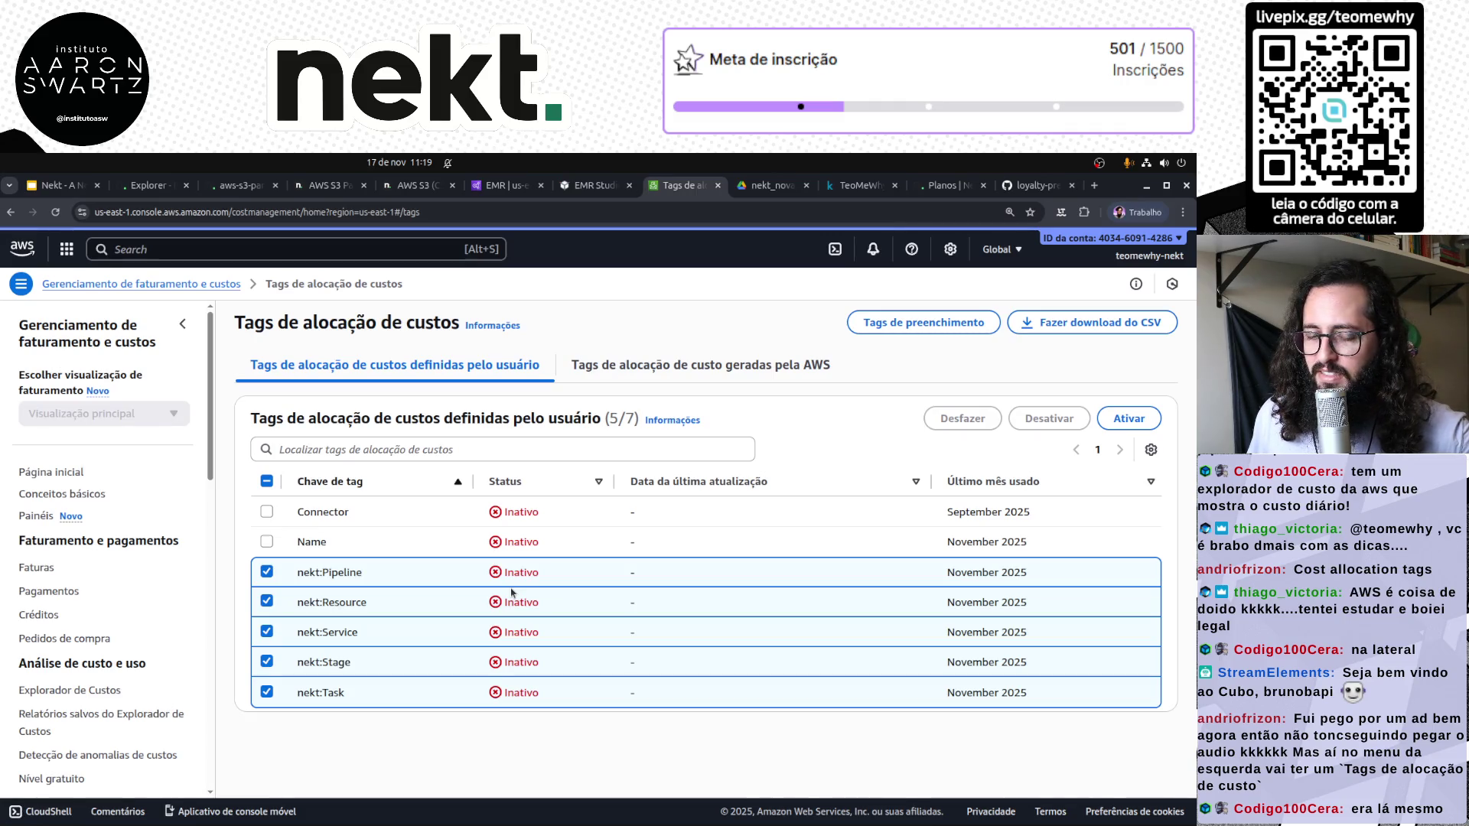
Activate the nekt: Pipeline, Resource, Service, Stage and Task tags and confirm
left_click(1124, 421)
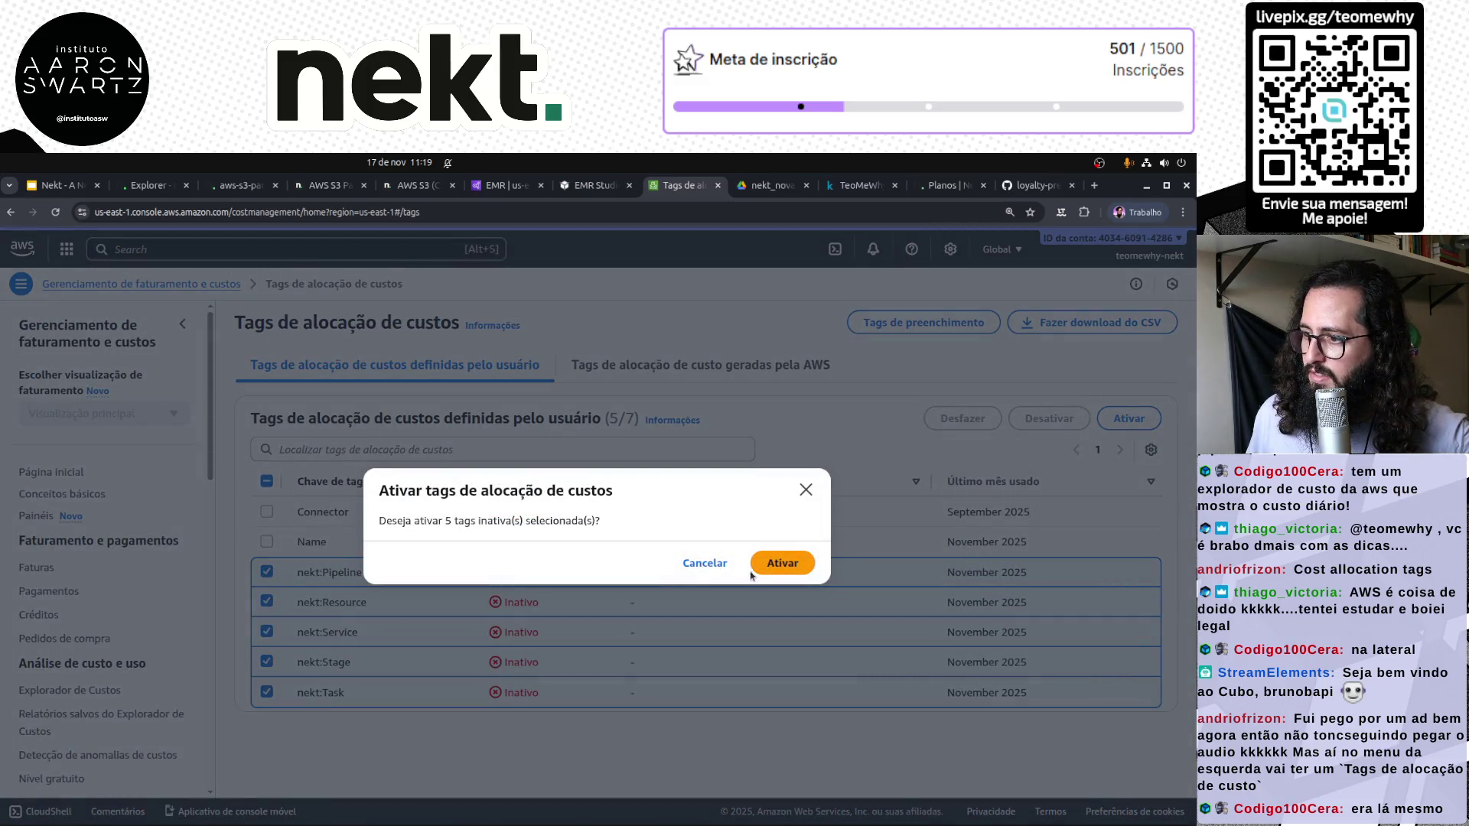
left_click(778, 568)
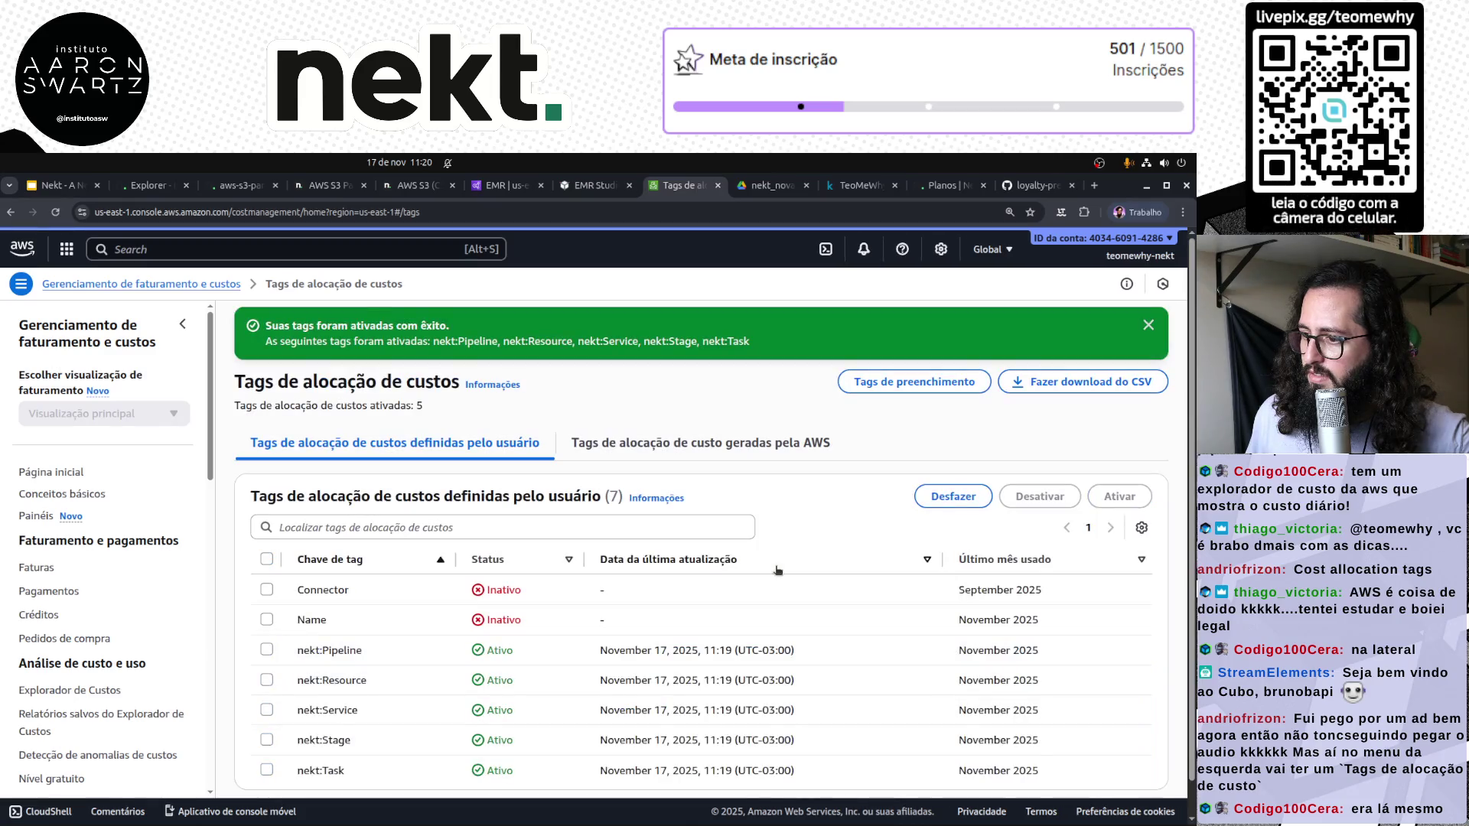
scroll(777, 672, "down", 1)
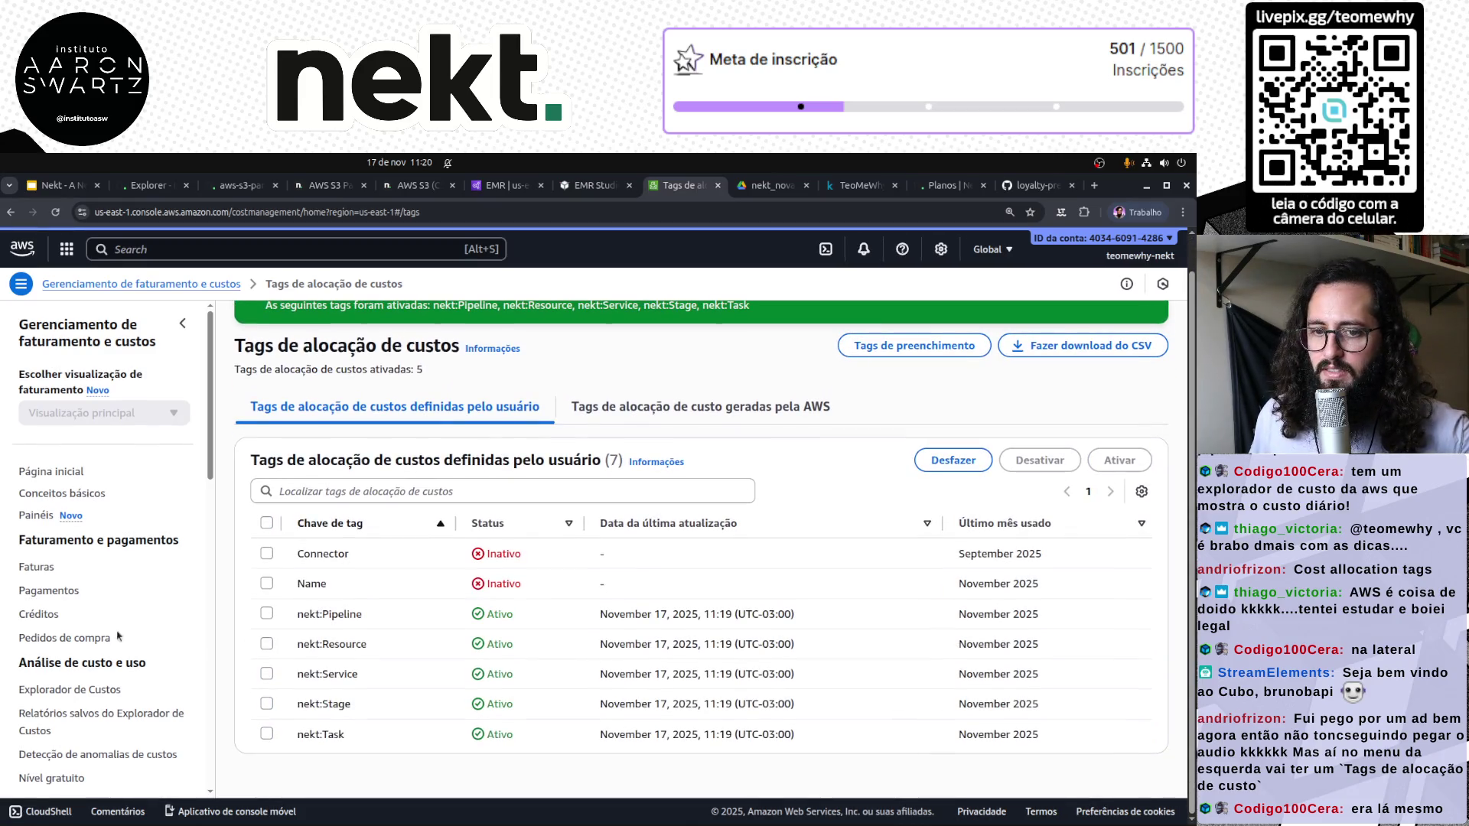
Check Cost Explorer's Tag filter, which offers no tags yet, then open Cost Categories
left_click(76, 691)
scroll(1033, 665, "down", 8)
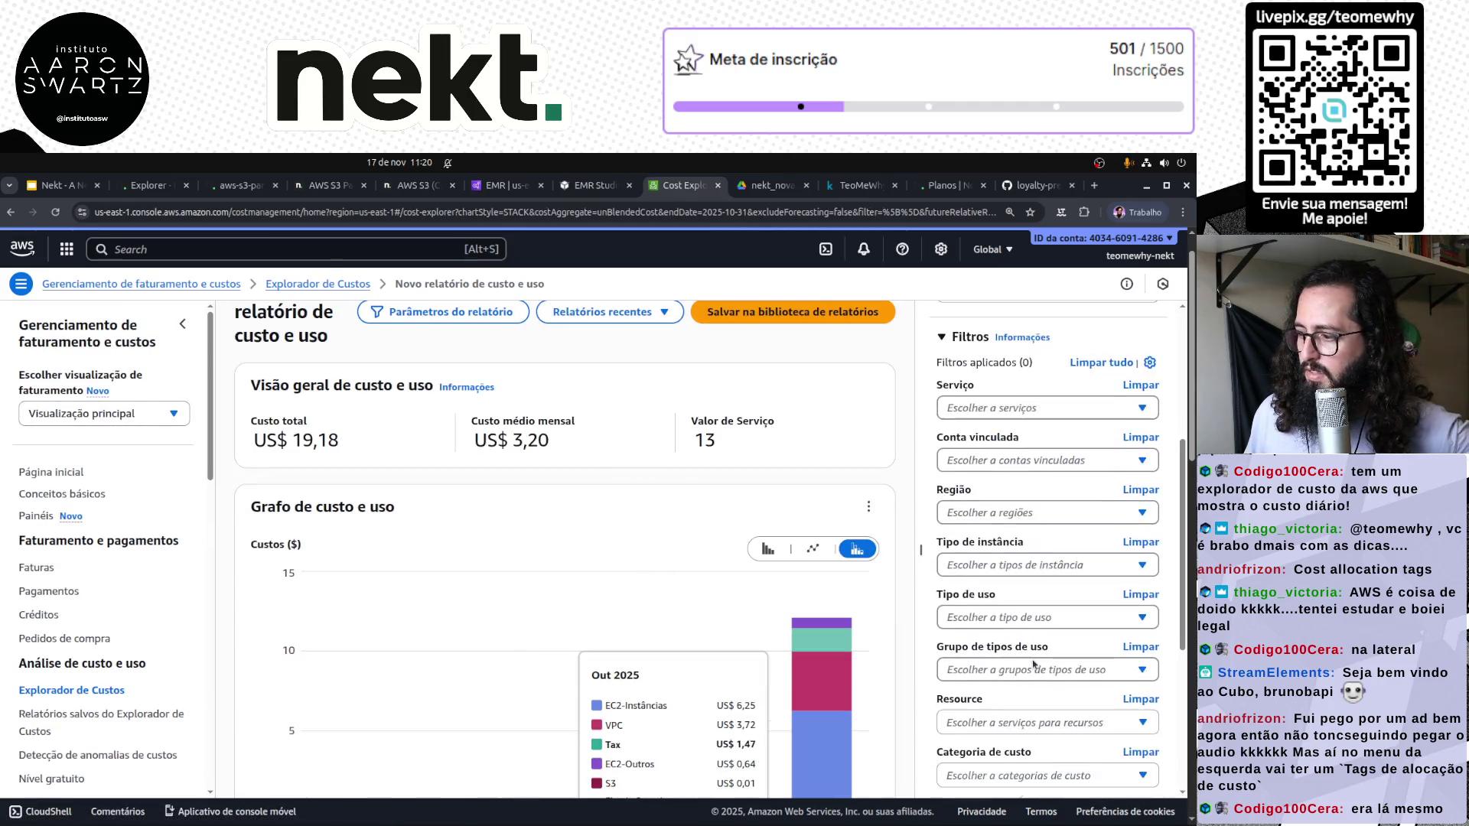
scroll(1033, 665, "down", 1)
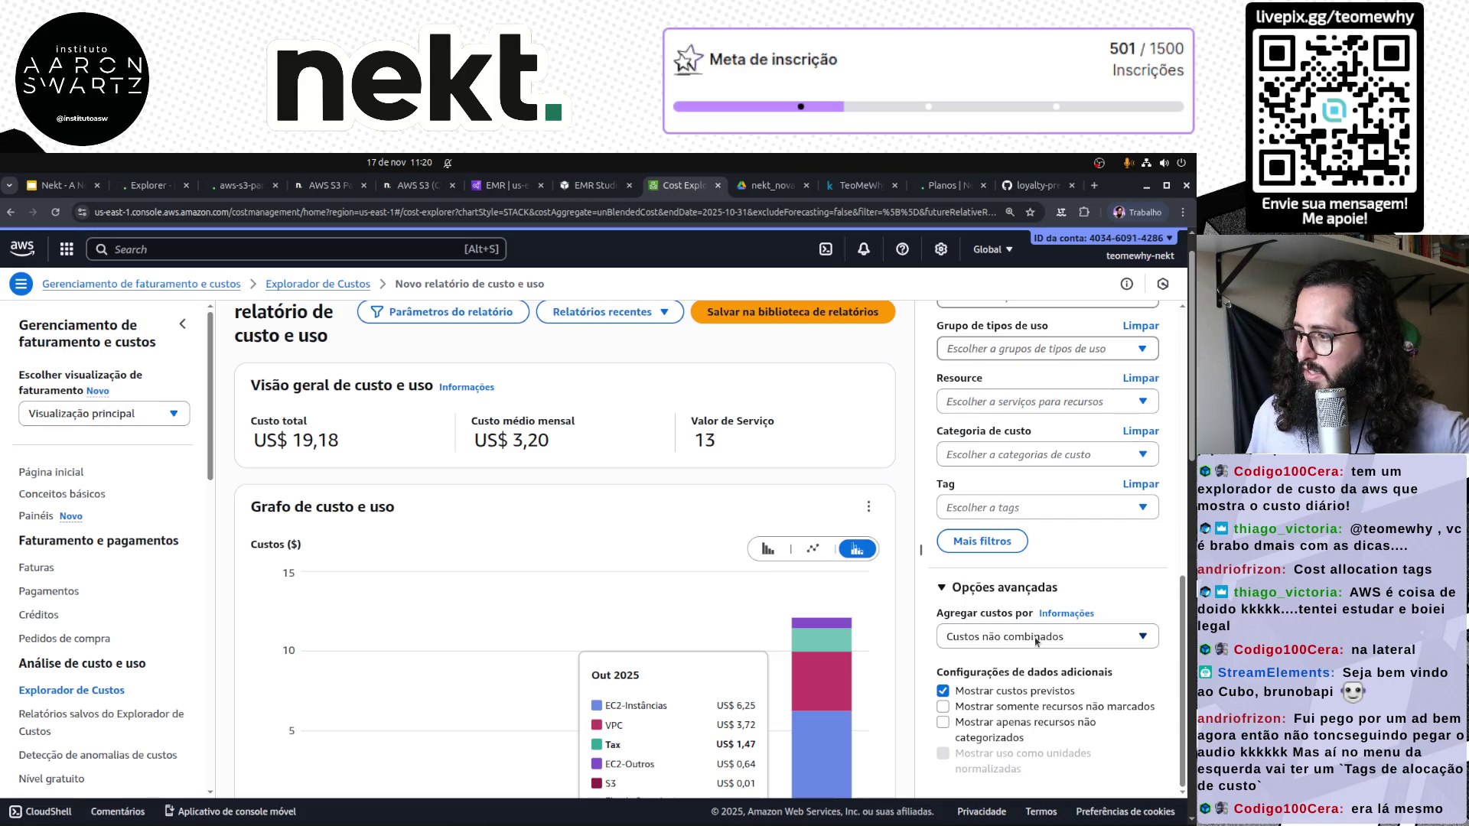
left_click(1022, 505)
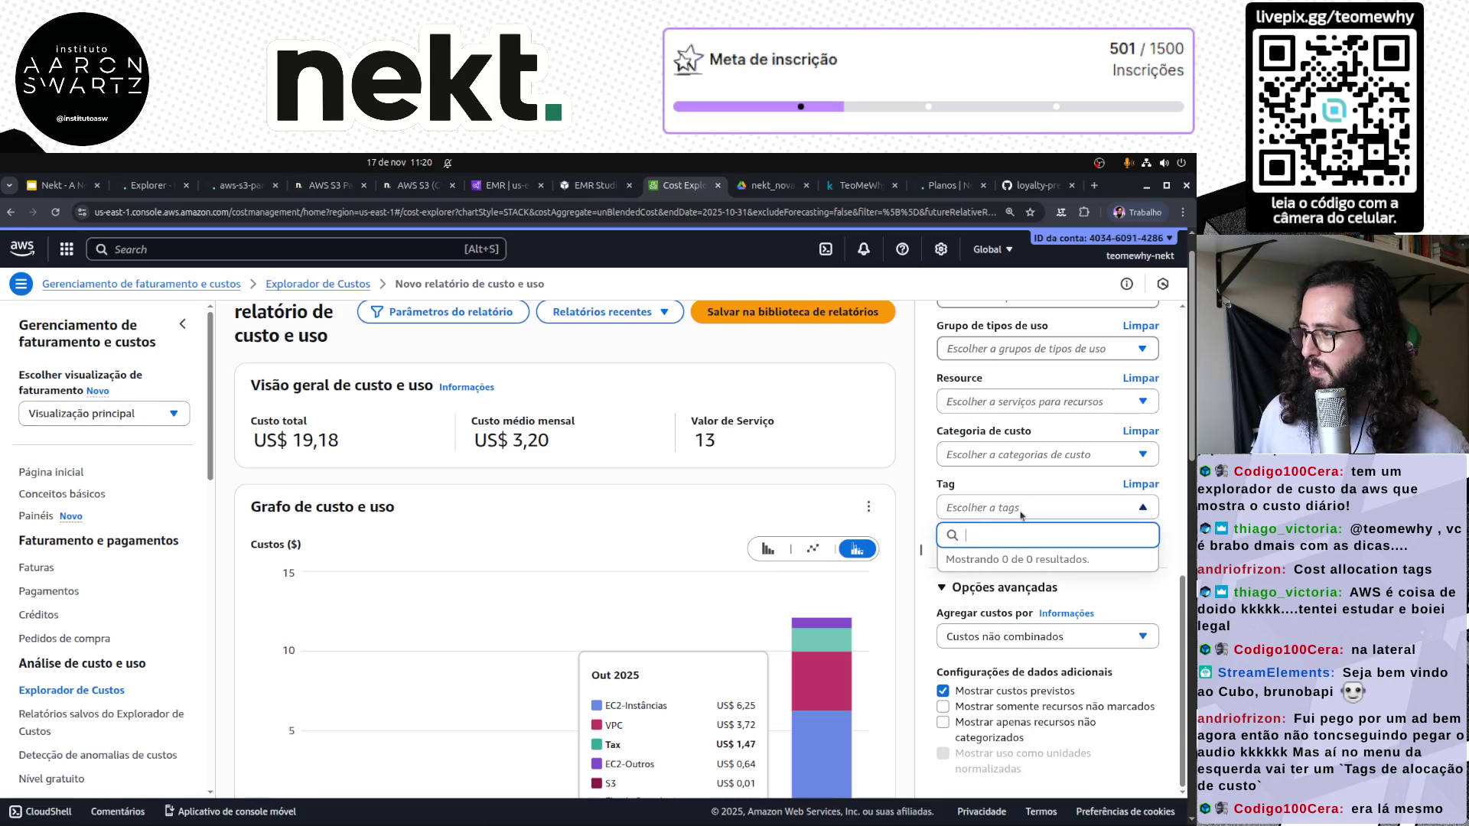
left_click(1032, 485)
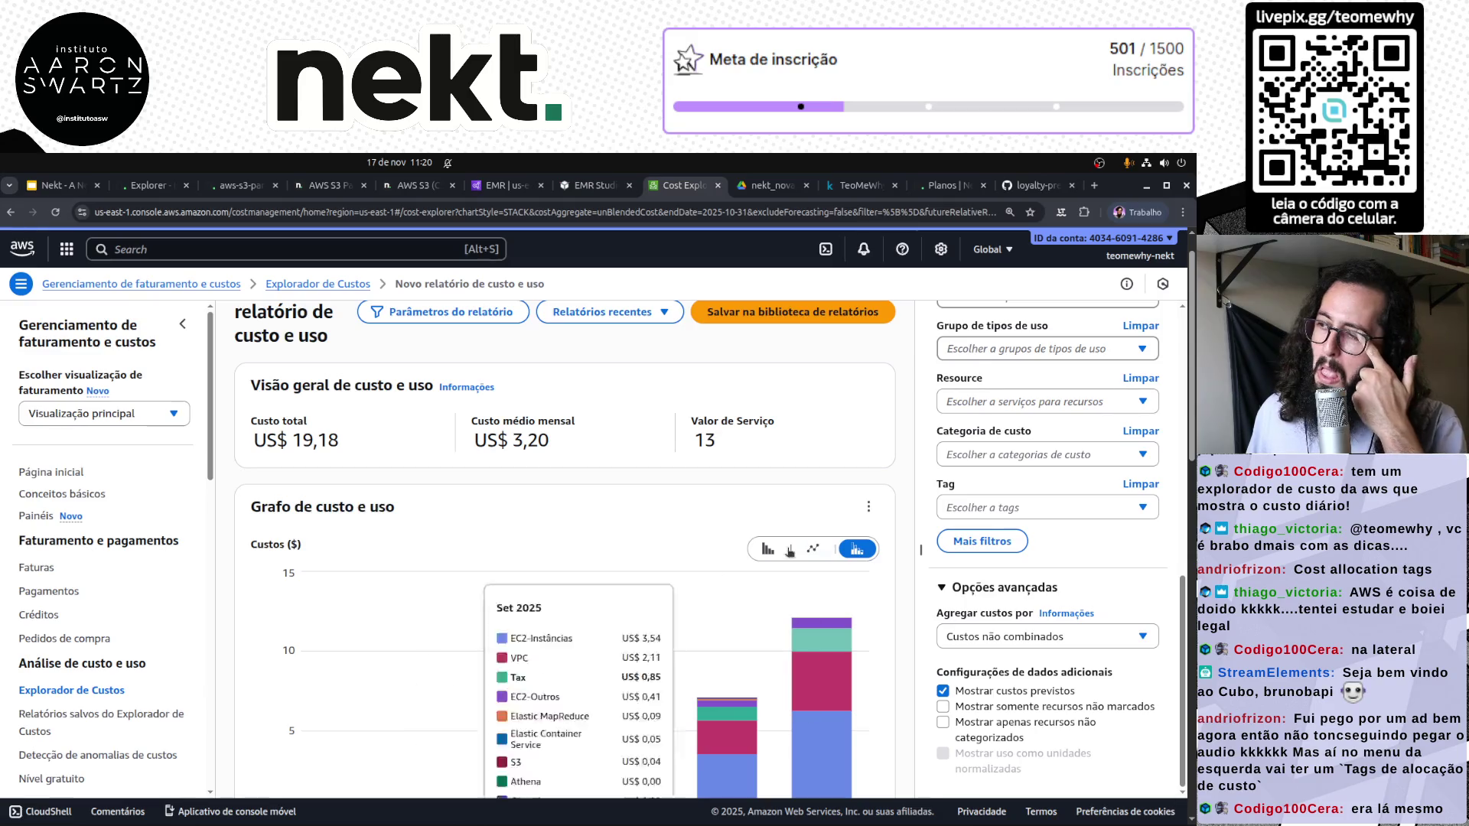
scroll(107, 664, "down", 3)
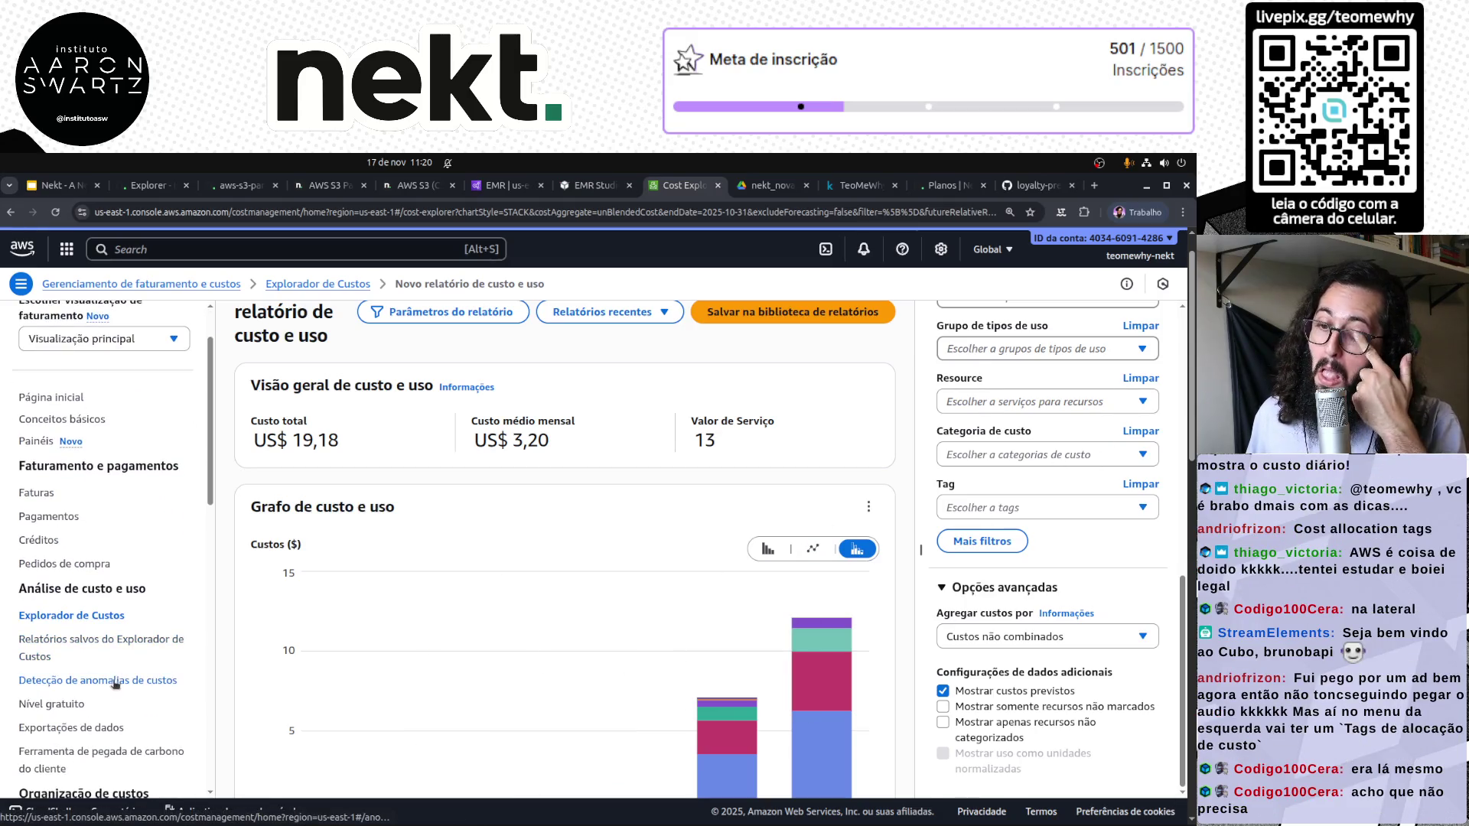
scroll(107, 691, "down", 2)
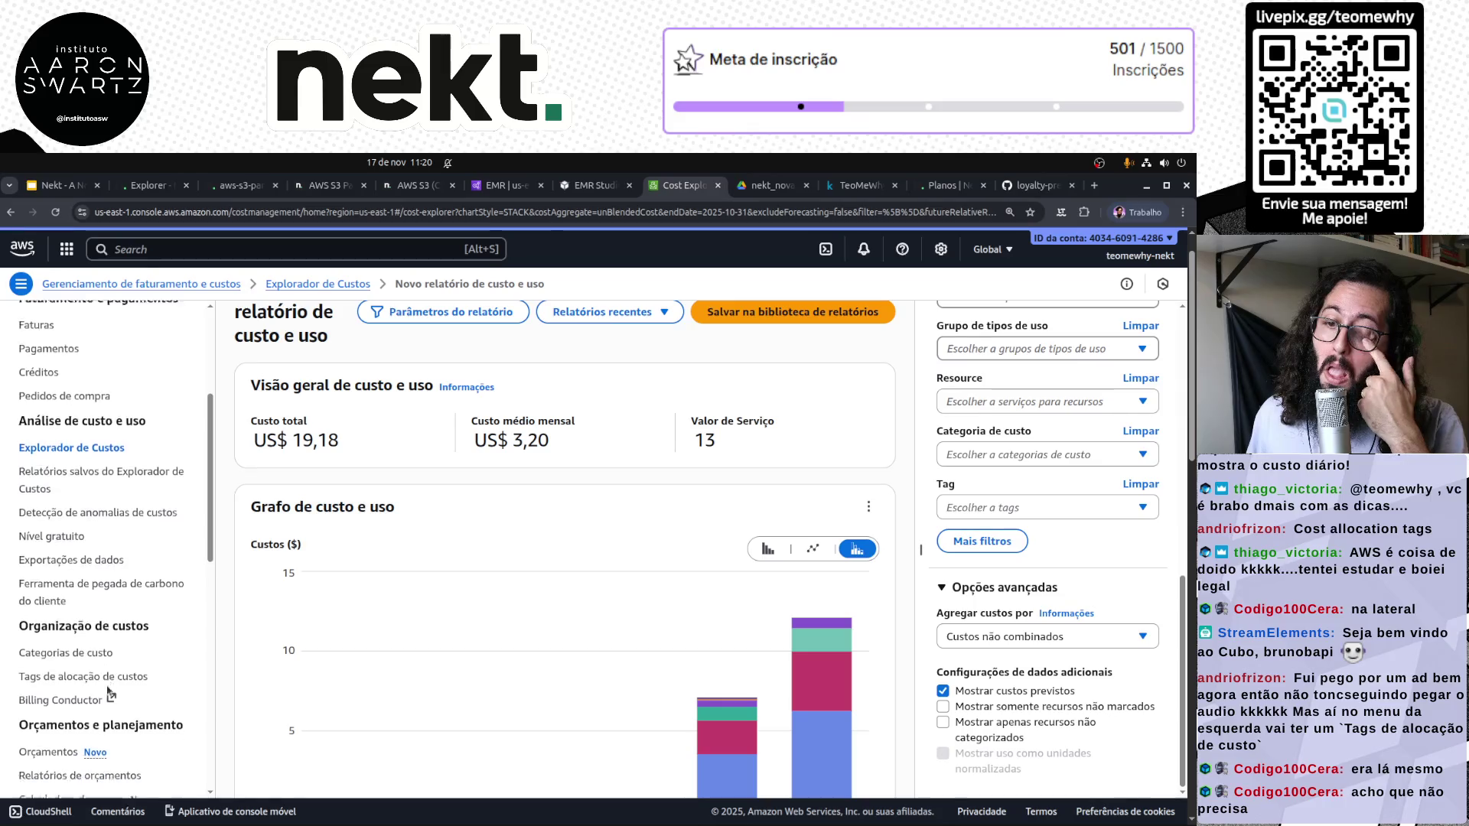
left_click(94, 523)
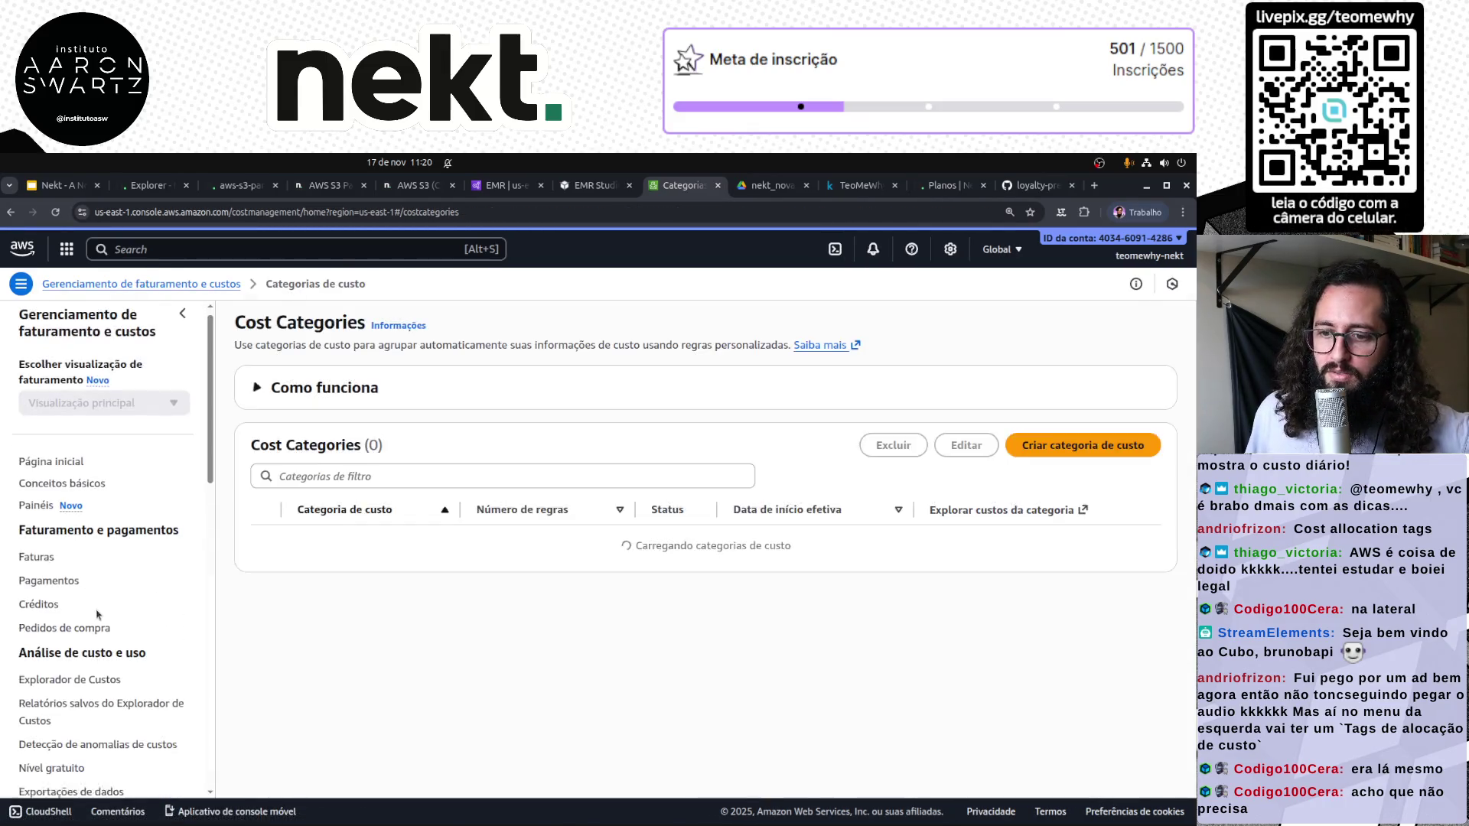
Recheck the cost allocation tags on both the AWS-generated and user-defined tabs
scroll(77, 612, "down", 3)
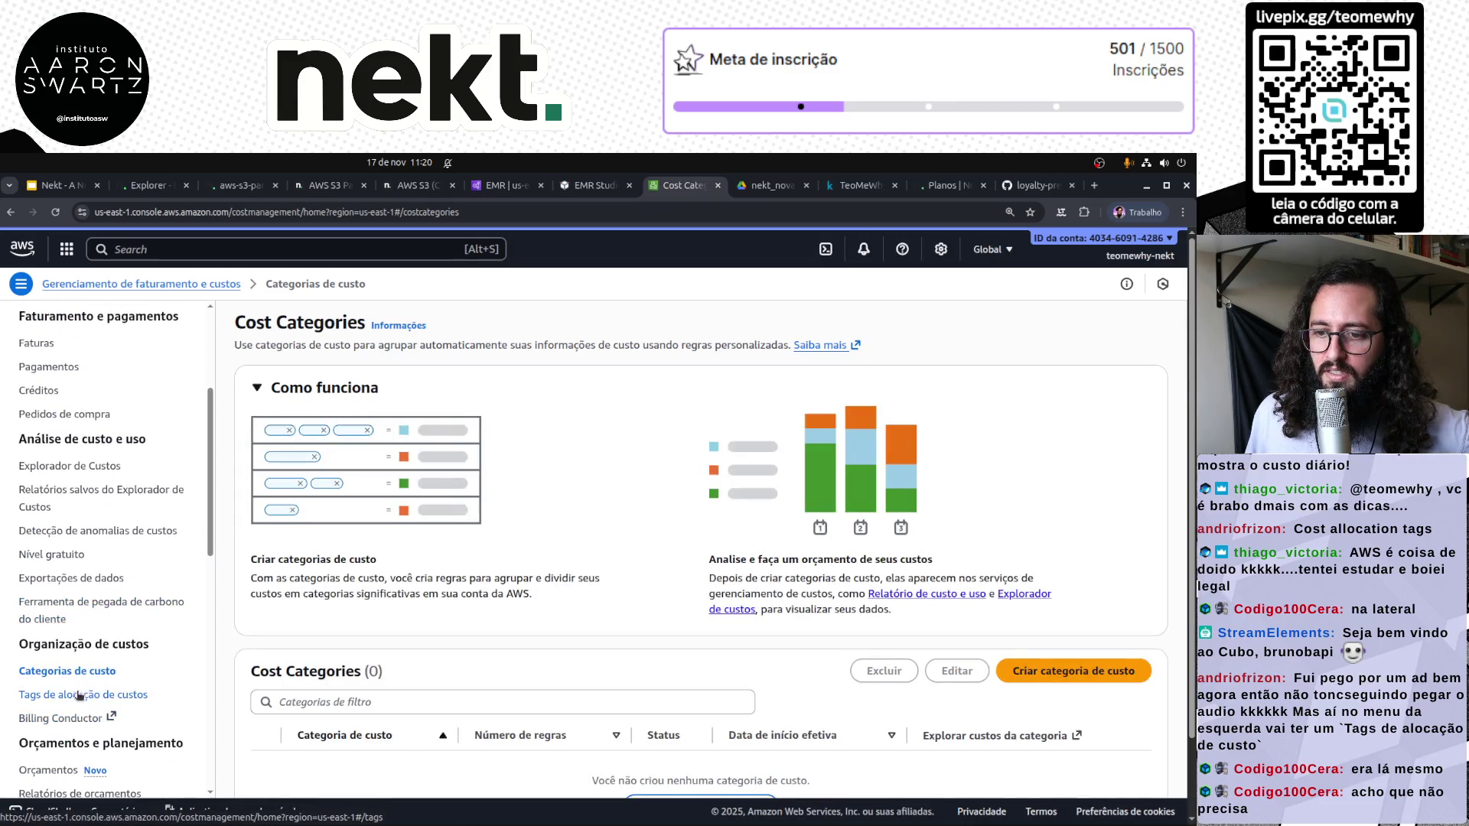
left_click(79, 695)
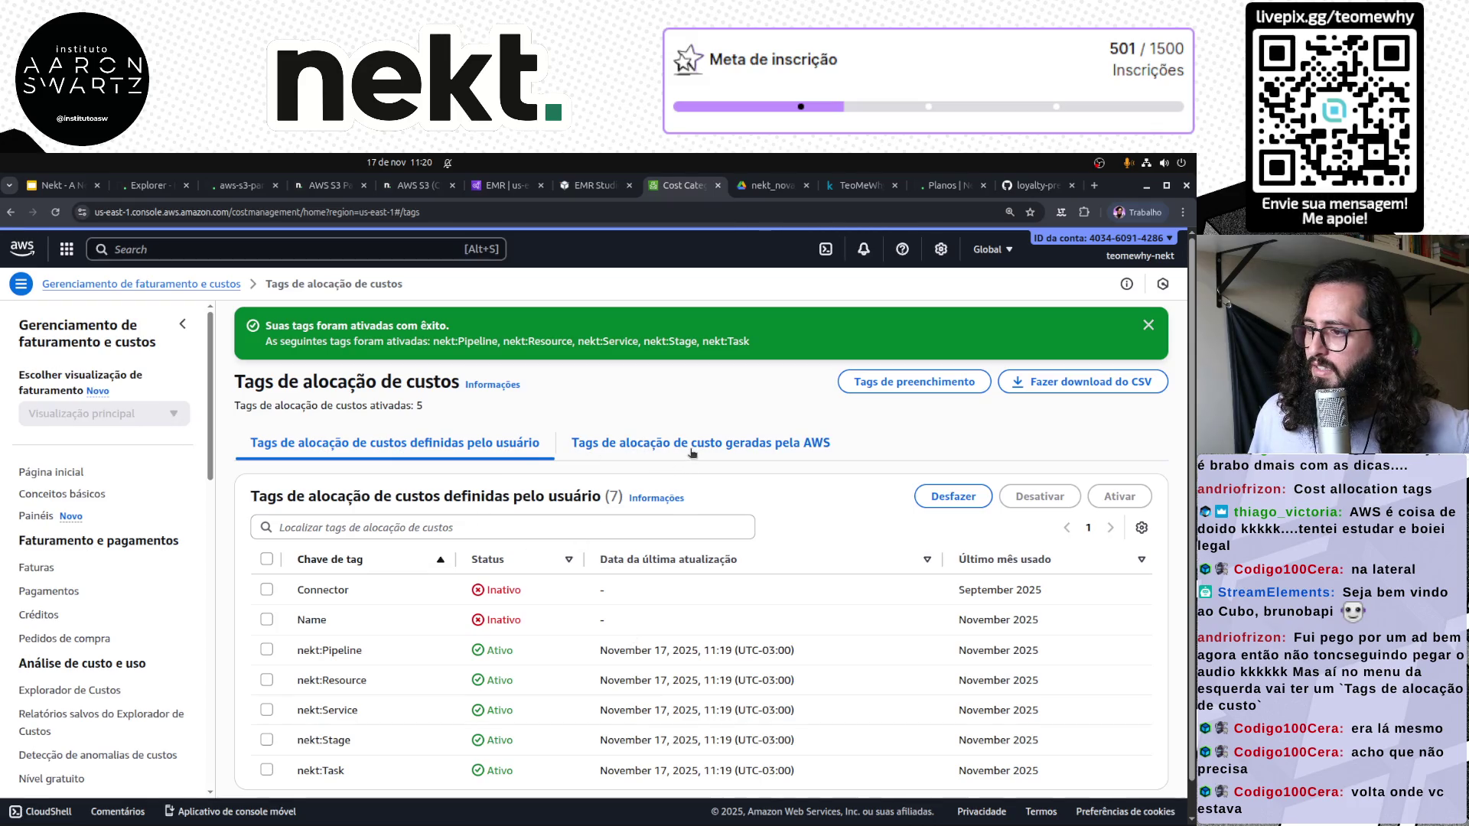
scroll(704, 443, "down", 2)
left_click(740, 401)
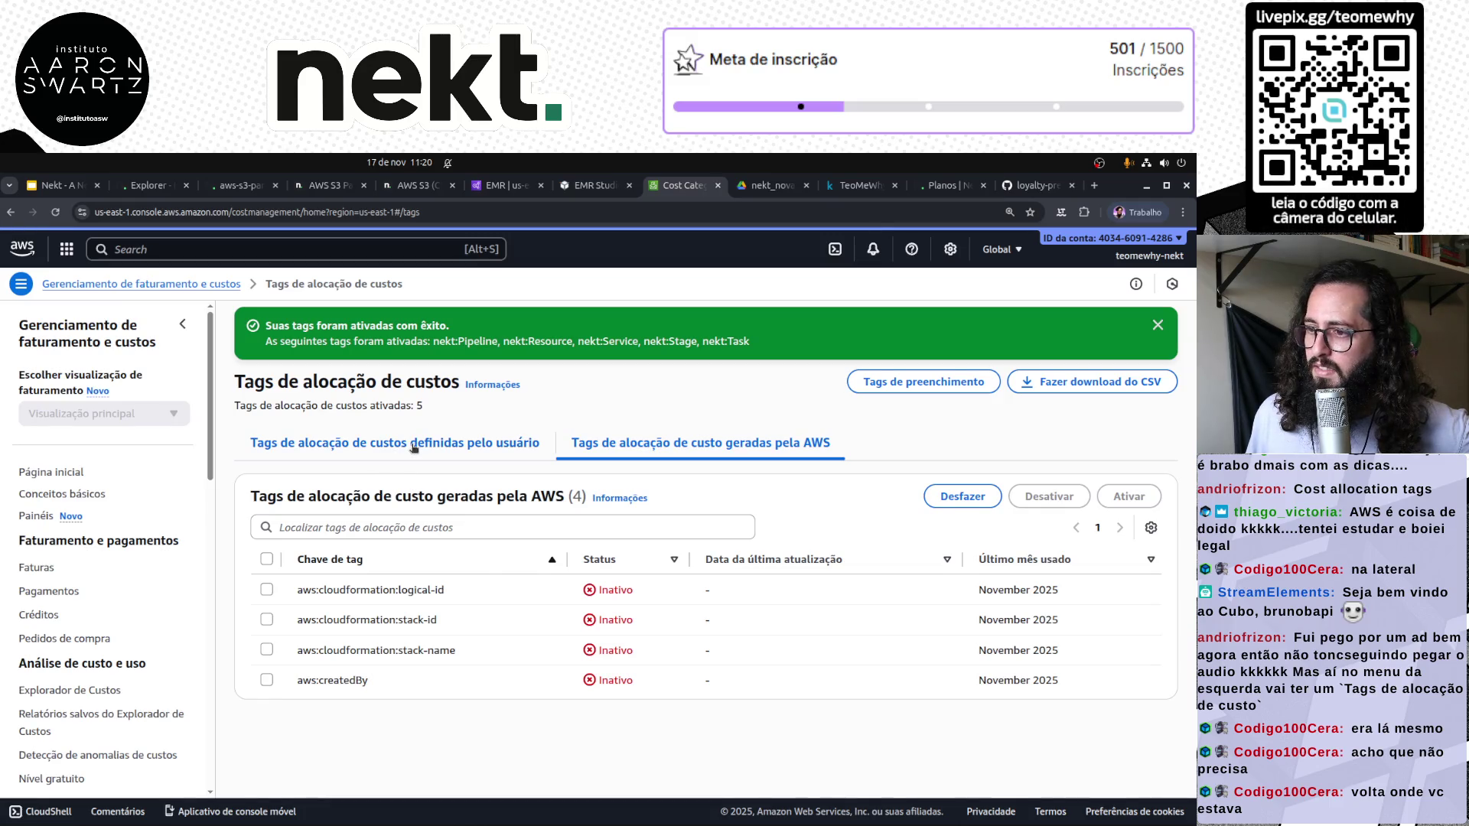
left_click(388, 444)
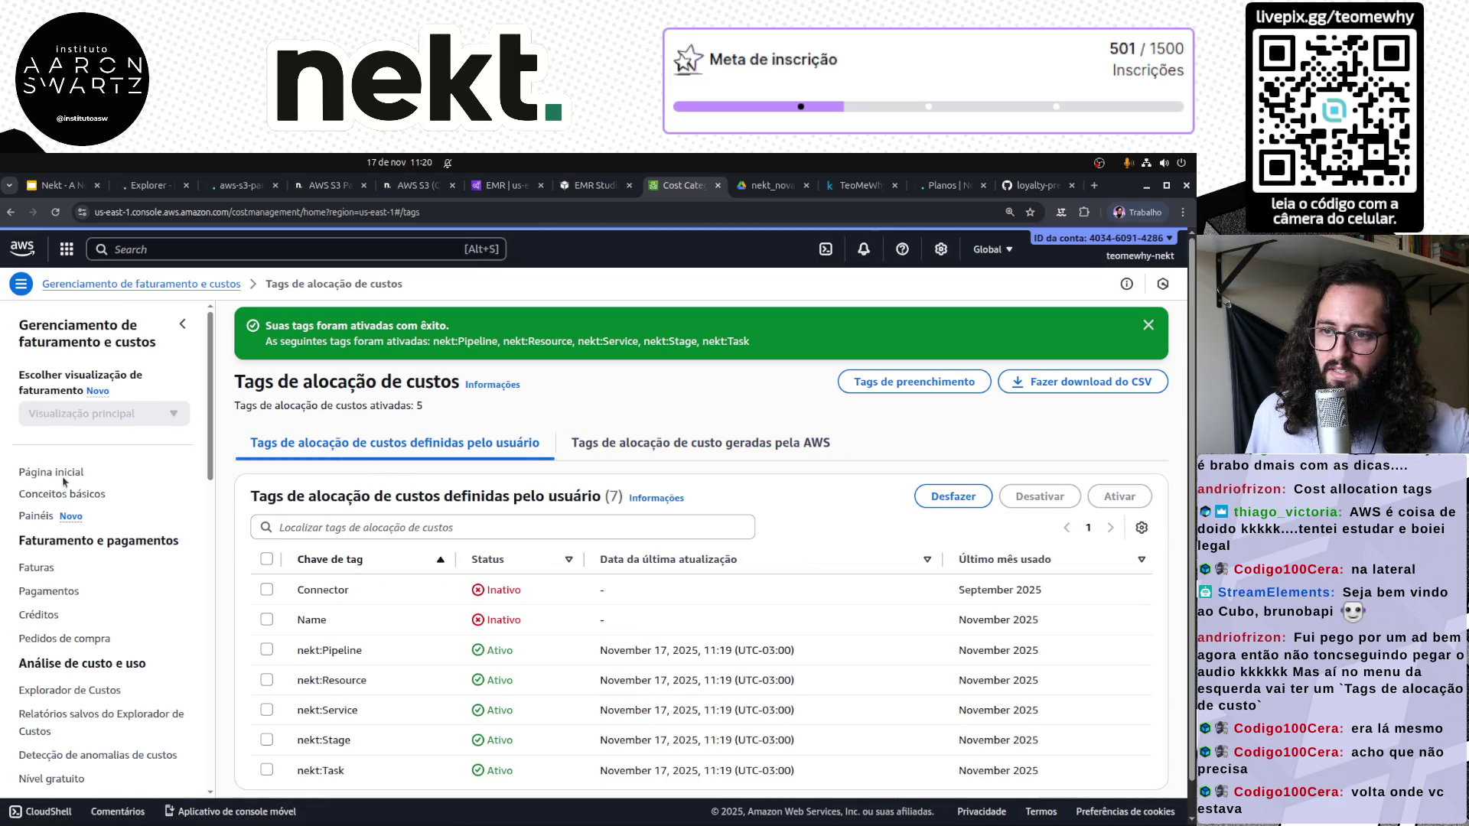
Review the billing home's $6.11 month-to-date cost, then return to the Nekt query explorer
left_click(64, 476)
scroll(605, 632, "down", 4)
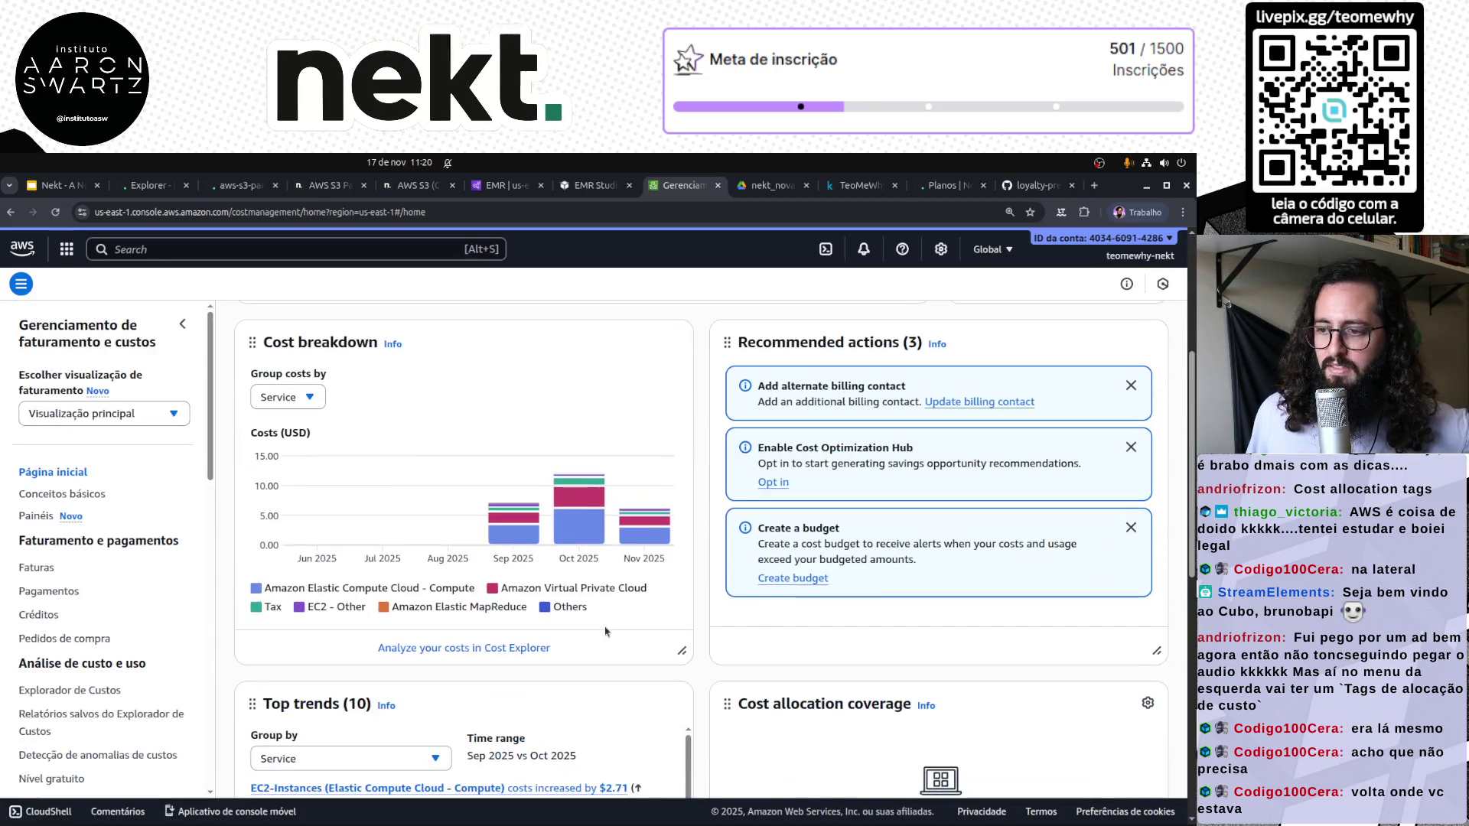
scroll(605, 632, "down", 4)
scroll(283, 298, "up", 9)
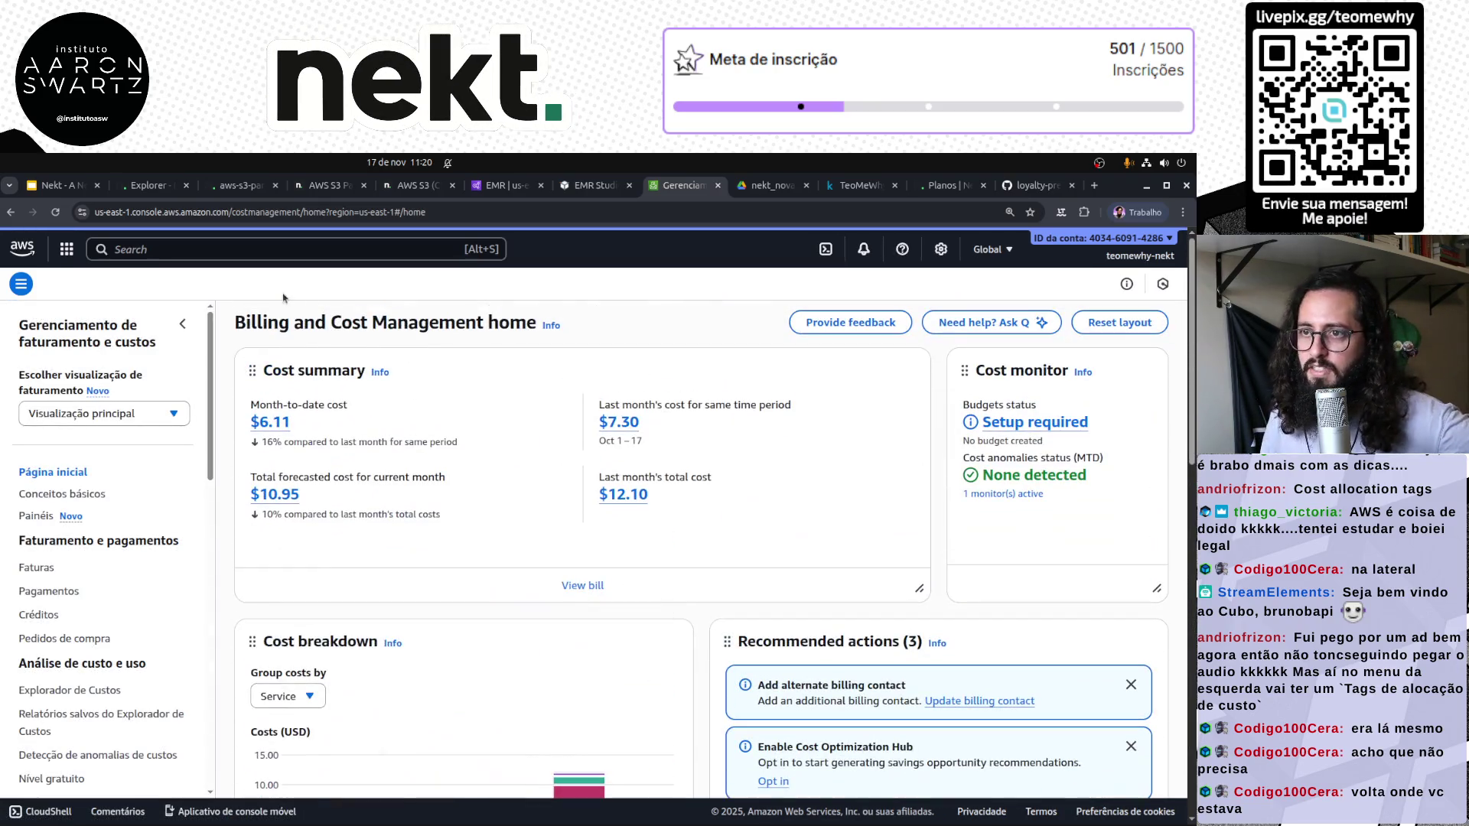
key("ctrl+2")
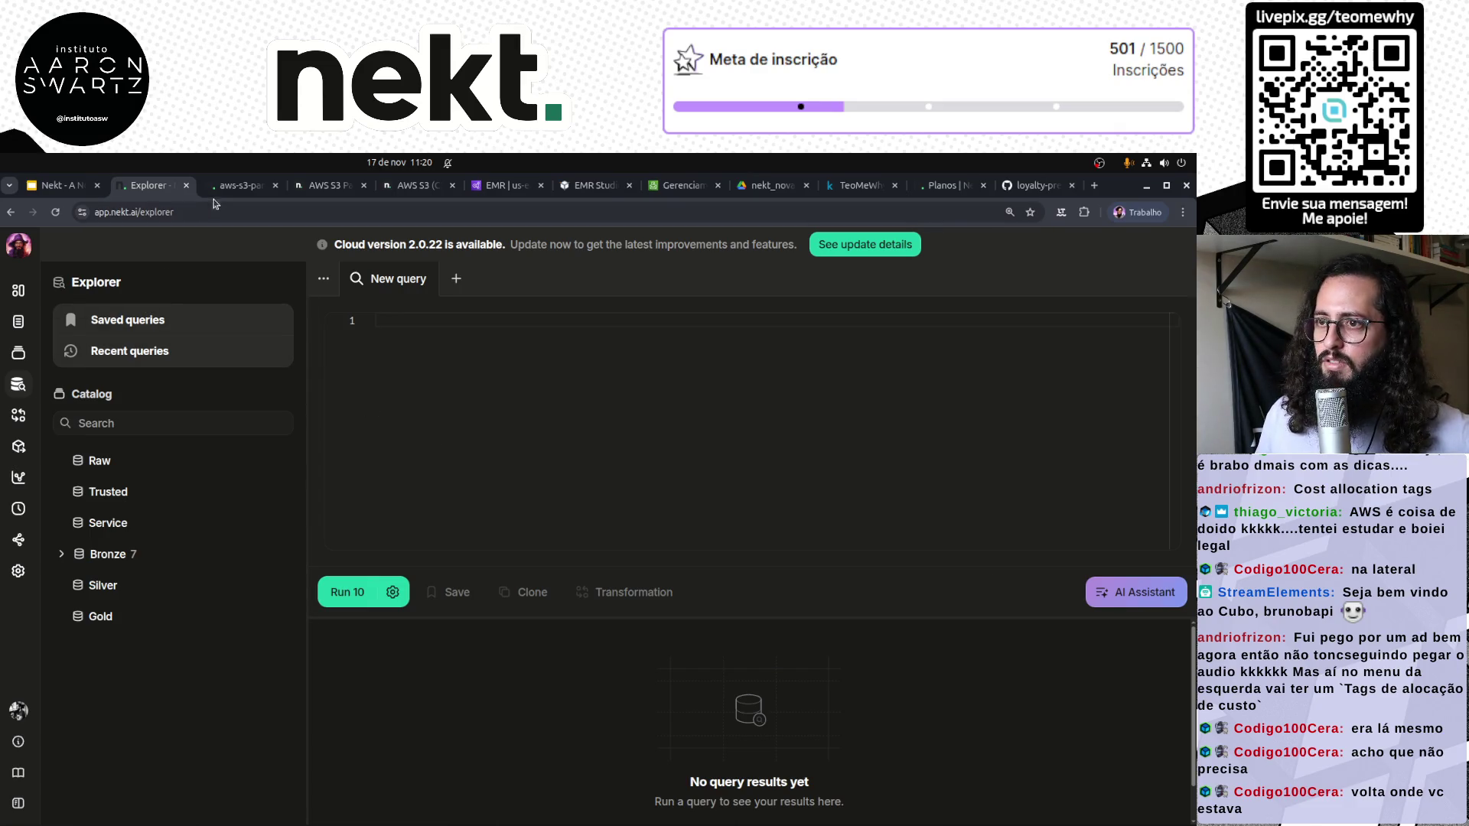
Follow aws-s3-parquet-bHNL Run #2's live logs as it reaches 270028 rows processed
key("ctrl+Tab")
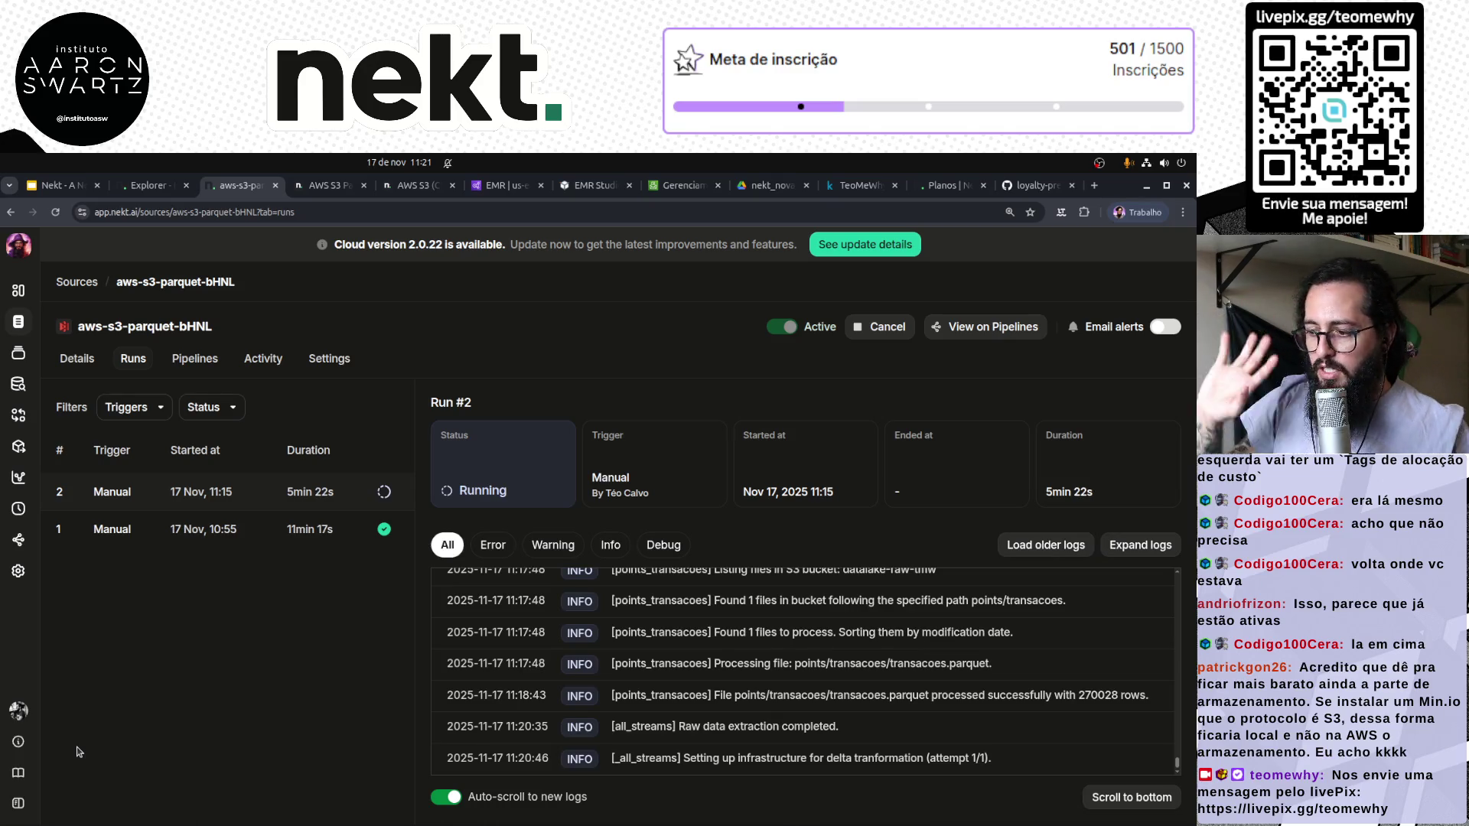
left_click(159, 191)
key("ctrl+Tab")
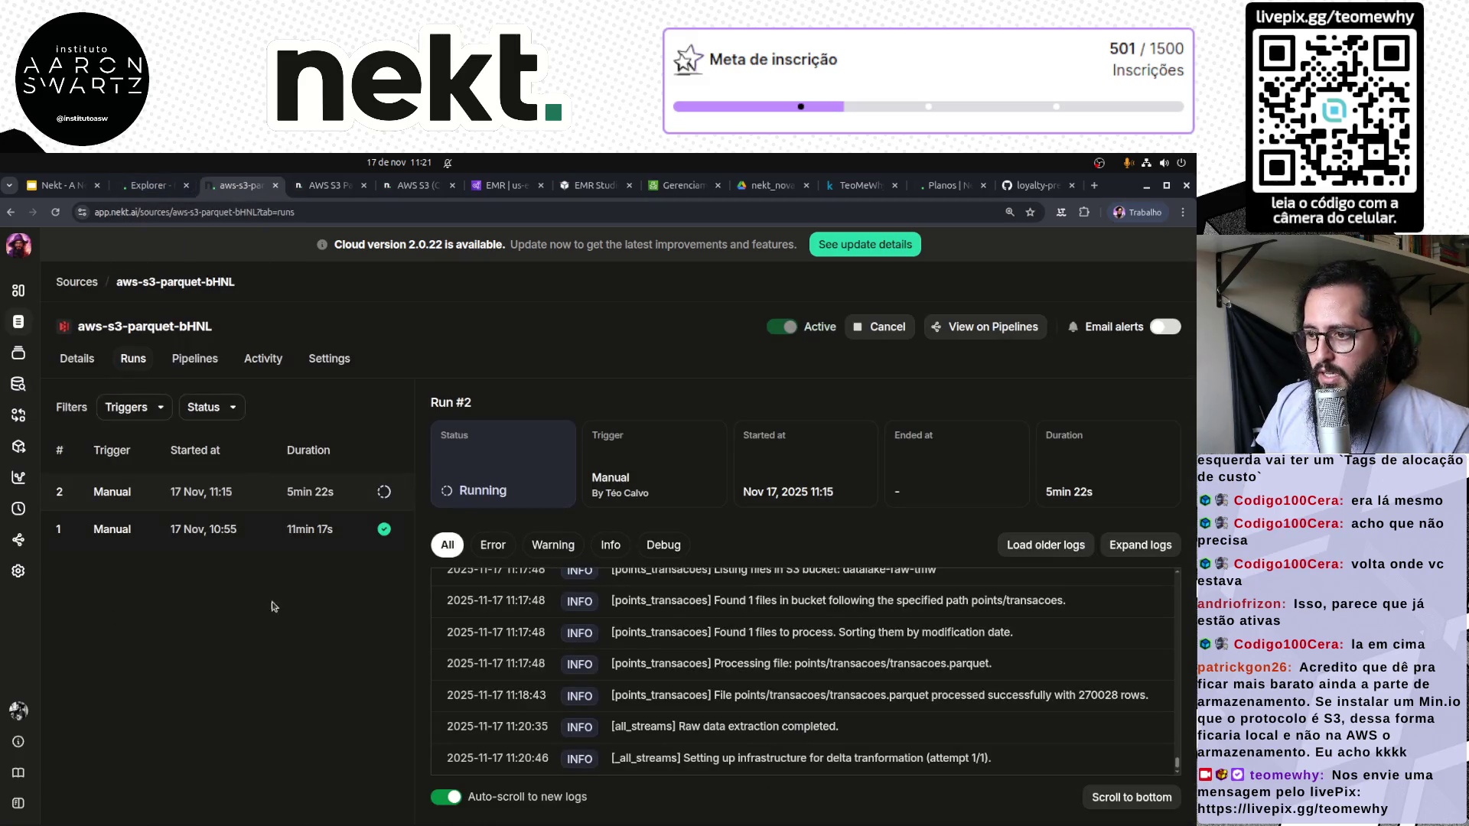
left_click(131, 494)
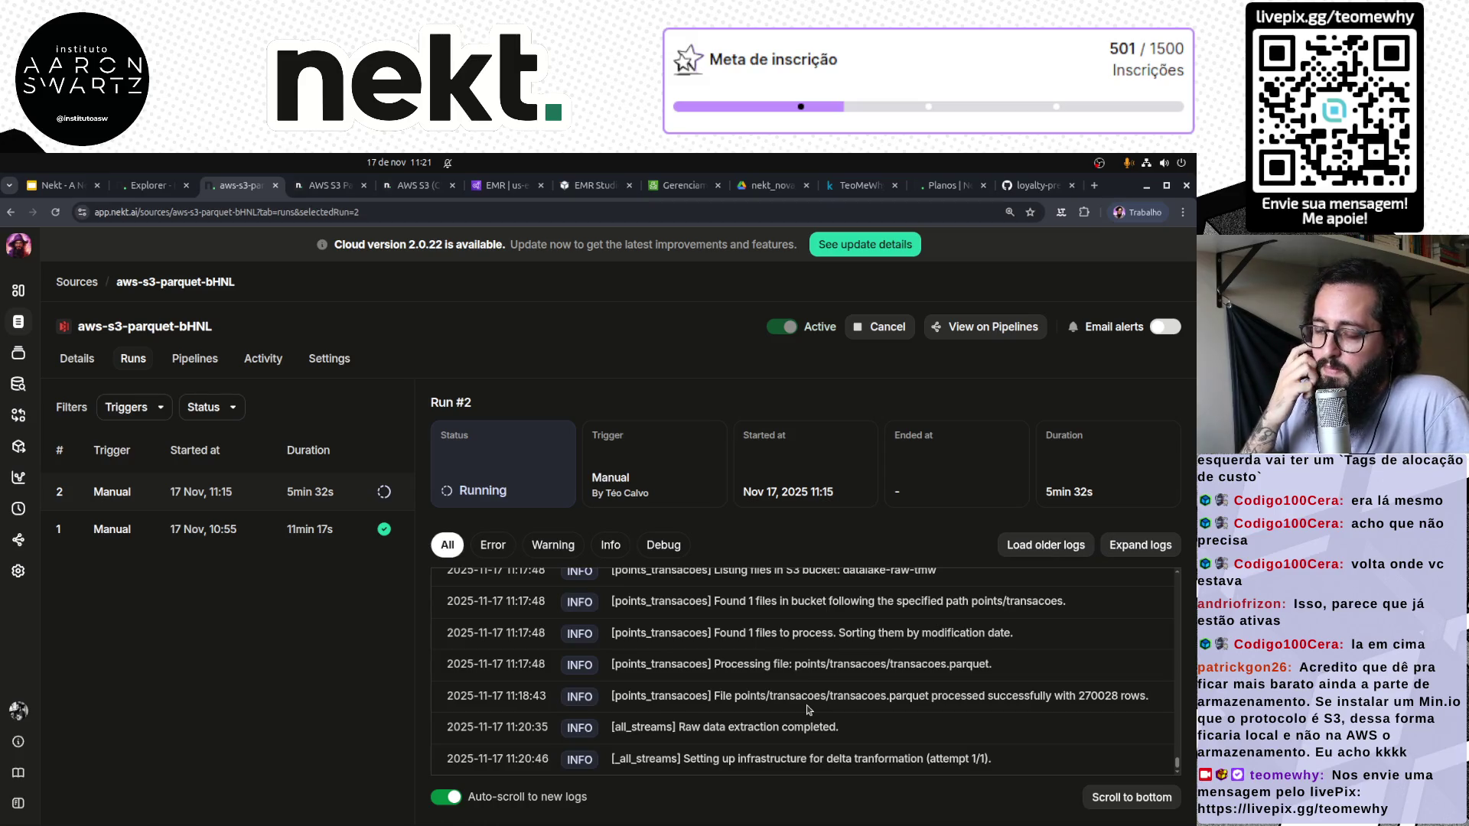
left_click(157, 186)
left_click(236, 186)
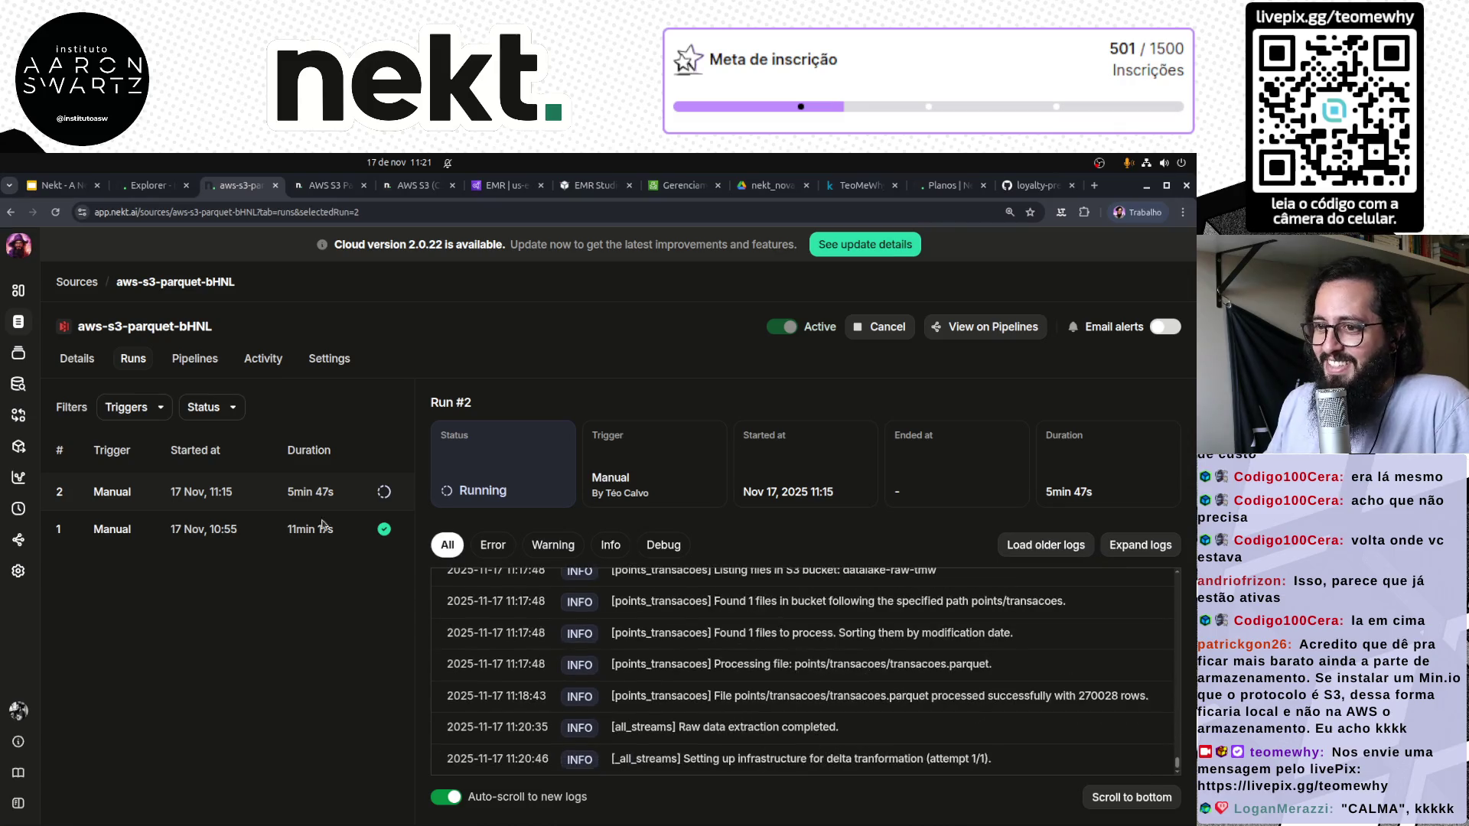
Check aws-s3-parquet-bHNL's details, pipelines and running Run #2, then return to AWS billing home
left_click(86, 289)
left_click(158, 391)
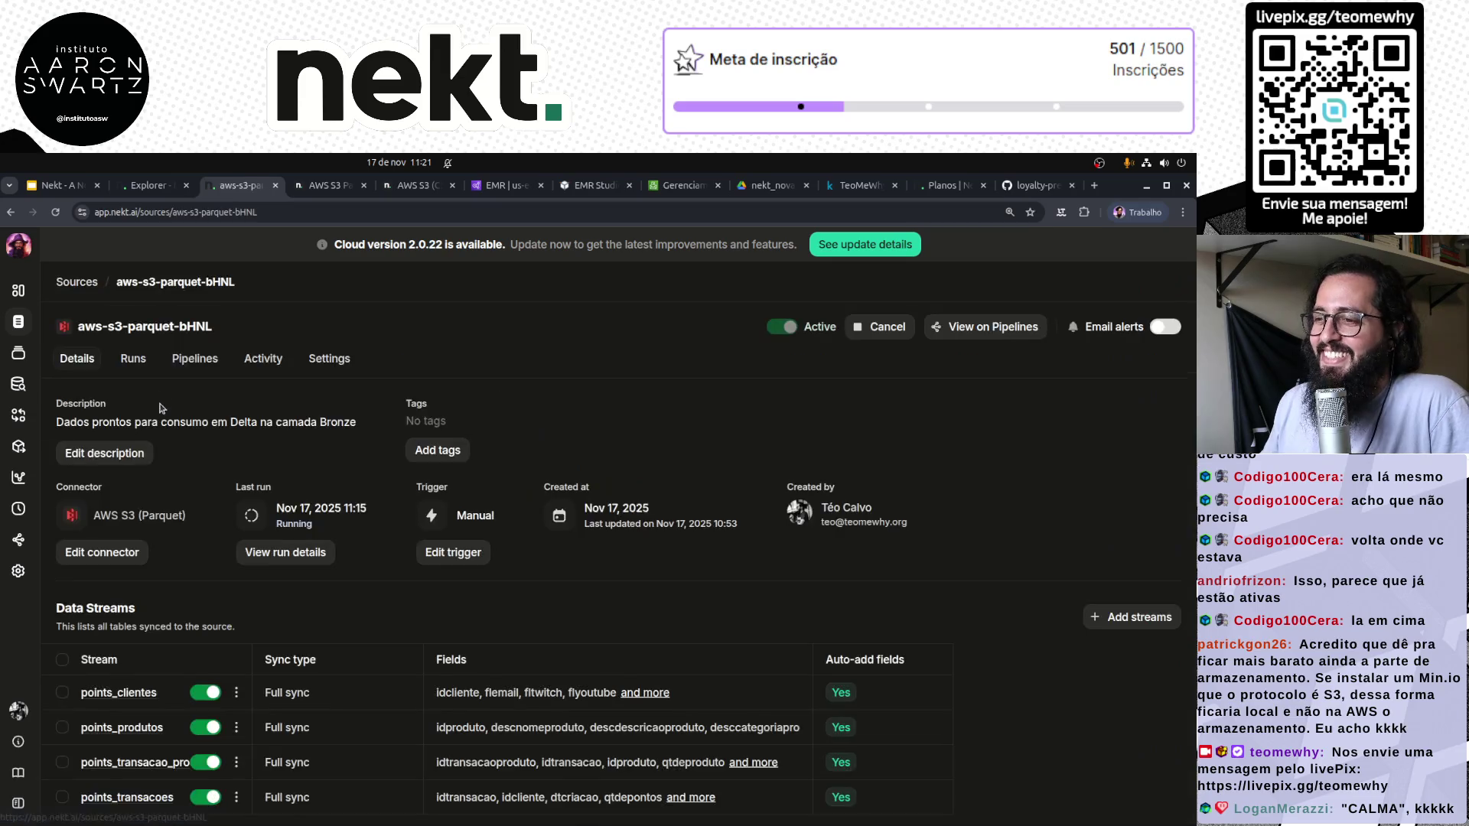
left_click(195, 359)
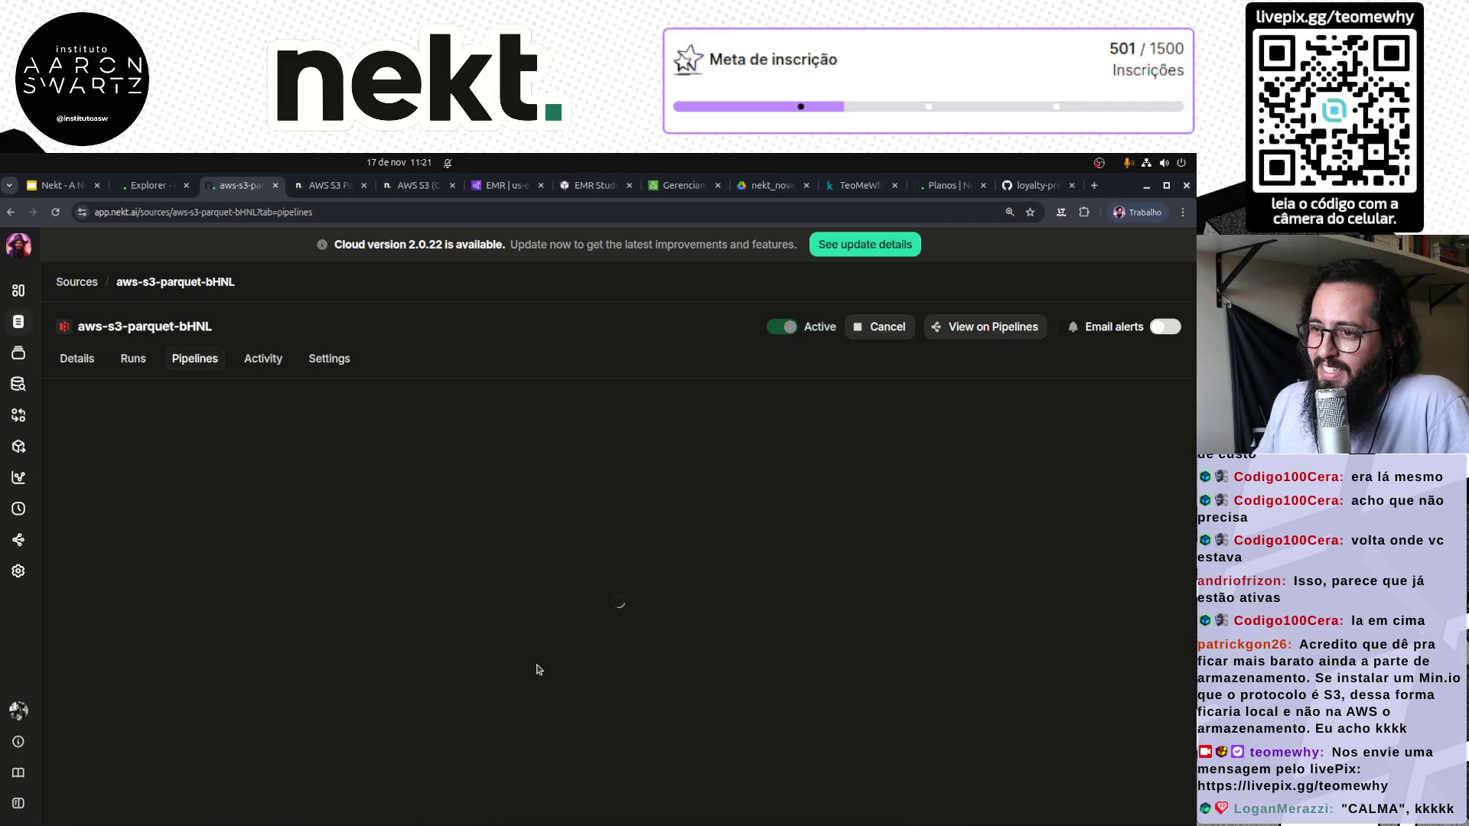
left_click(128, 370)
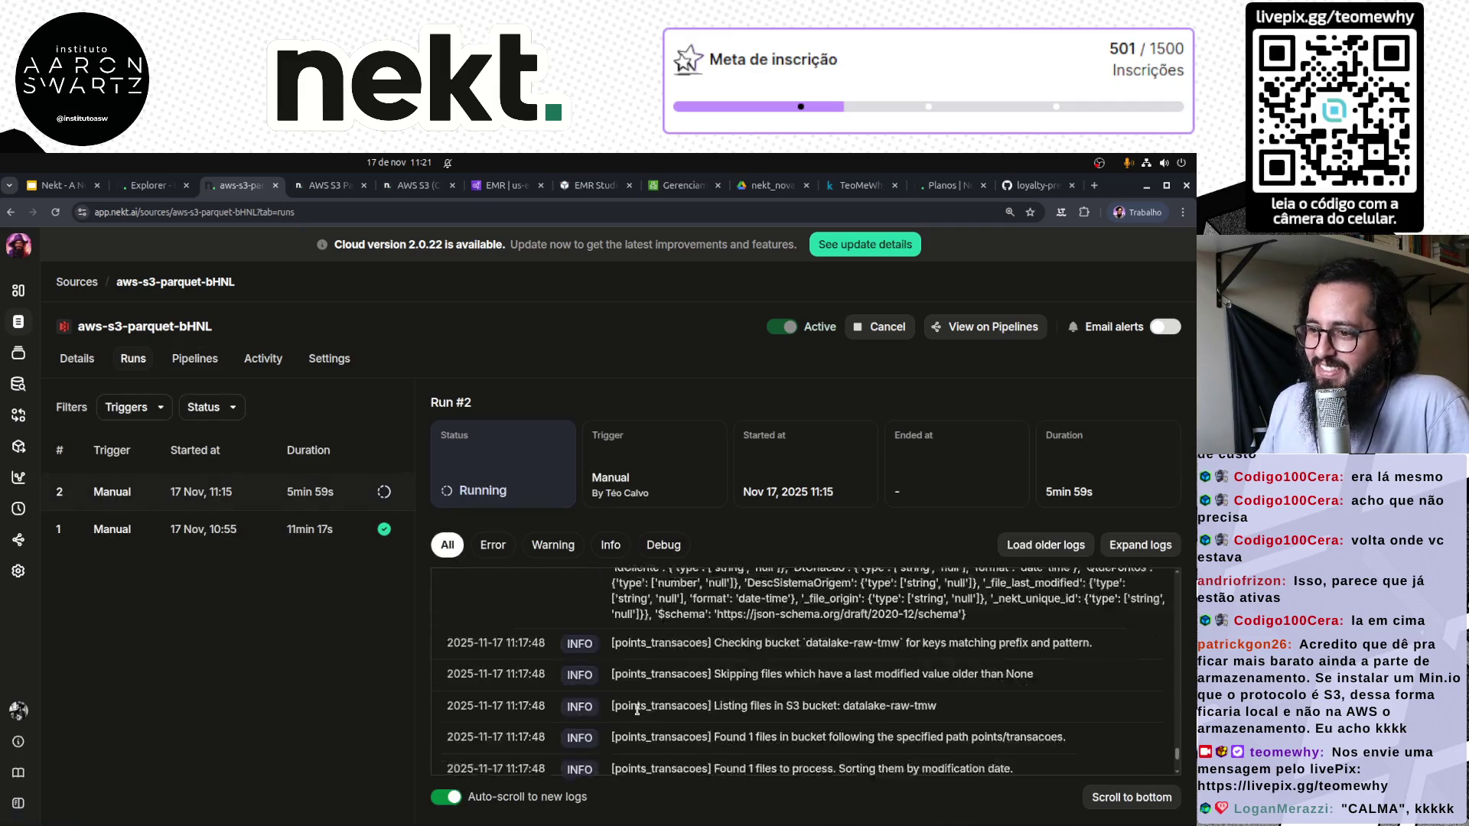
mouse_move(524, 823)
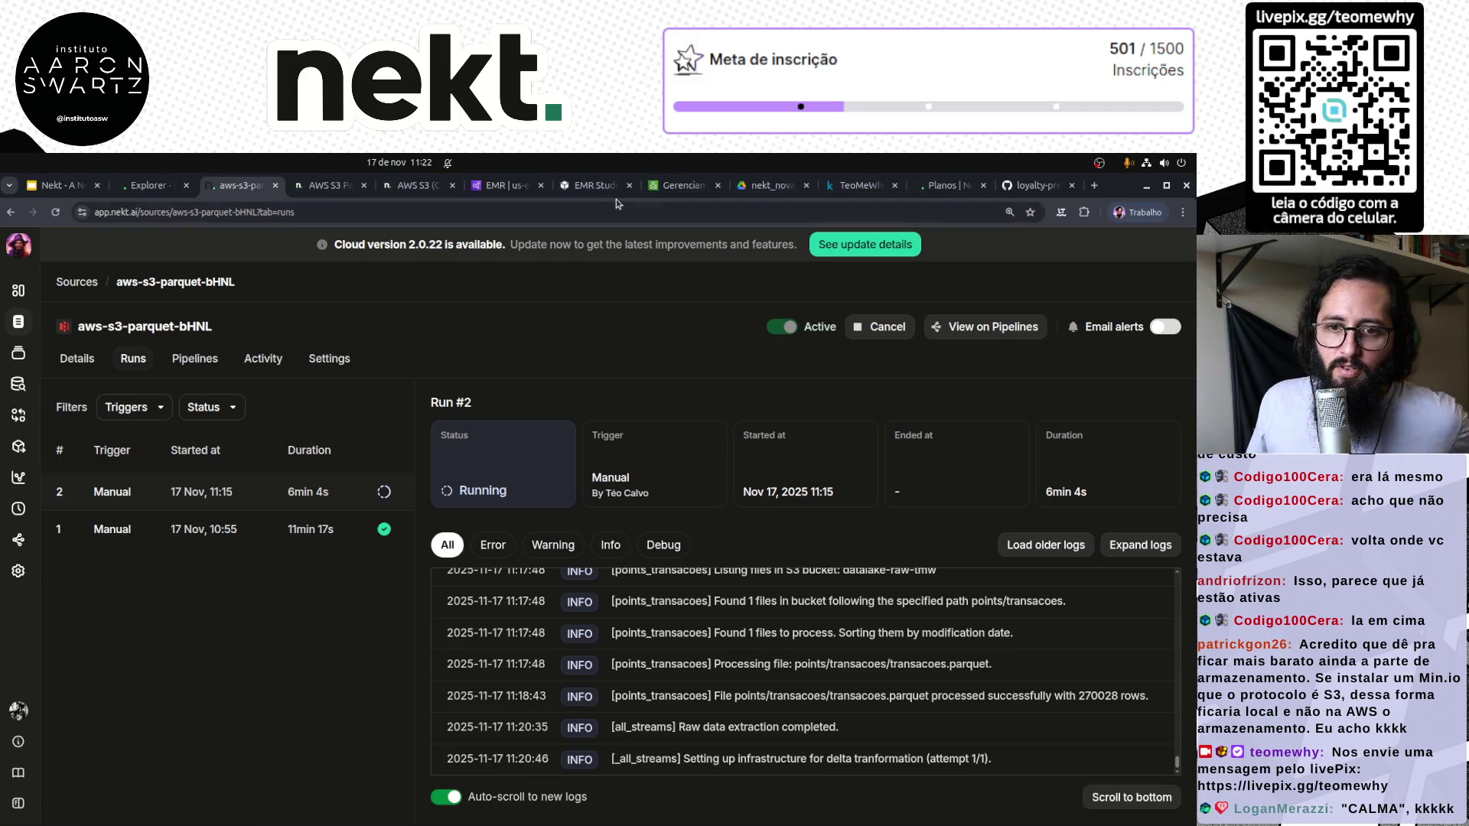
left_click(676, 185)
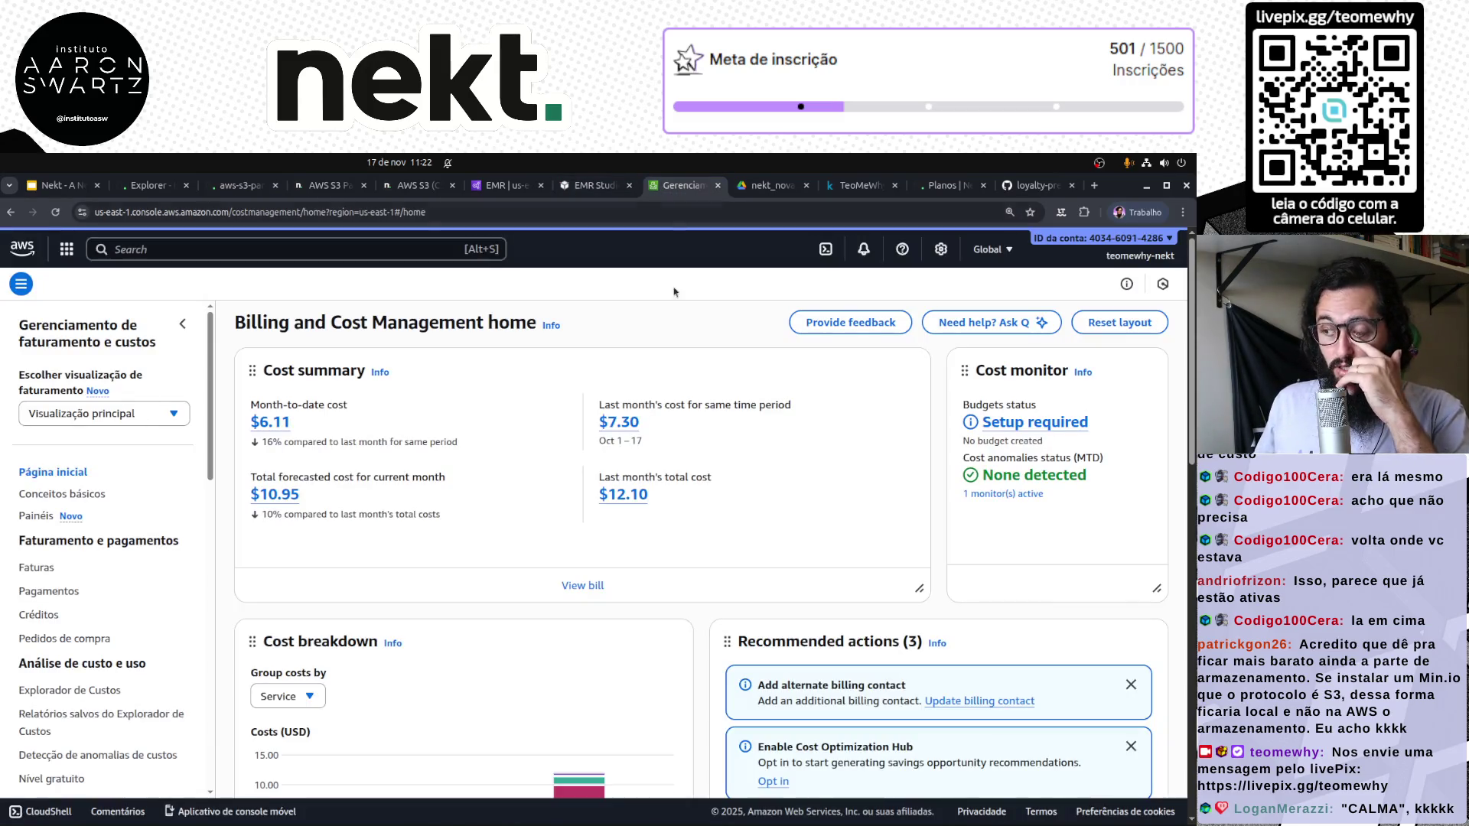
In Cost Explorer, check whether the new nekt tags appear in the tag filter list
scroll(98, 645, "down", 2)
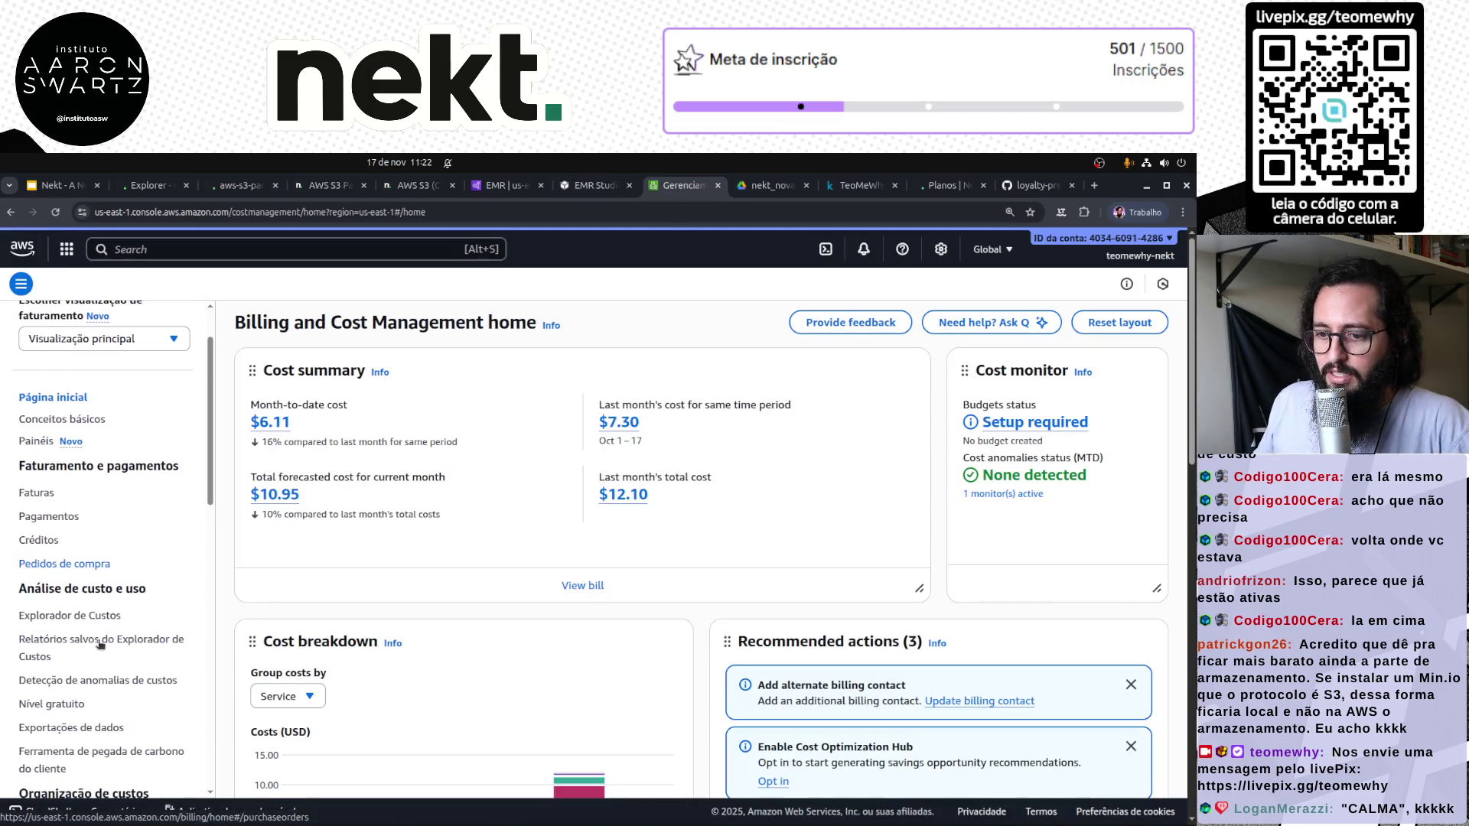
left_click(70, 613)
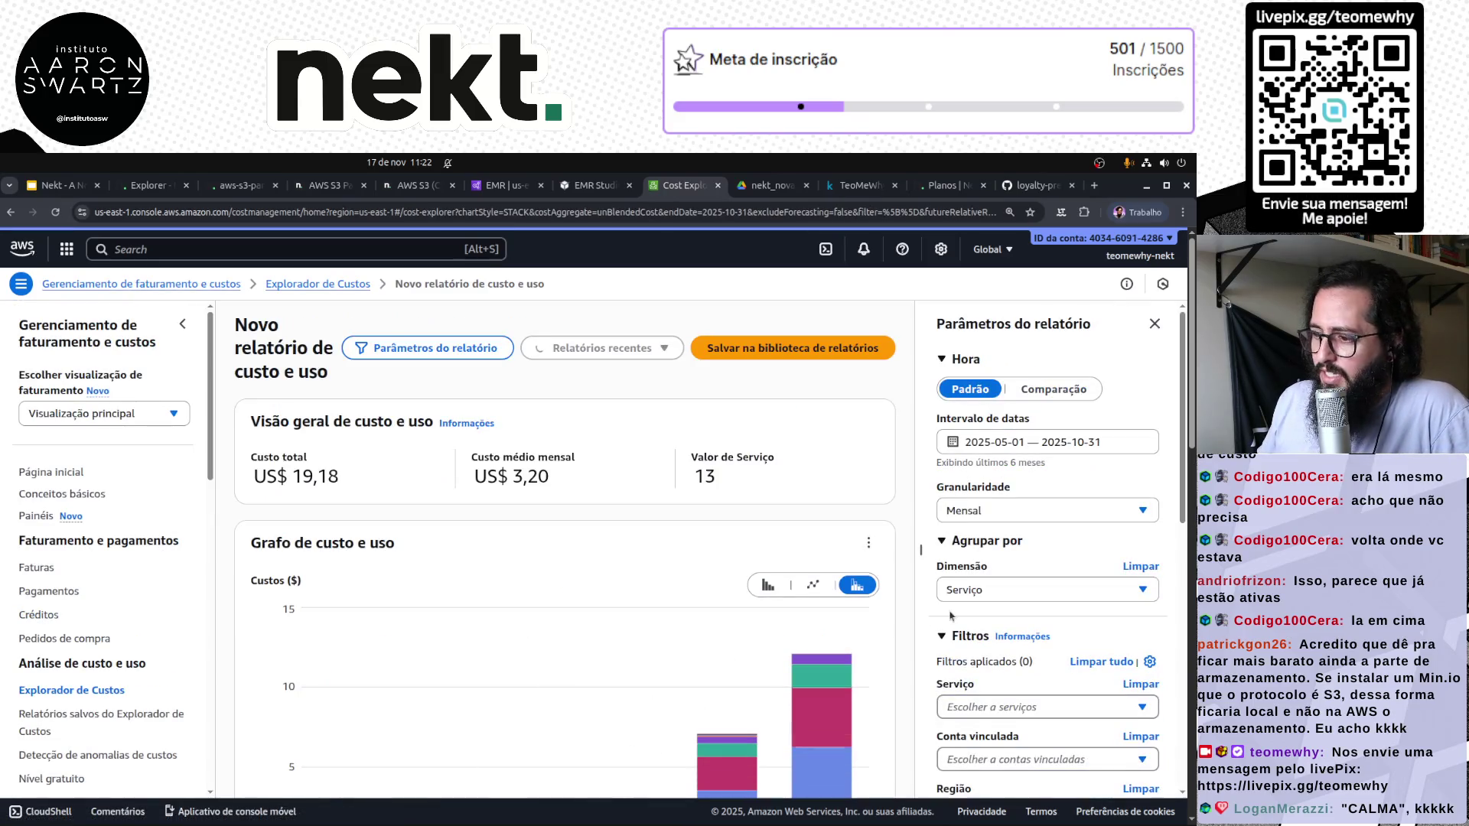
scroll(492, 668, "down", 3)
scroll(976, 664, "down", 3)
scroll(977, 664, "down", 5)
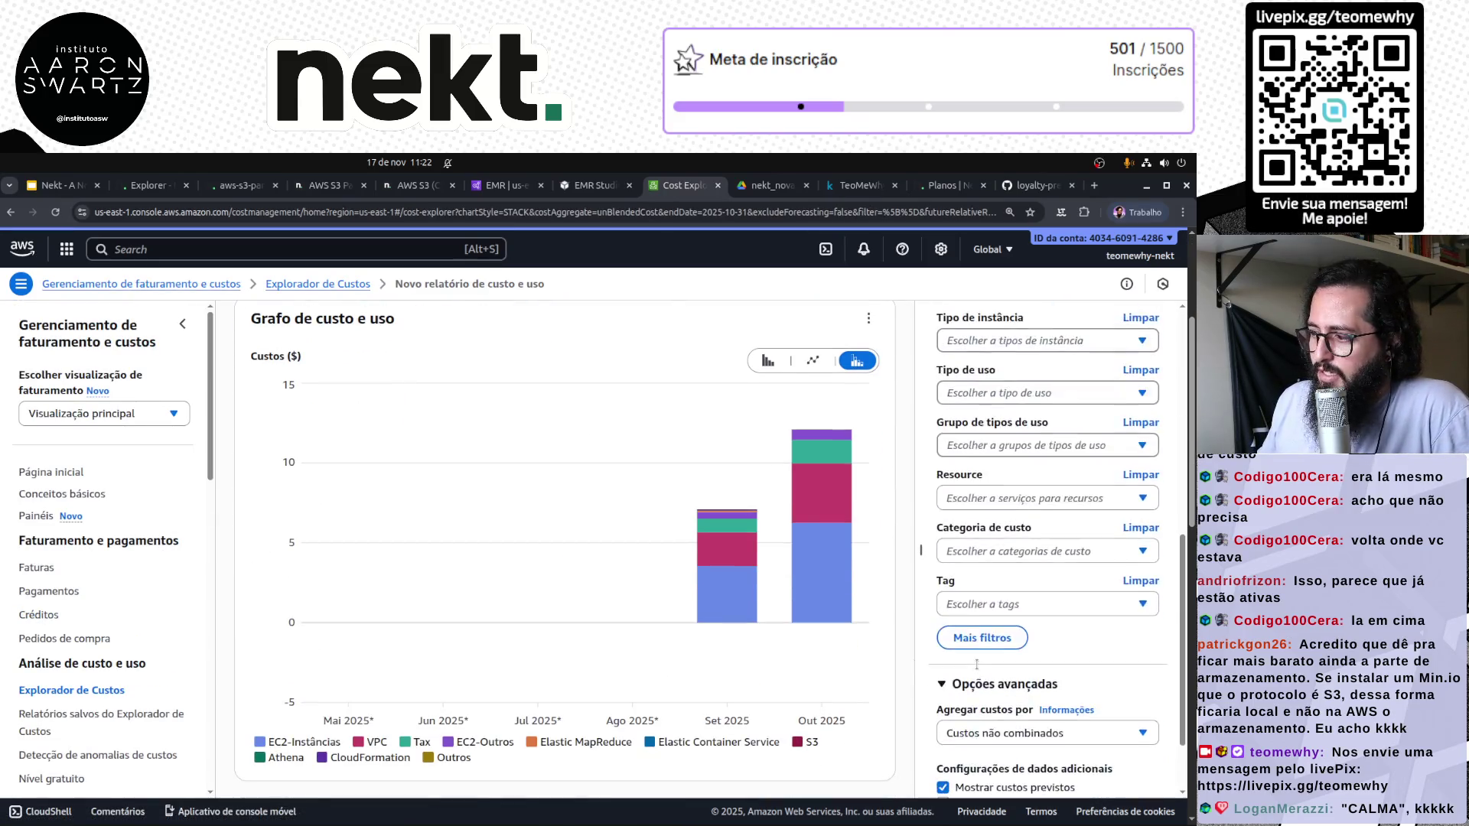
left_click(1050, 508)
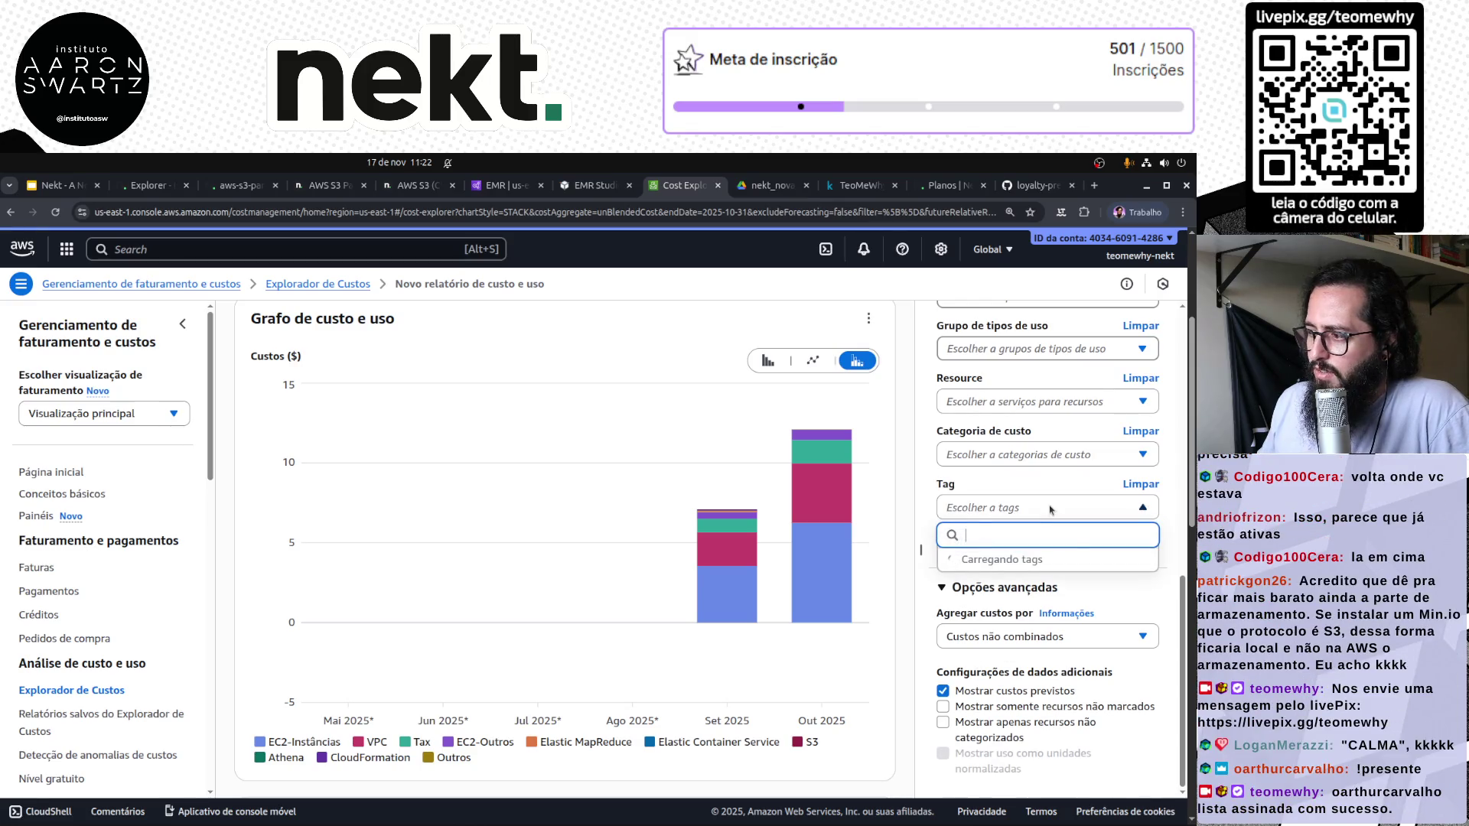
left_click(1051, 508)
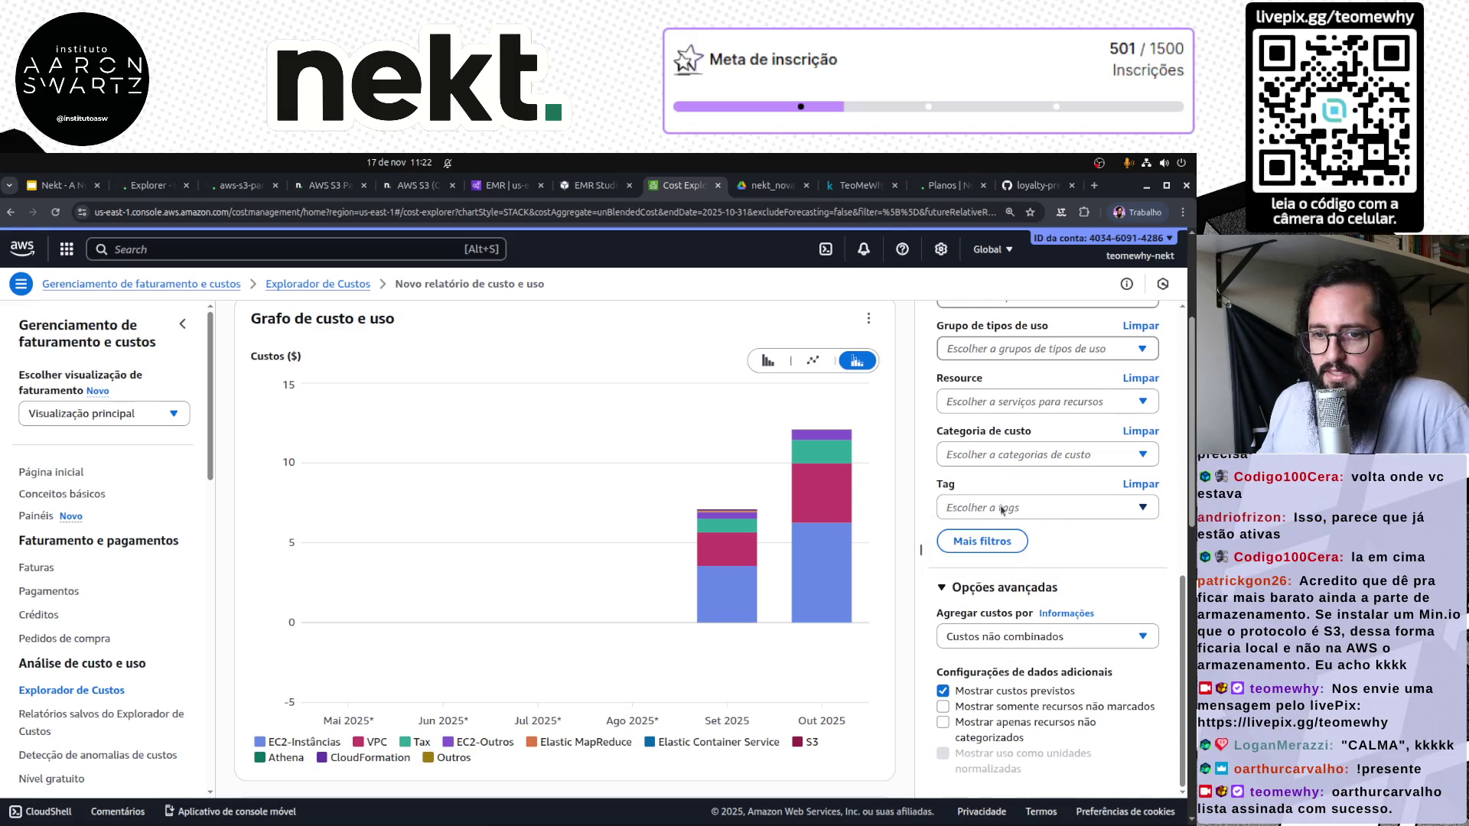
scroll(74, 700, "down", 3)
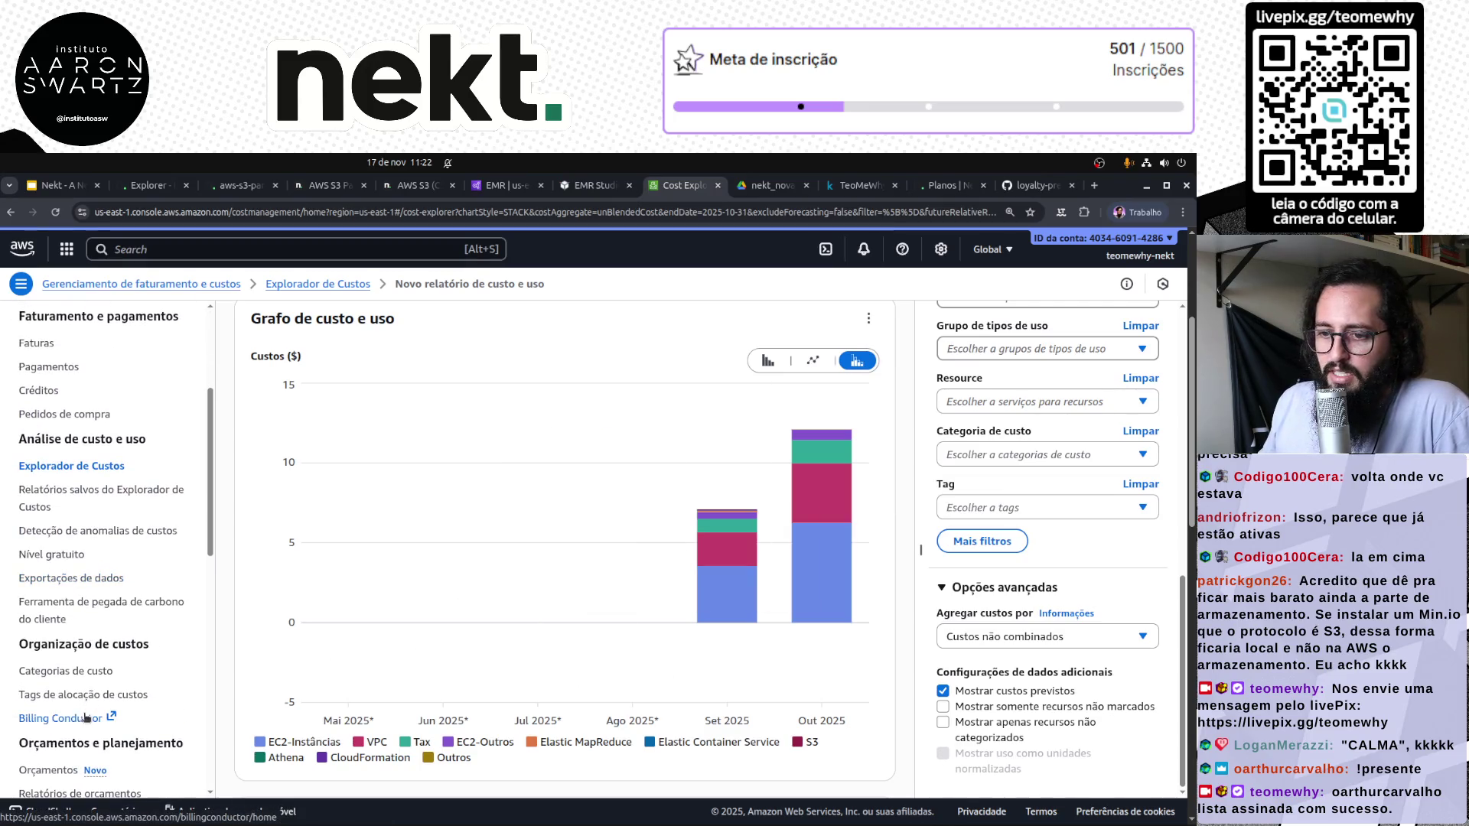
On the cost allocation tags page, review the active nekt:Pipeline through nekt:Task tag rows
left_click(74, 697)
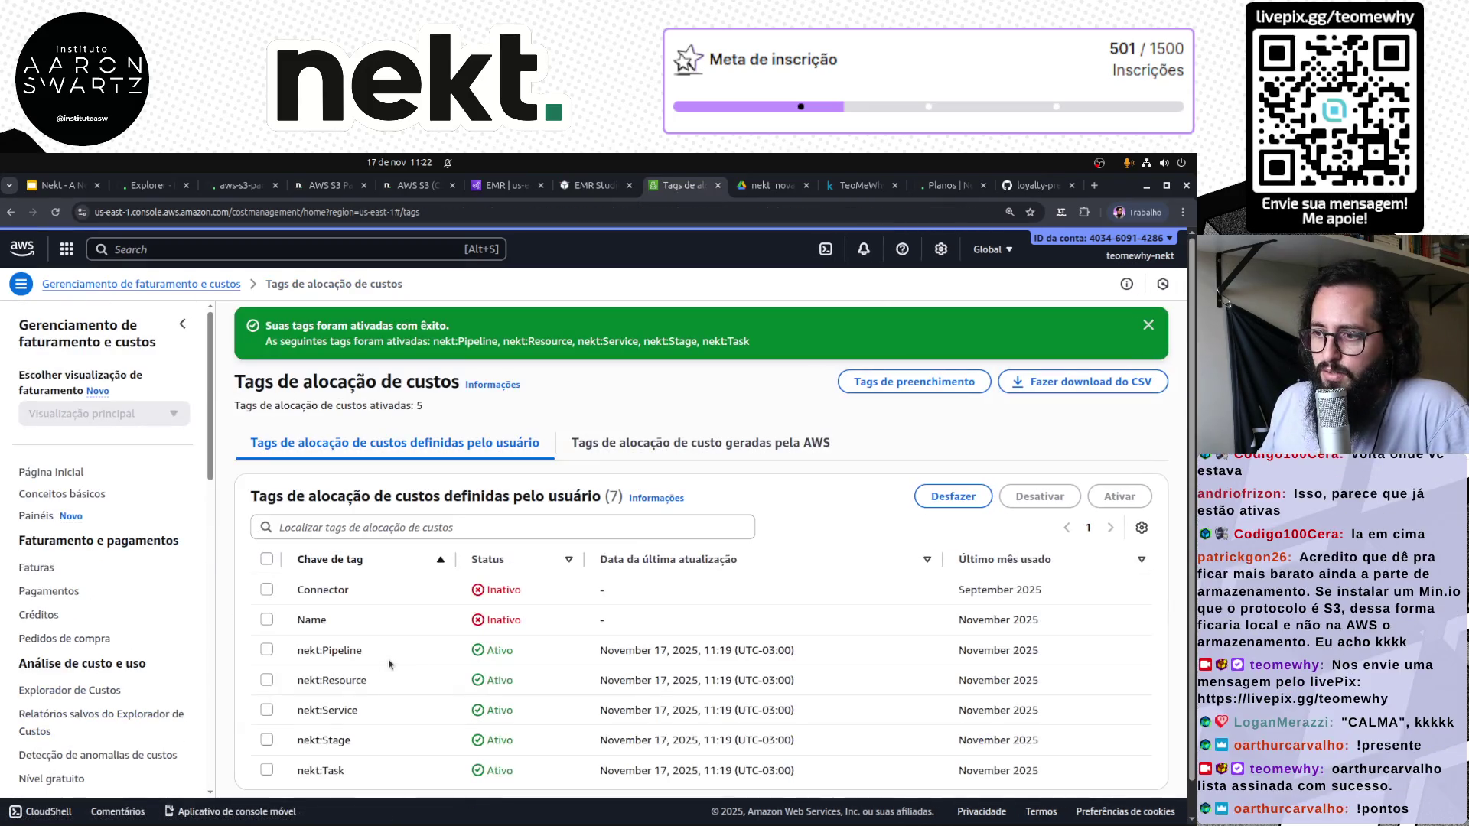
scroll(688, 620, "down", 1)
mouse_move(296, 622)
left_mouse_down()
mouse_move(796, 674)
mouse_move(299, 523)
mouse_move(563, 752)
left_mouse_up()
left_click(562, 752)
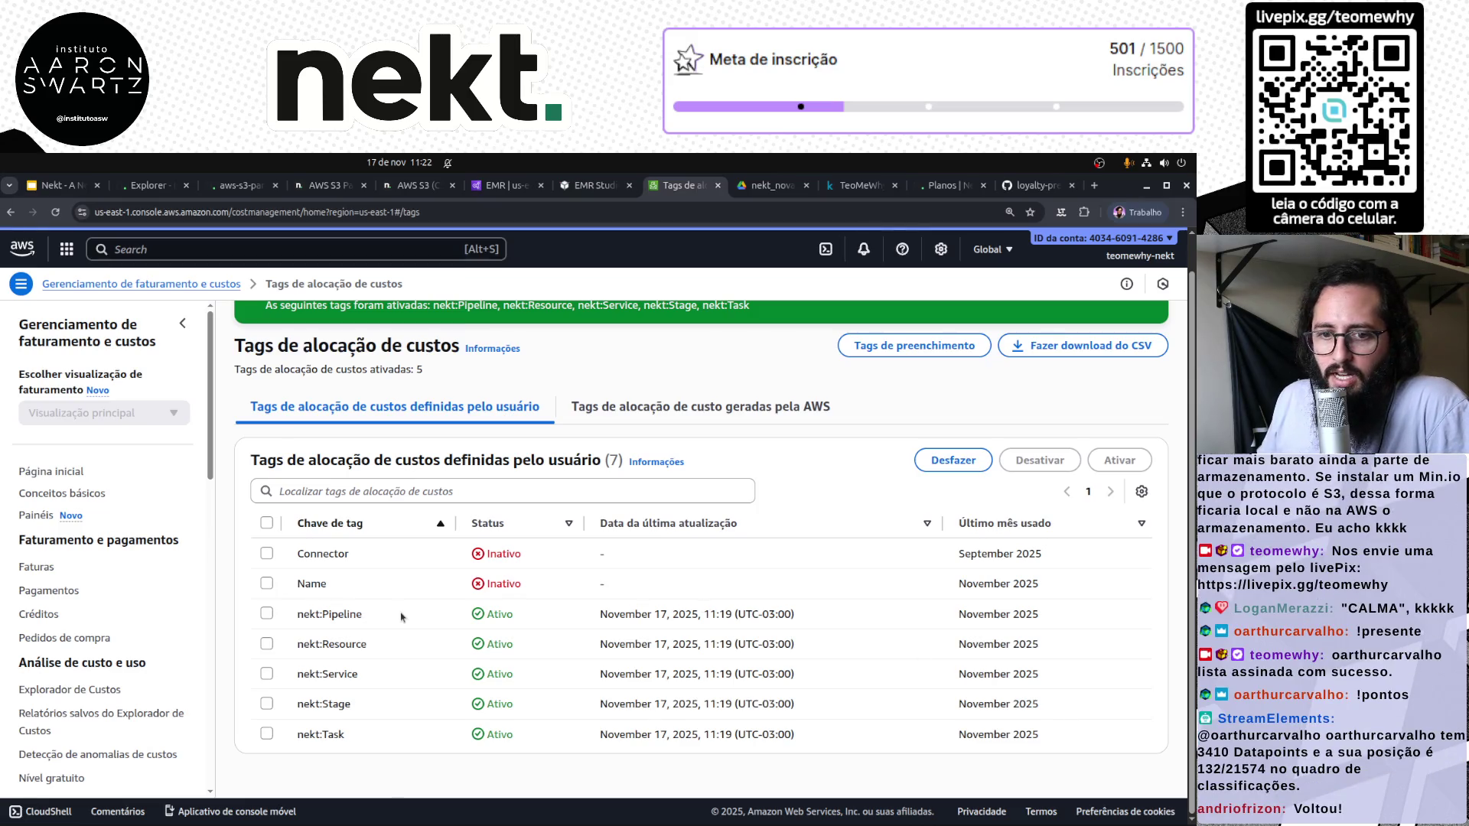
mouse_move(294, 620)
left_mouse_down()
mouse_move(796, 681)
mouse_move(1155, 747)
left_mouse_up()
left_click(775, 765)
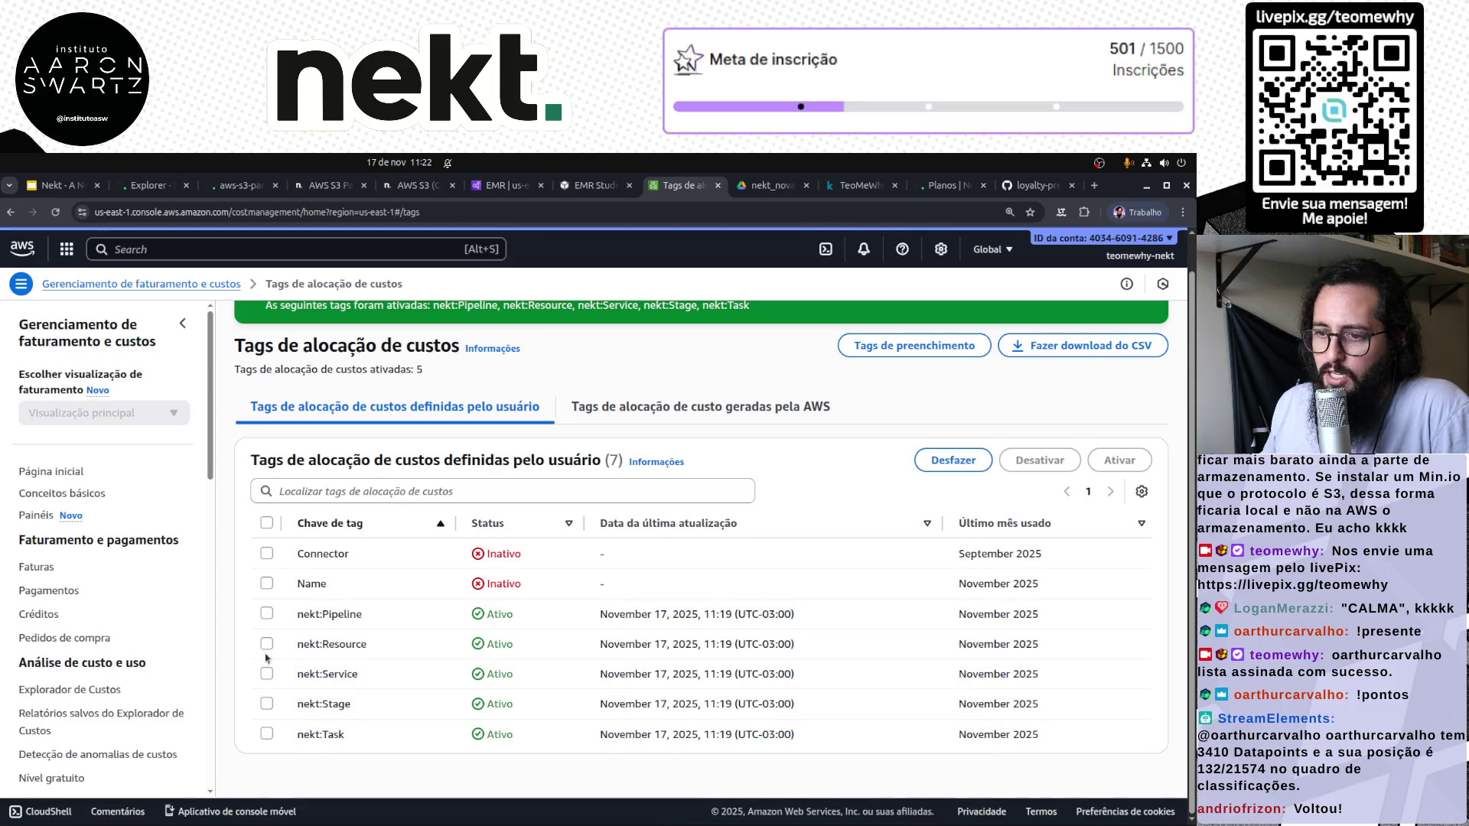
scroll(134, 657, "down", 2)
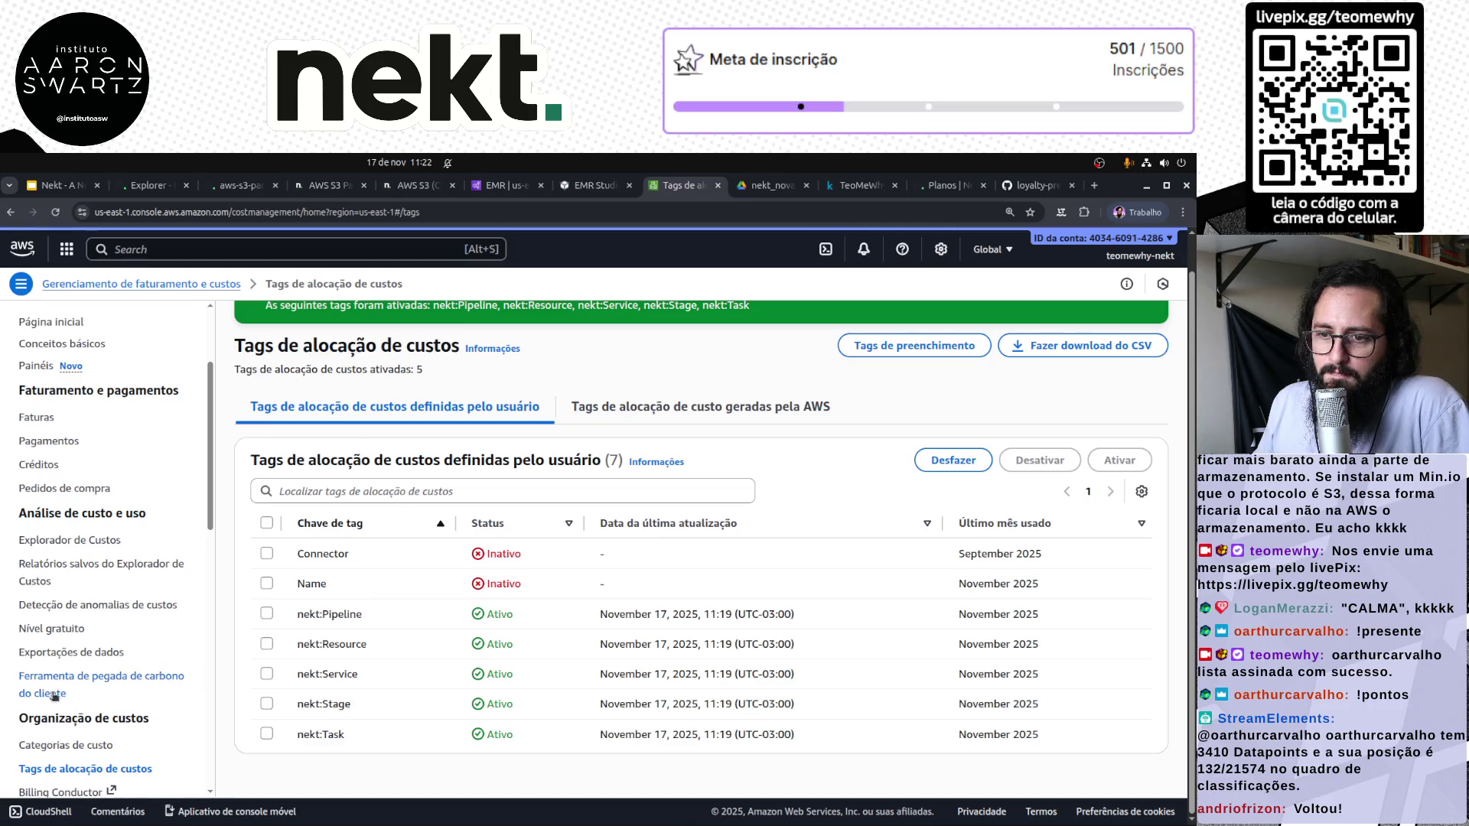
Open the Cost Explorer report and look through its Tag filter options
left_click(70, 540)
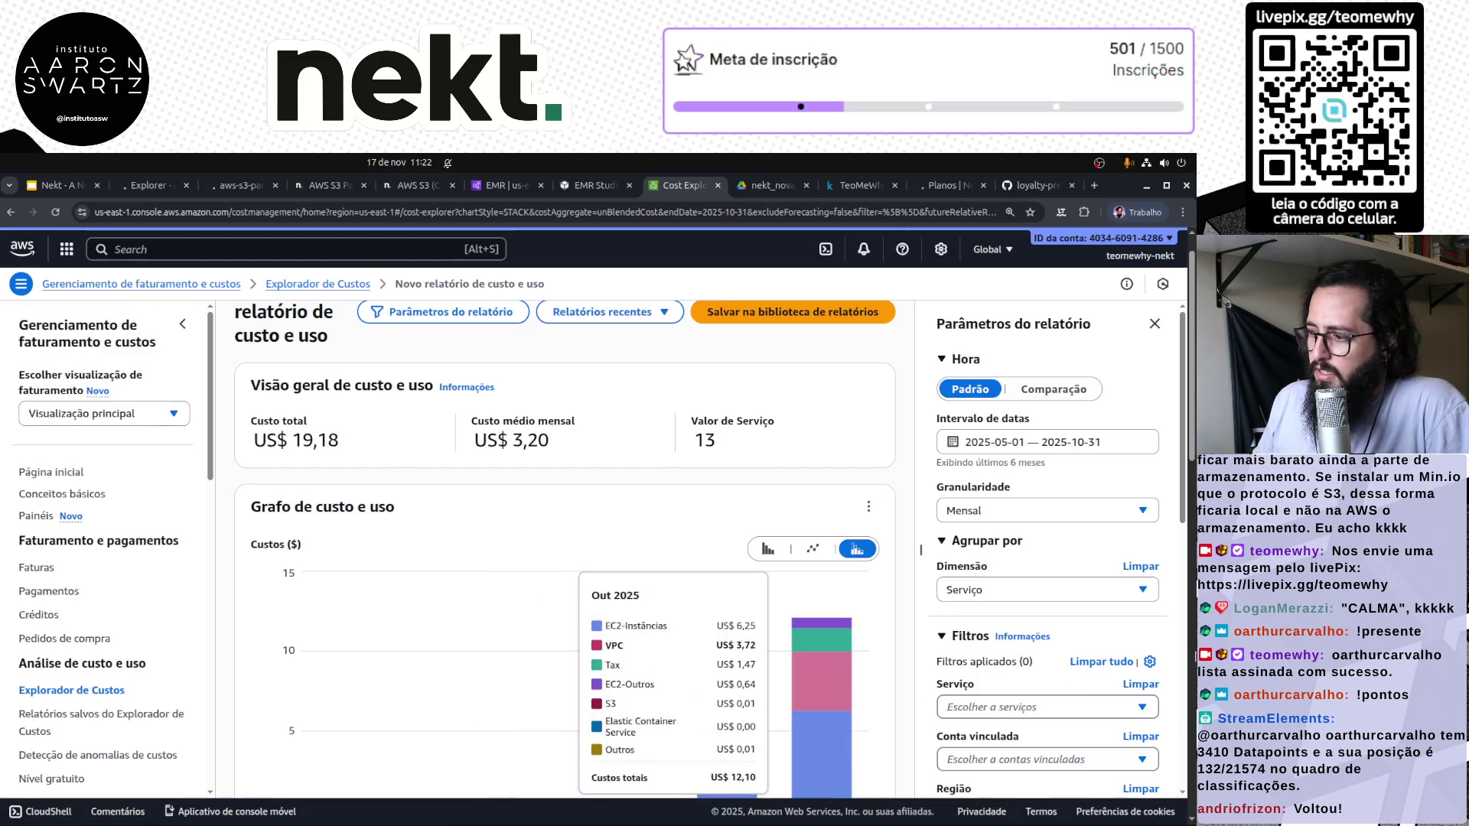
scroll(1024, 673, "down", 3)
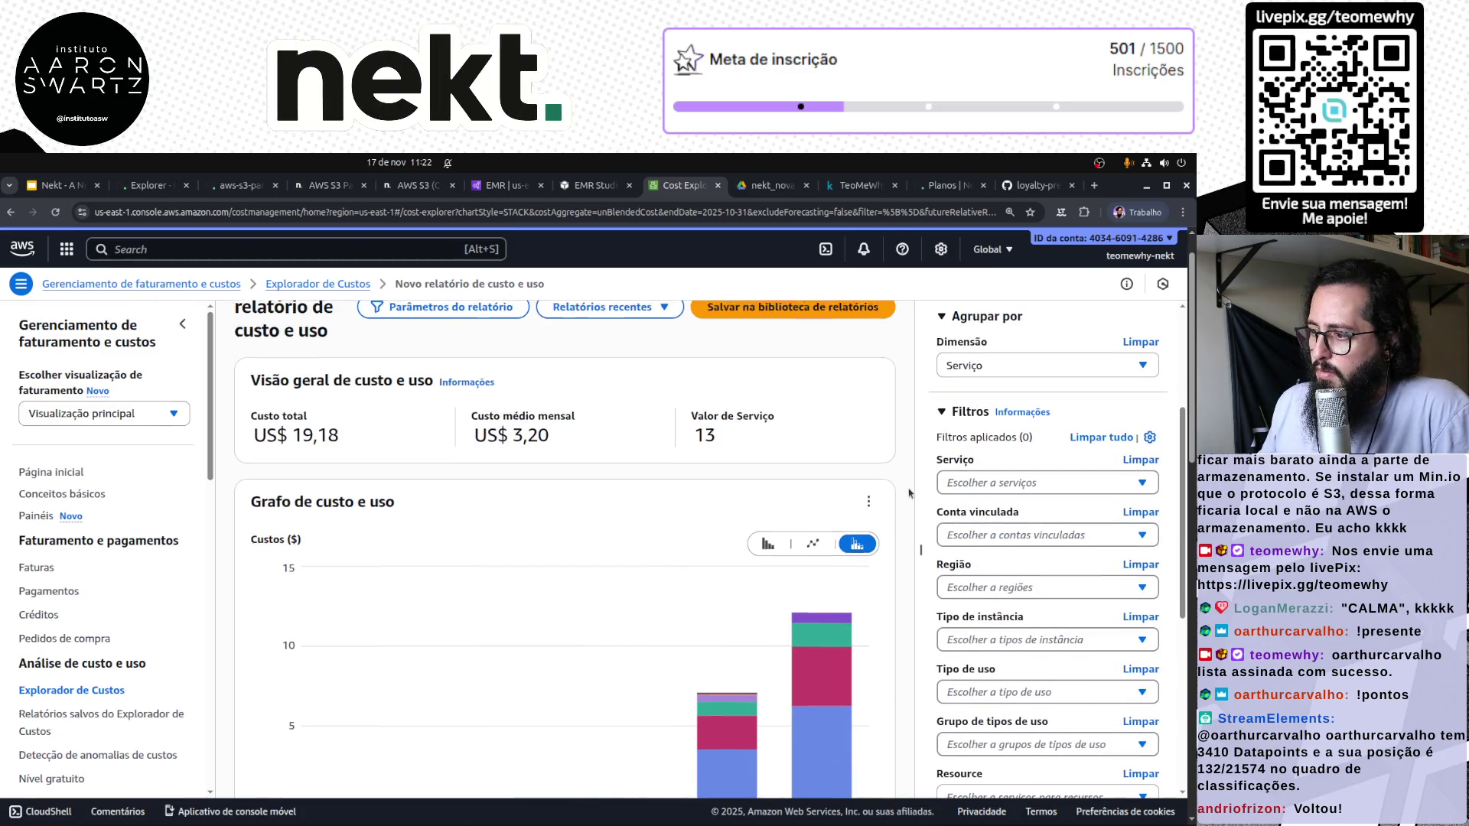
scroll(909, 493, "down", 2)
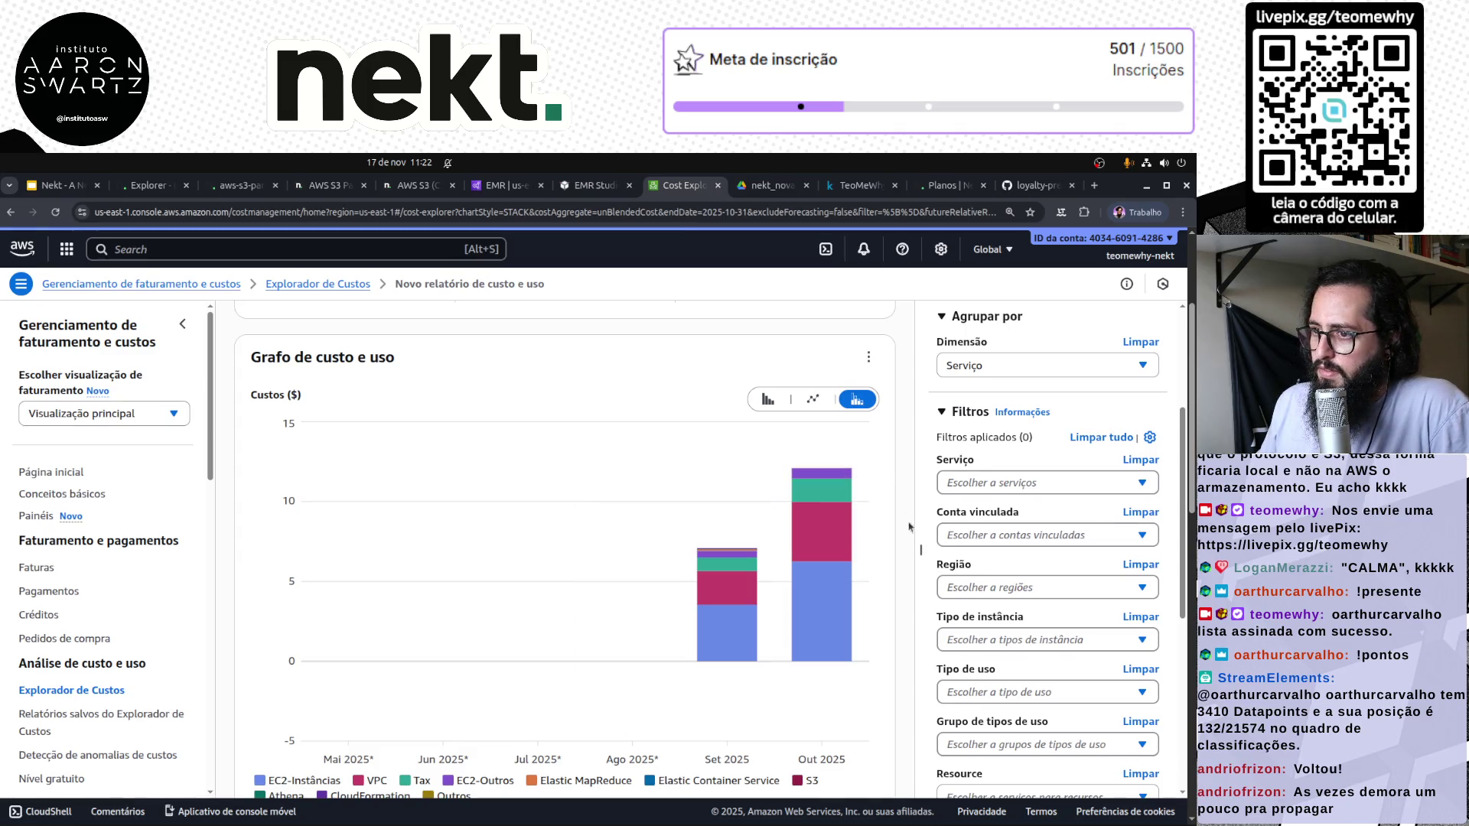
scroll(925, 635, "down", 4)
left_click(1025, 604)
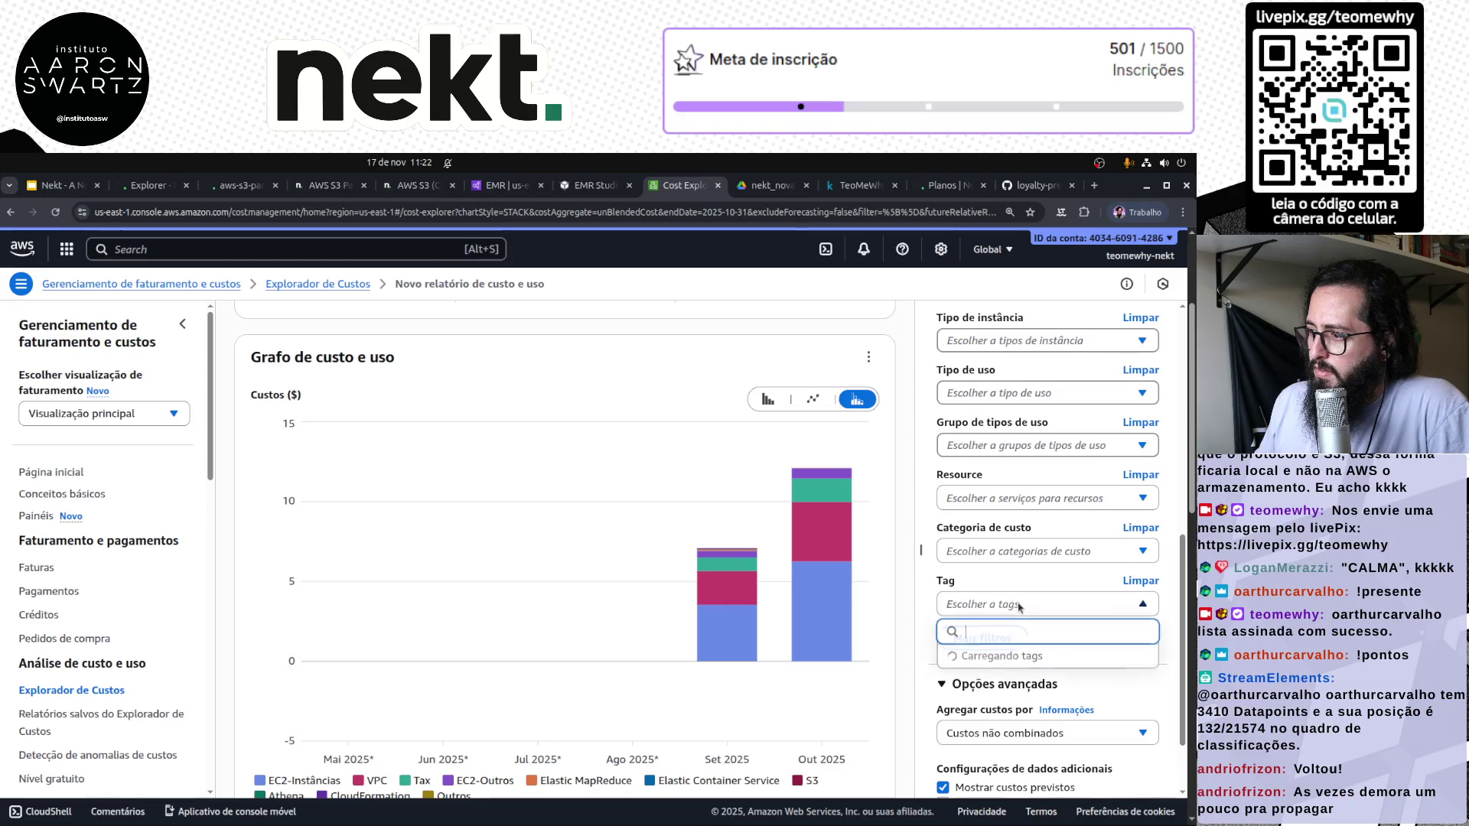
left_click(922, 613)
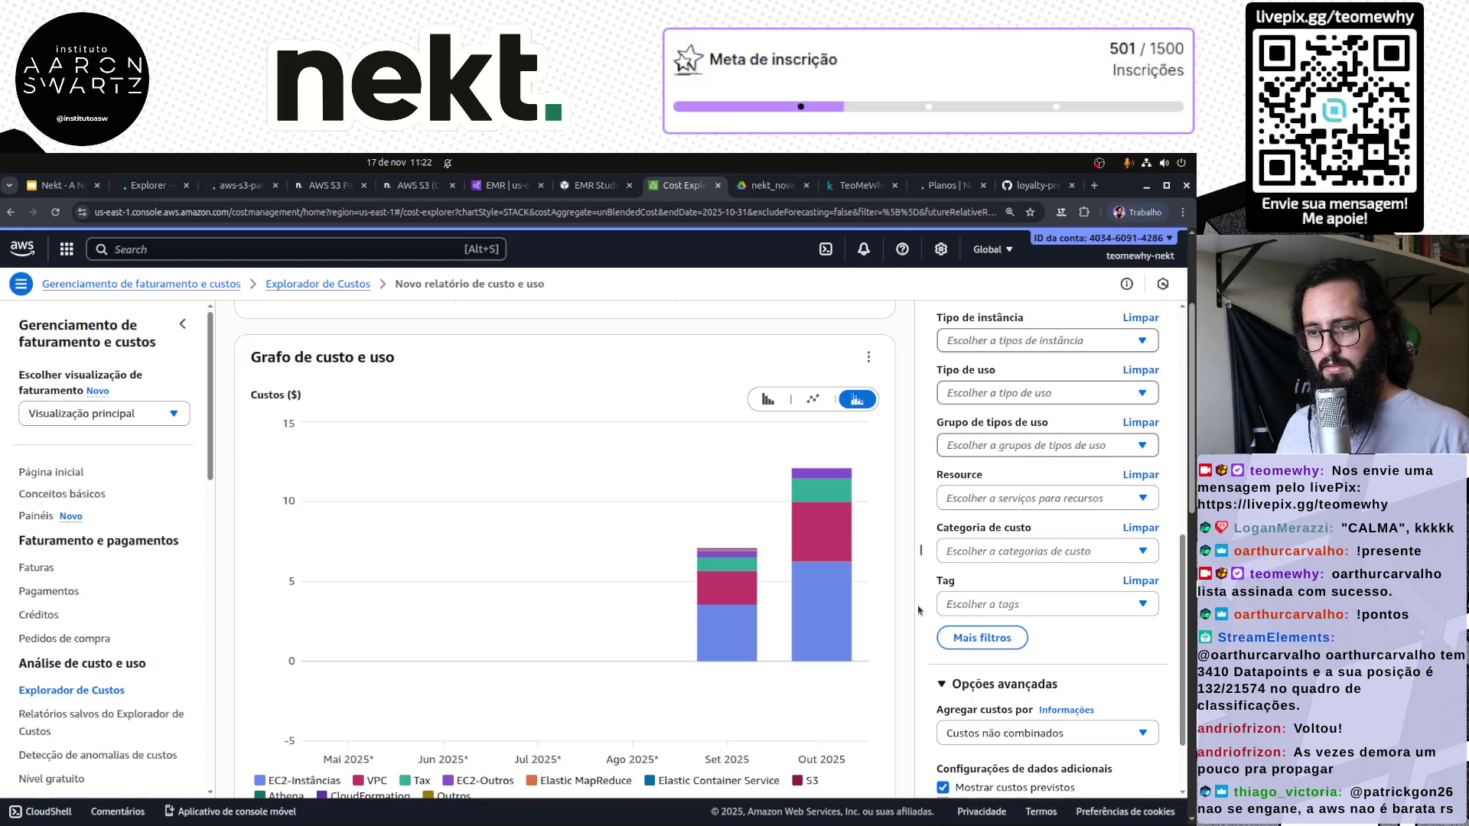
Find the S3 row's US$ 0,05 cost in the per-service breakdown table
scroll(920, 610, "down", 5)
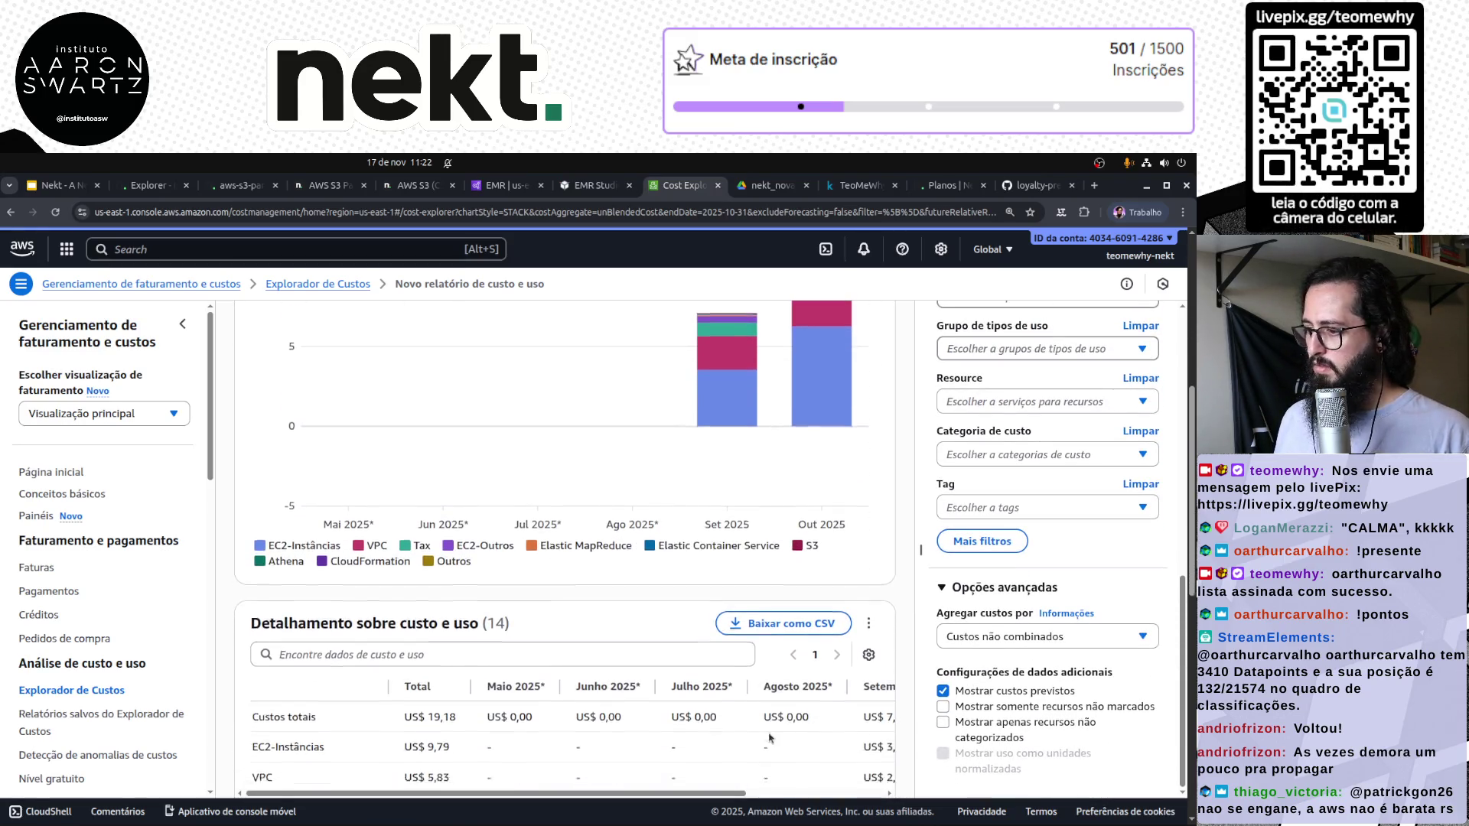
scroll(770, 737, "down", 3)
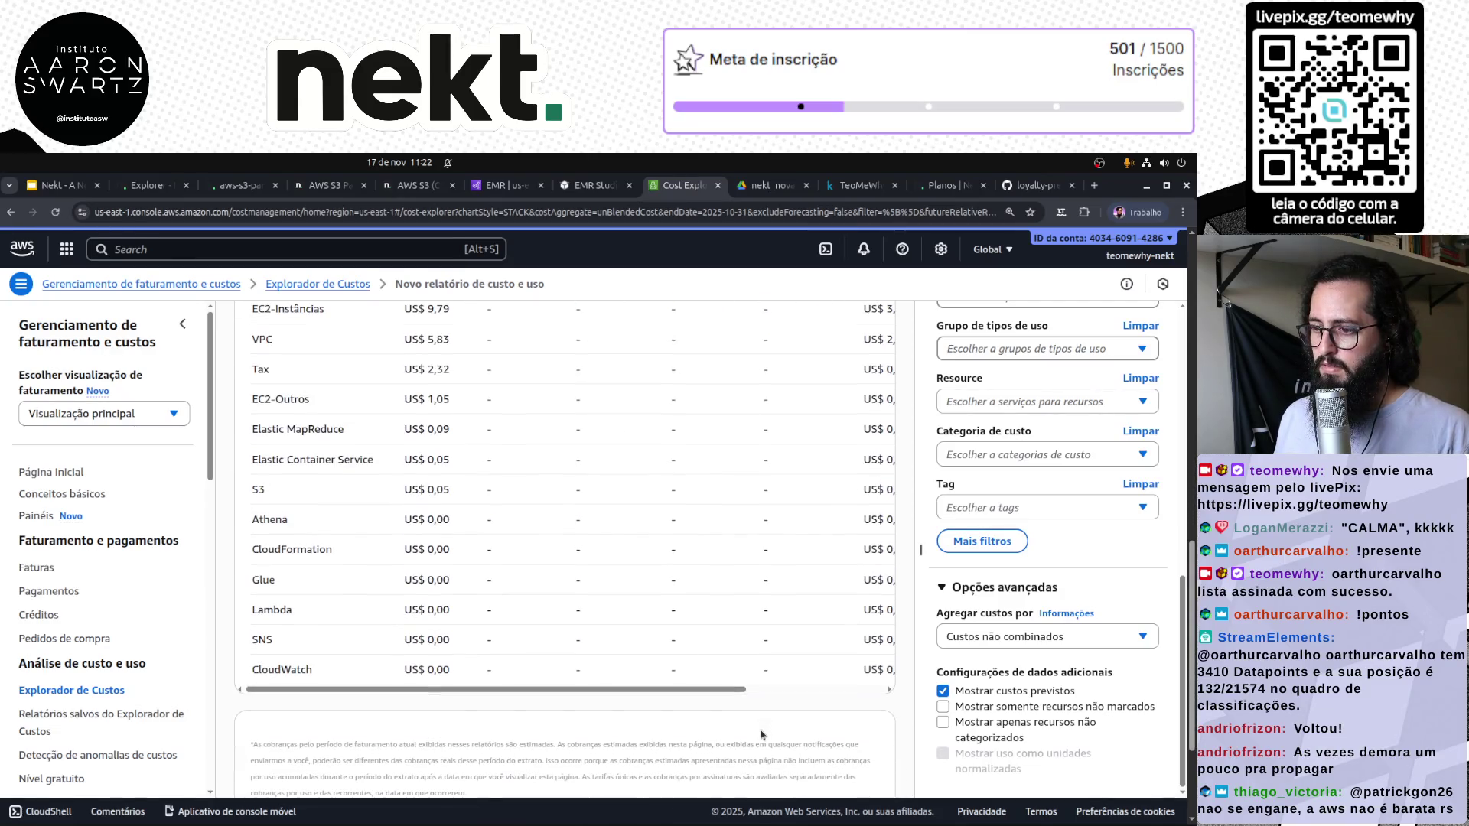
scroll(739, 689, "up", 1)
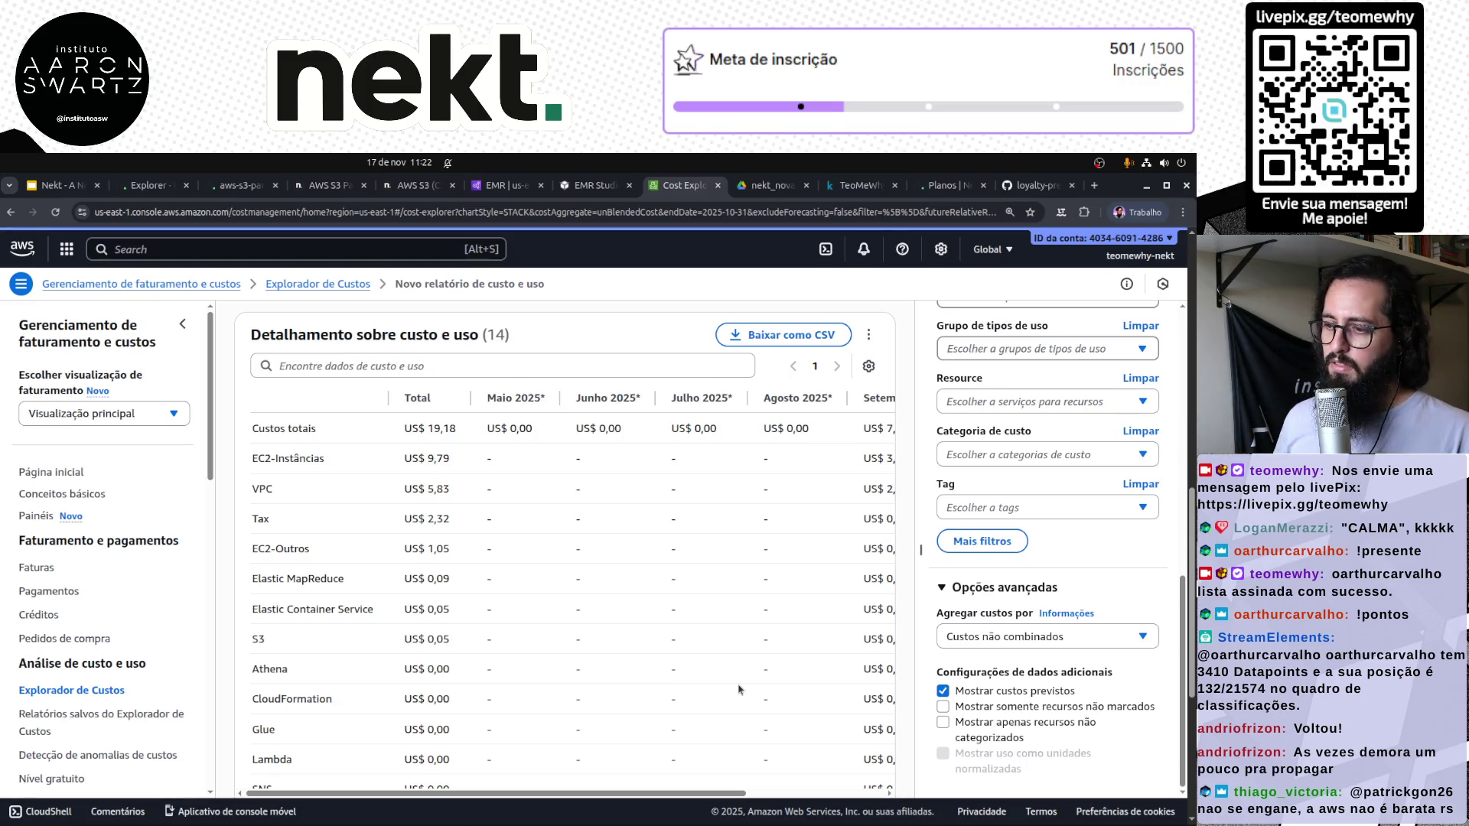
triple_click(420, 641)
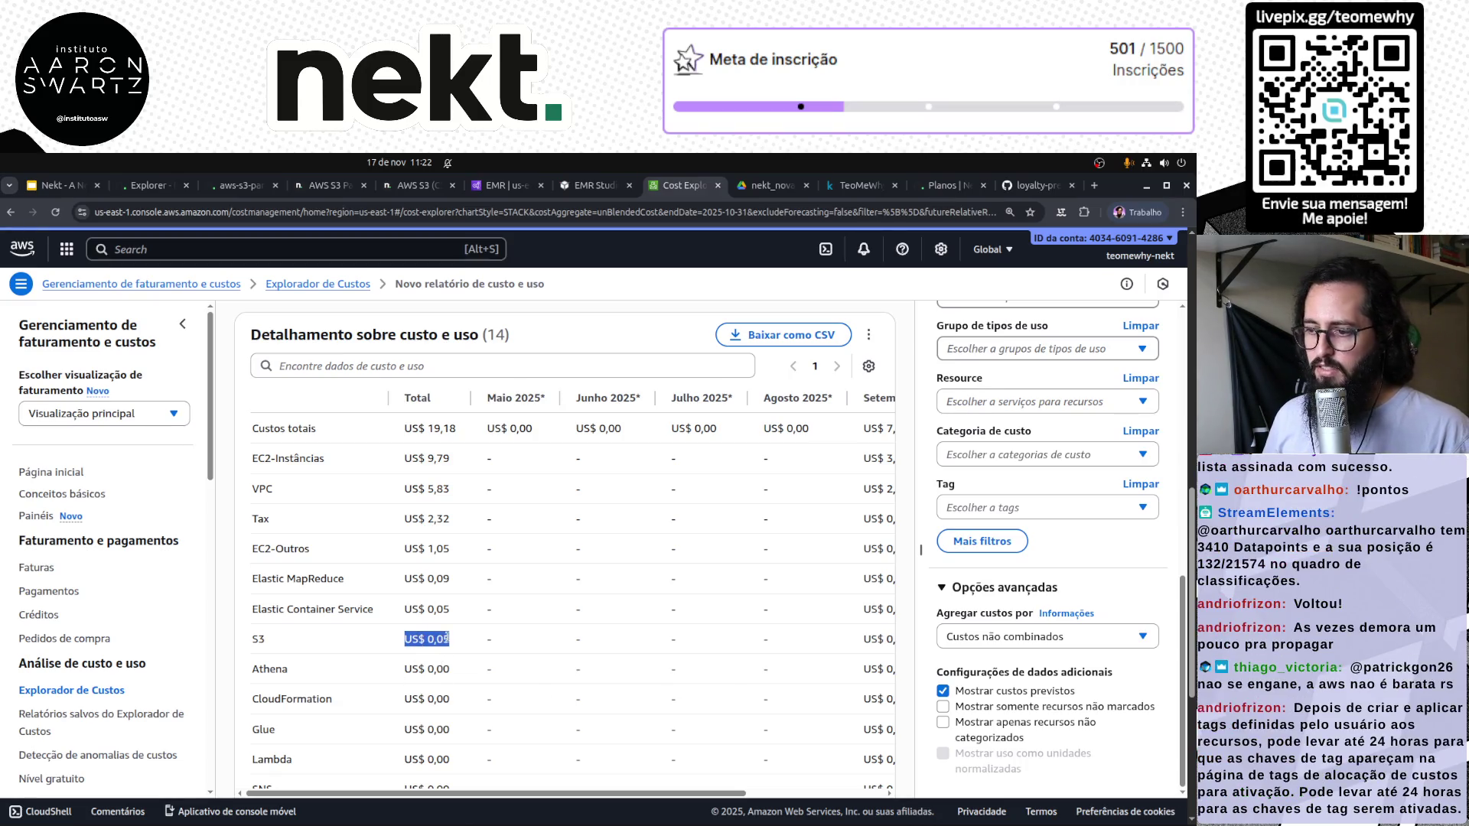
left_click(447, 637)
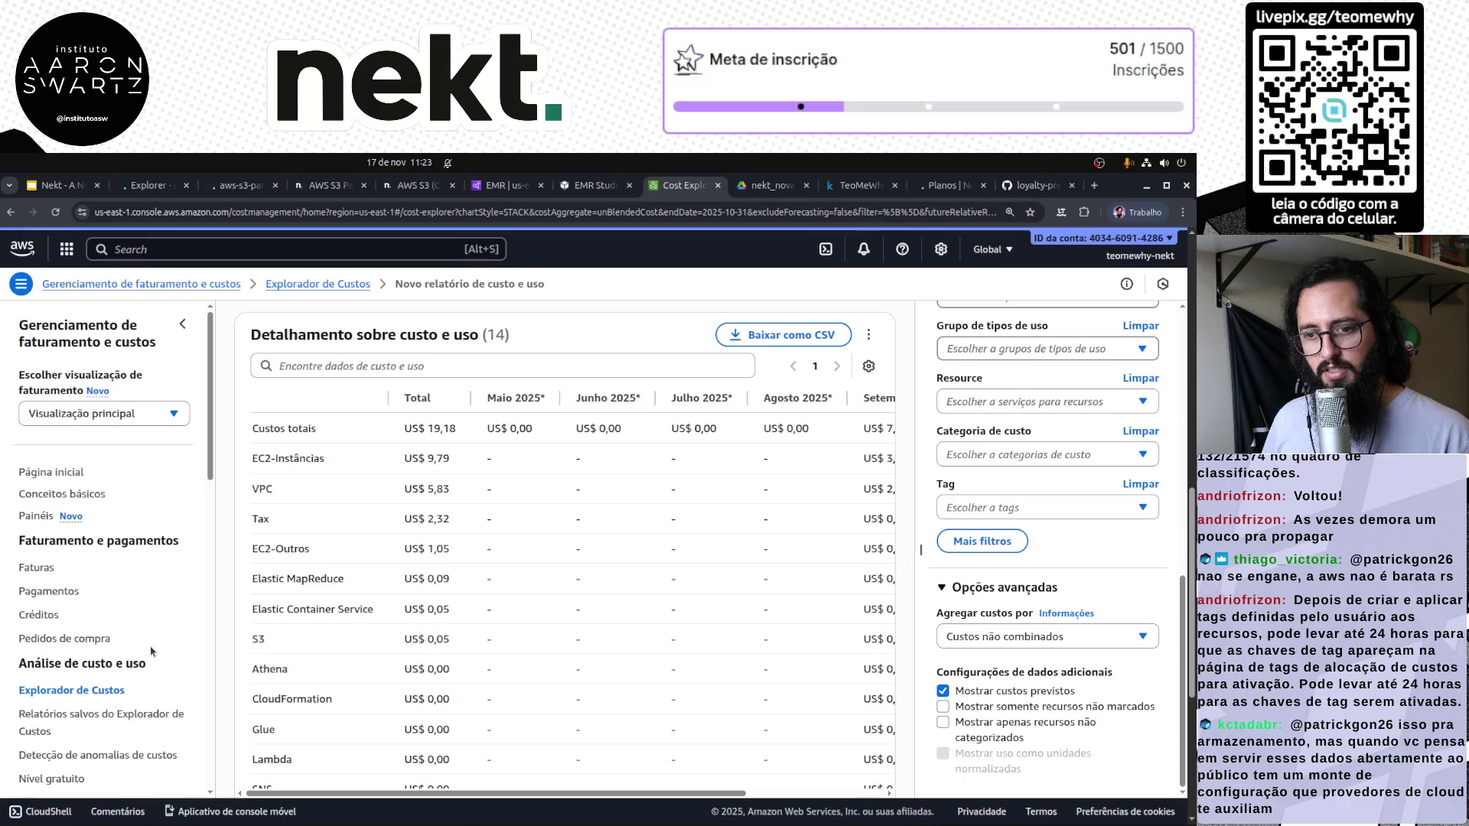
Watch Run #2's logs reach the points_clientes delta transformation, then go to Transformations
left_click(147, 185)
left_click(239, 186)
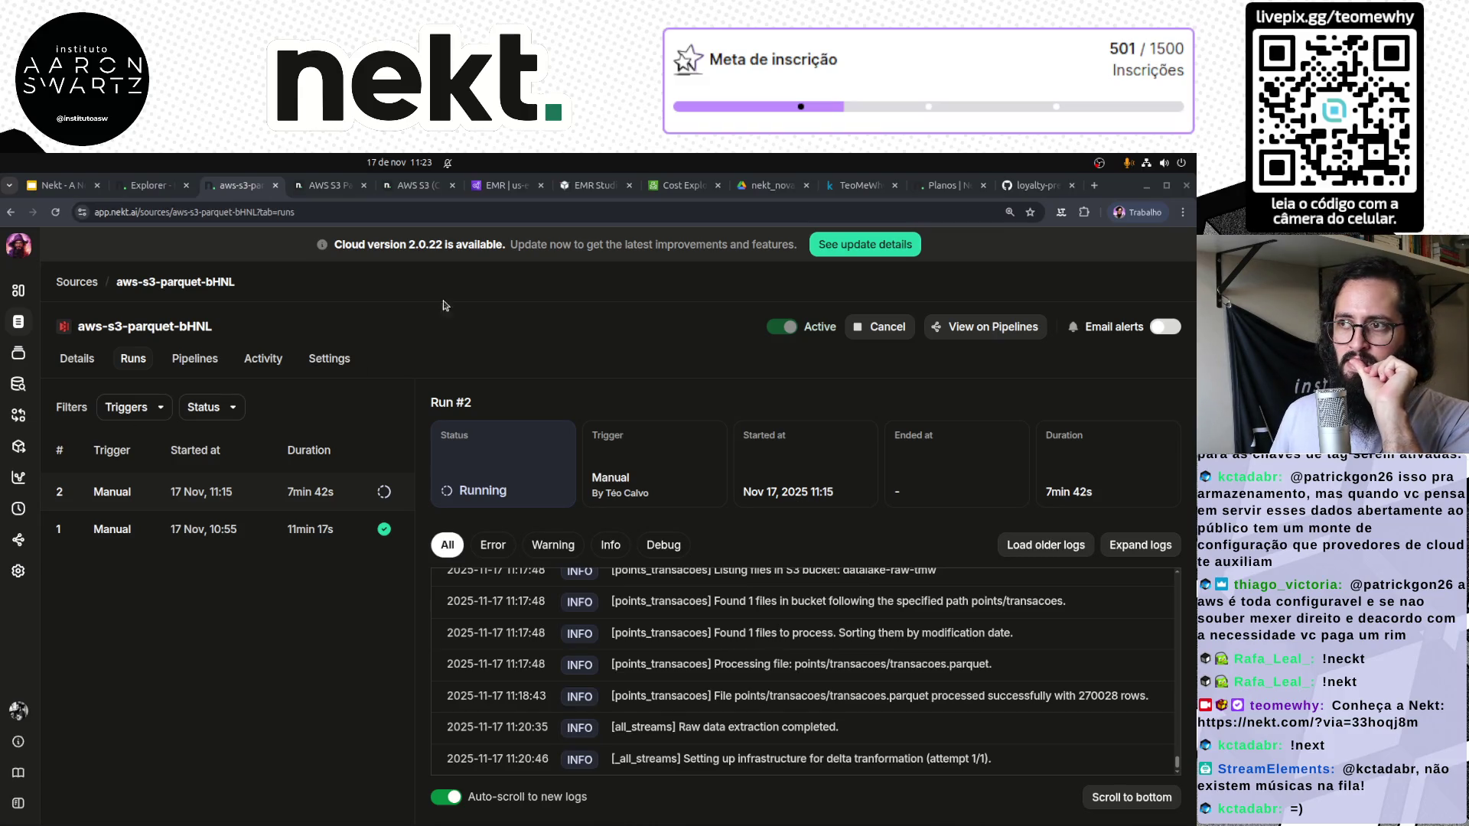
left_click(422, 165)
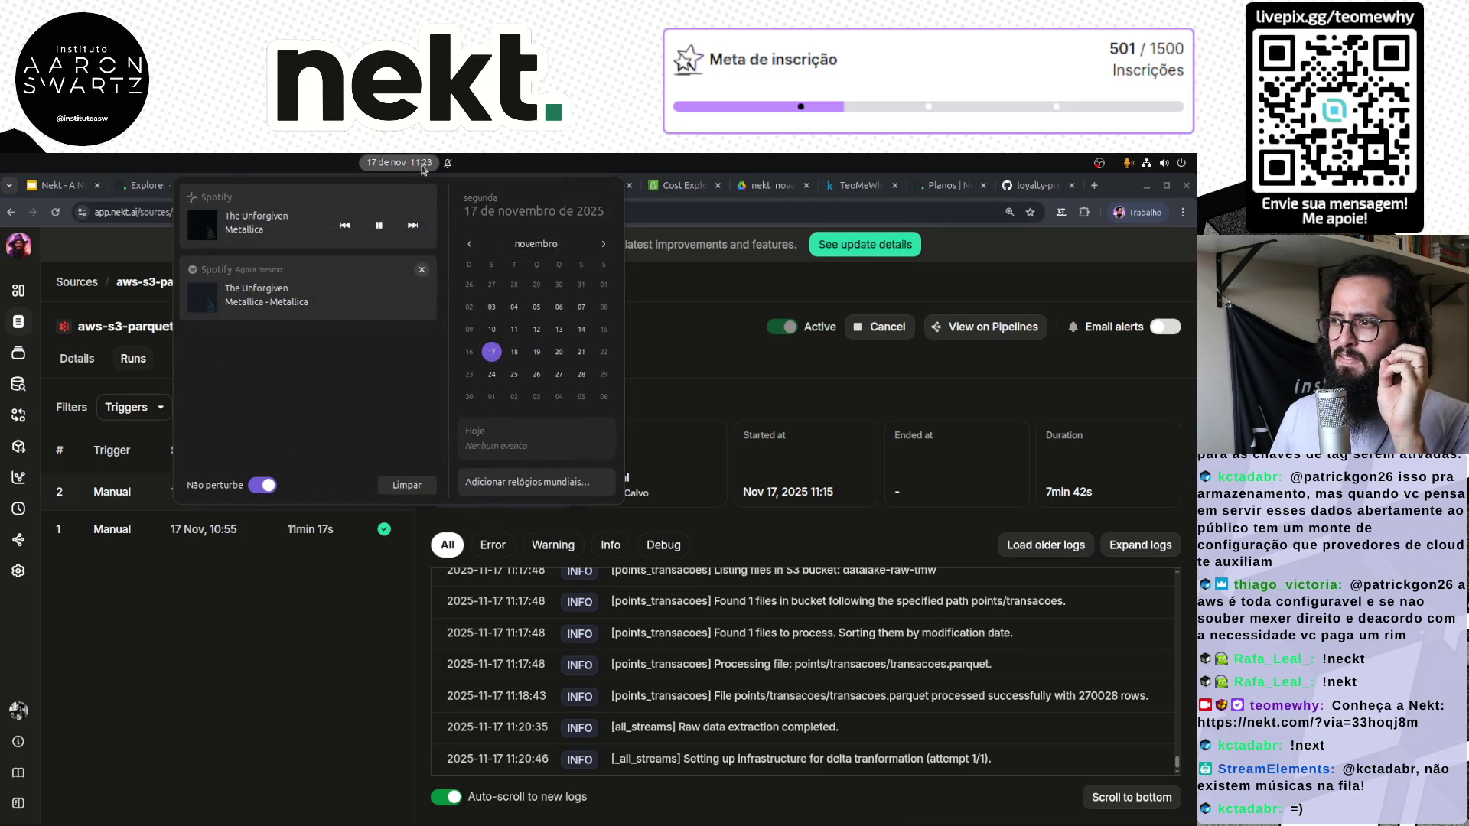
left_click(421, 165)
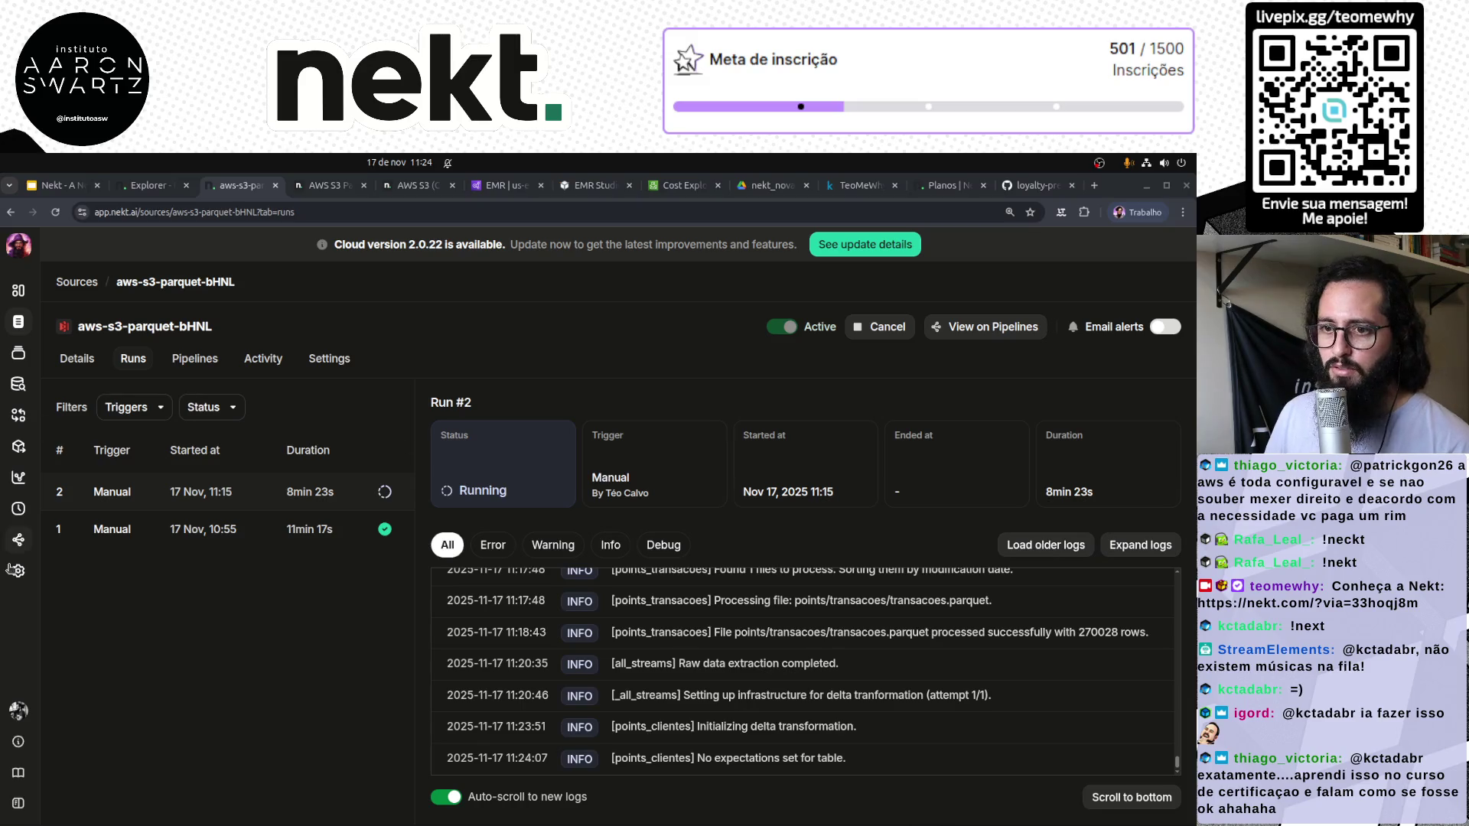
left_click(17, 417)
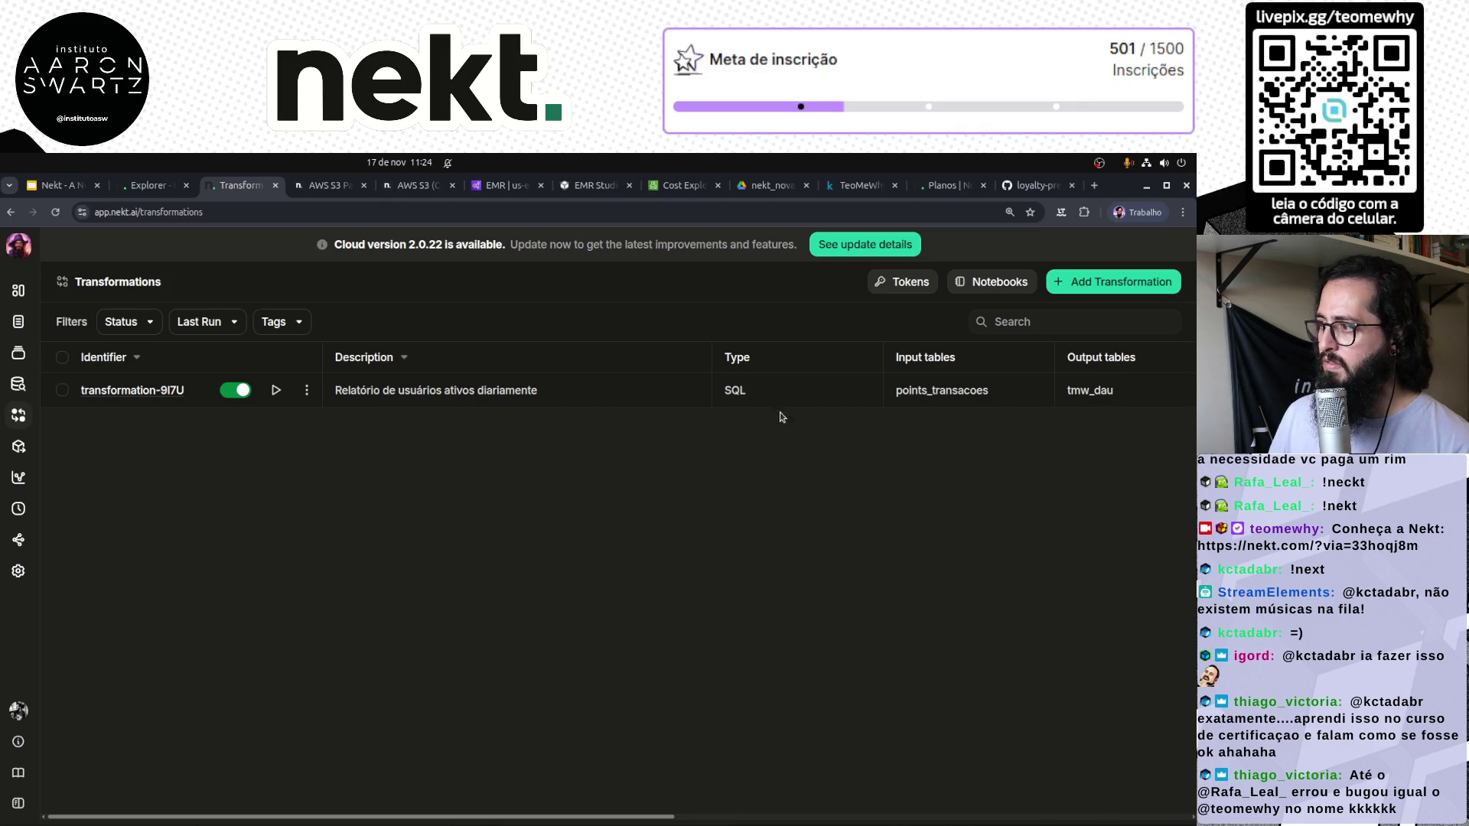
Inspect transformation-9I7U's details and daily active users SQL, then return to Overview
left_click(114, 391)
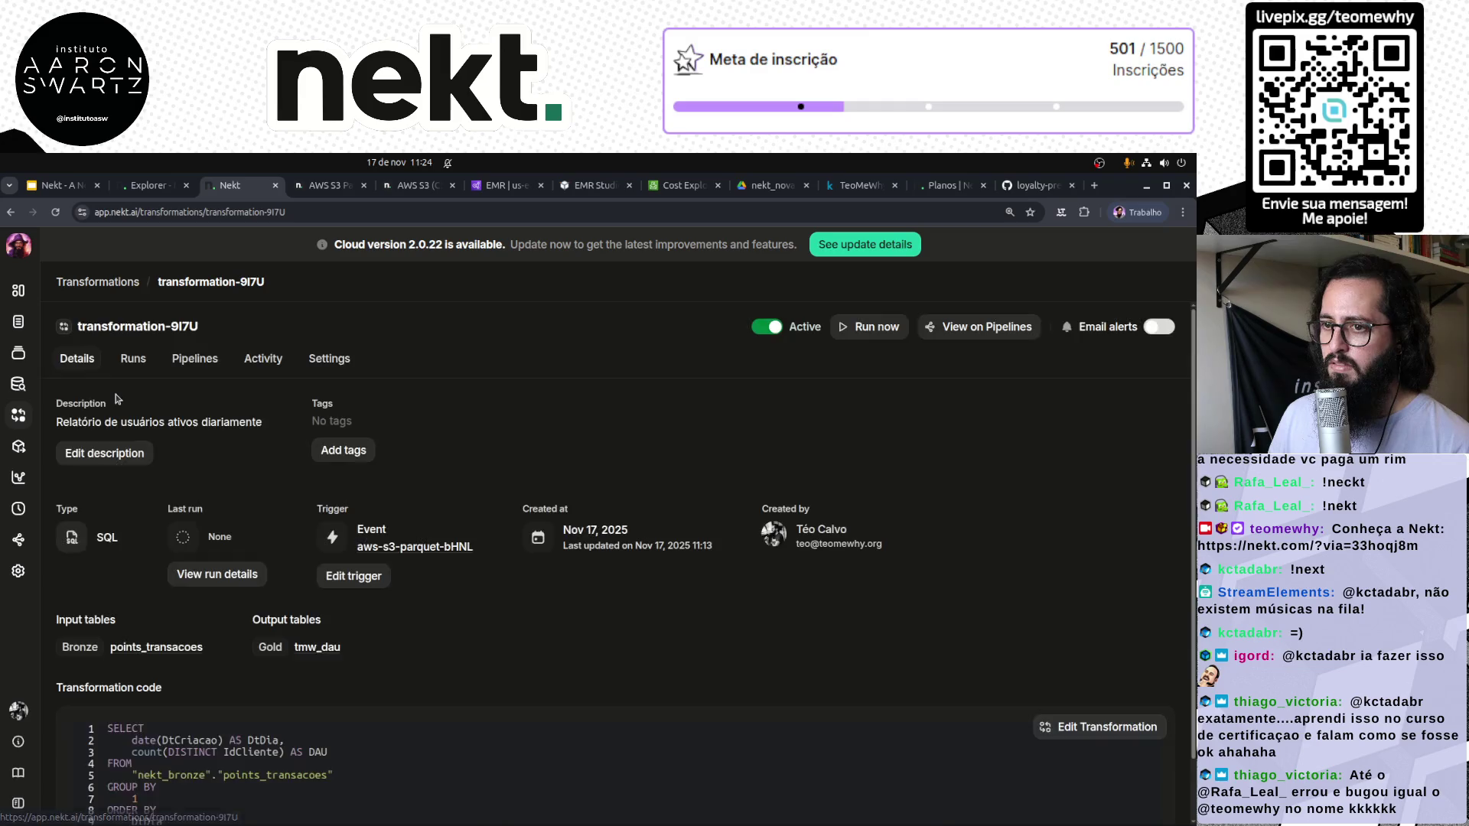
scroll(714, 660, "down", 2)
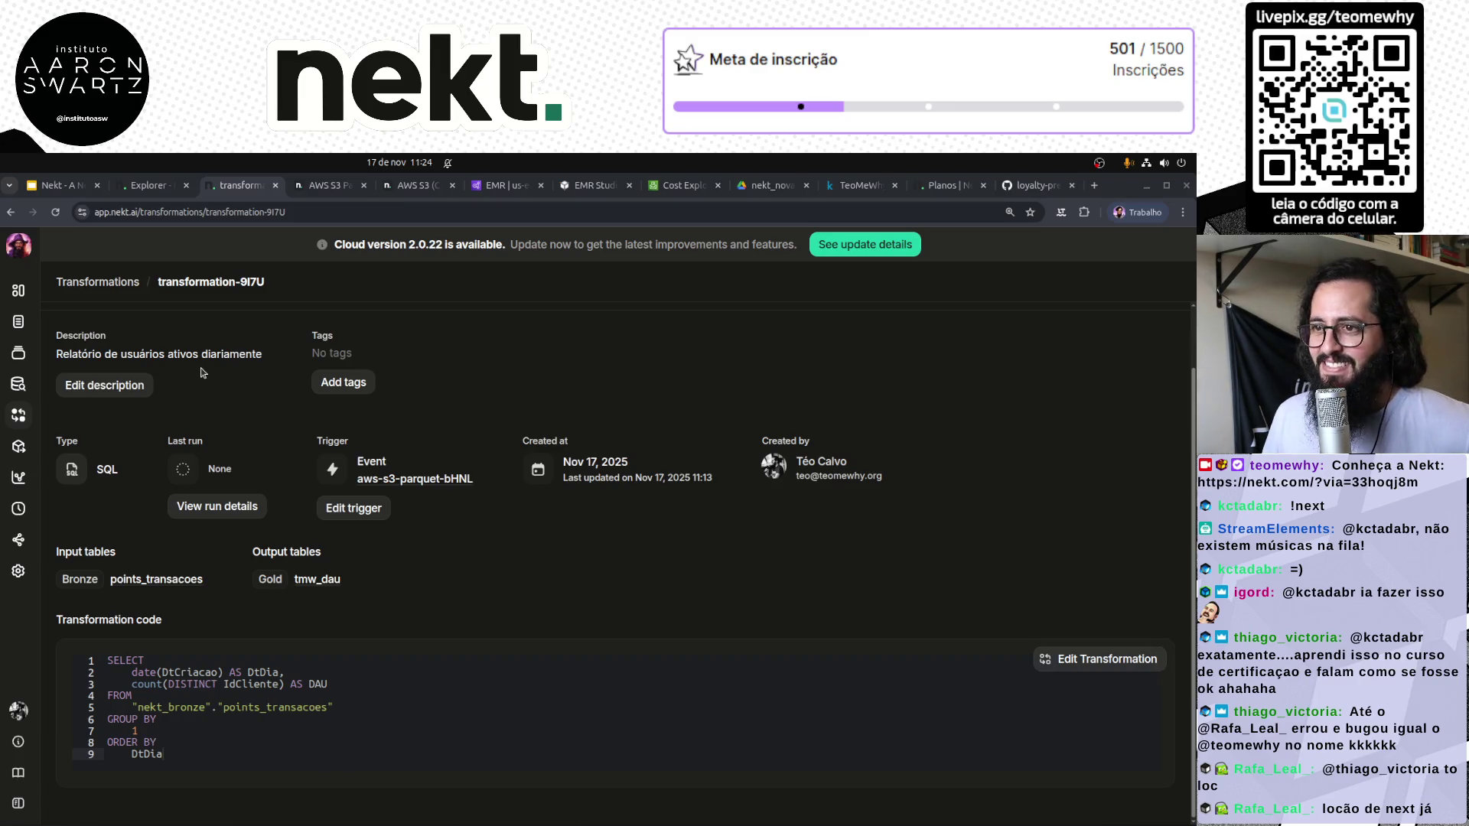
left_click(19, 303)
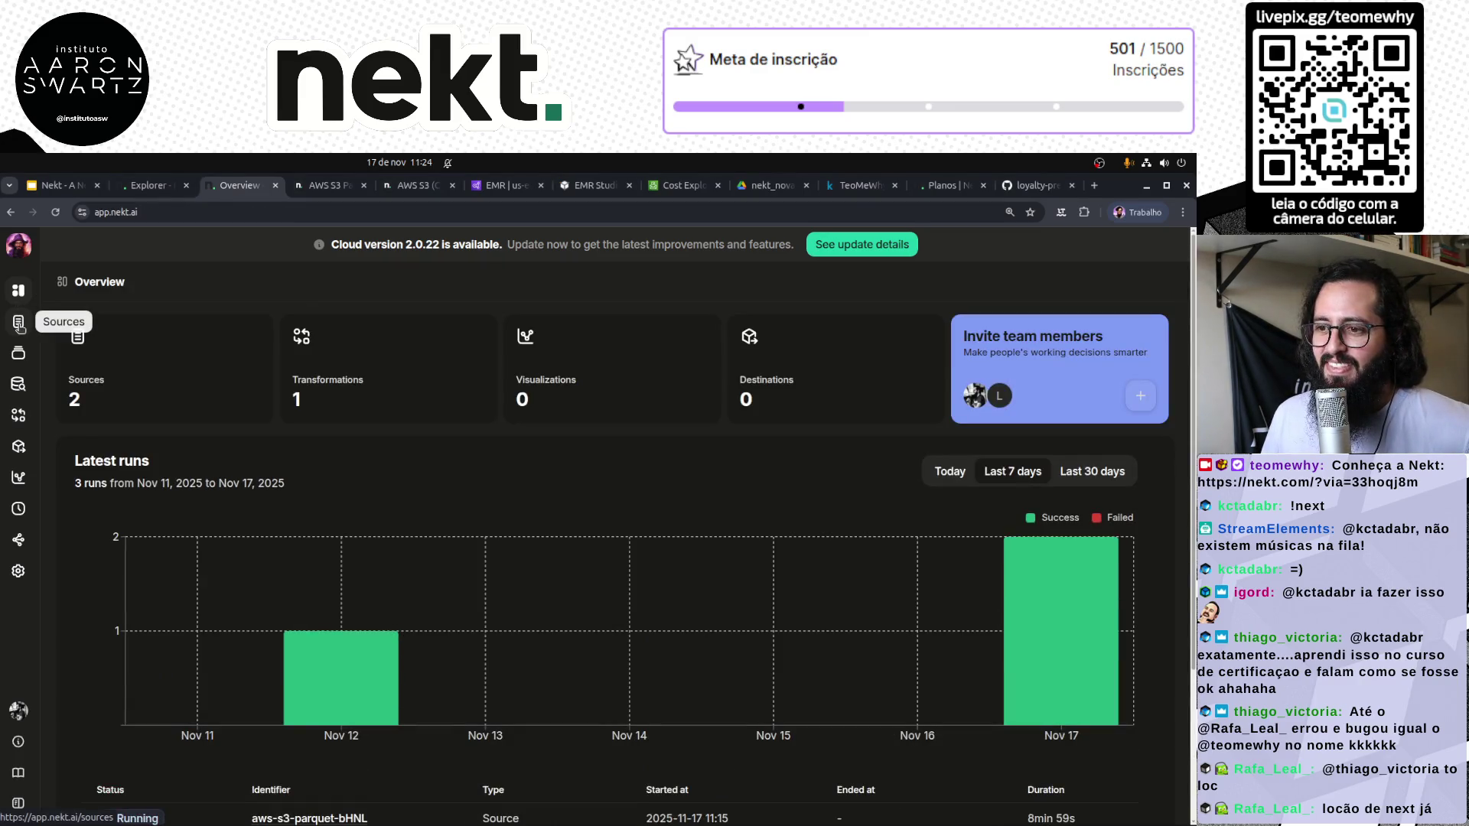
Watch aws-s3-parquet-bHNL Run #2's delta transformation logs, then move to the blank Explorer query
left_click(18, 322)
left_click(153, 390)
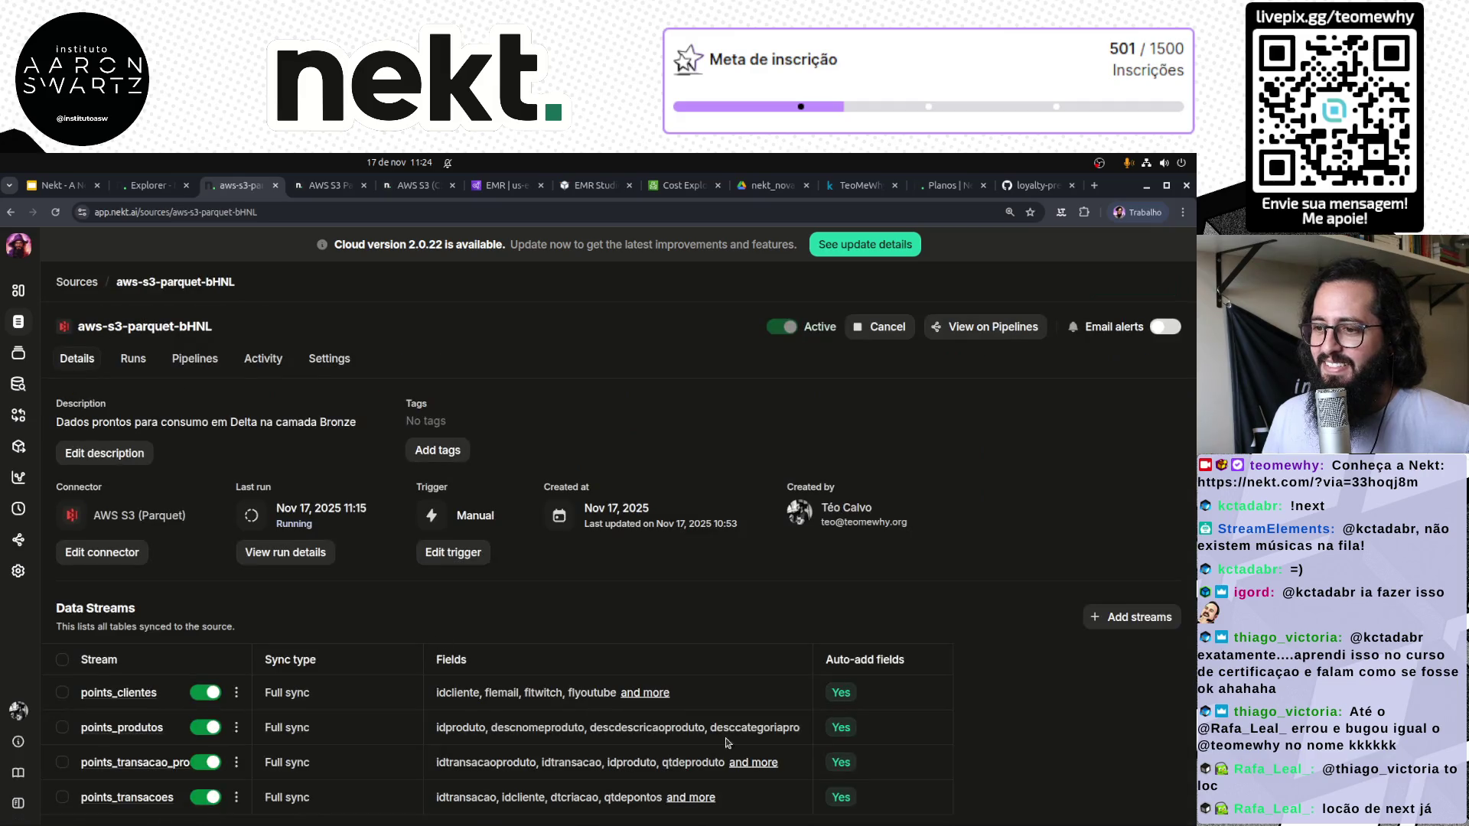
left_click(133, 360)
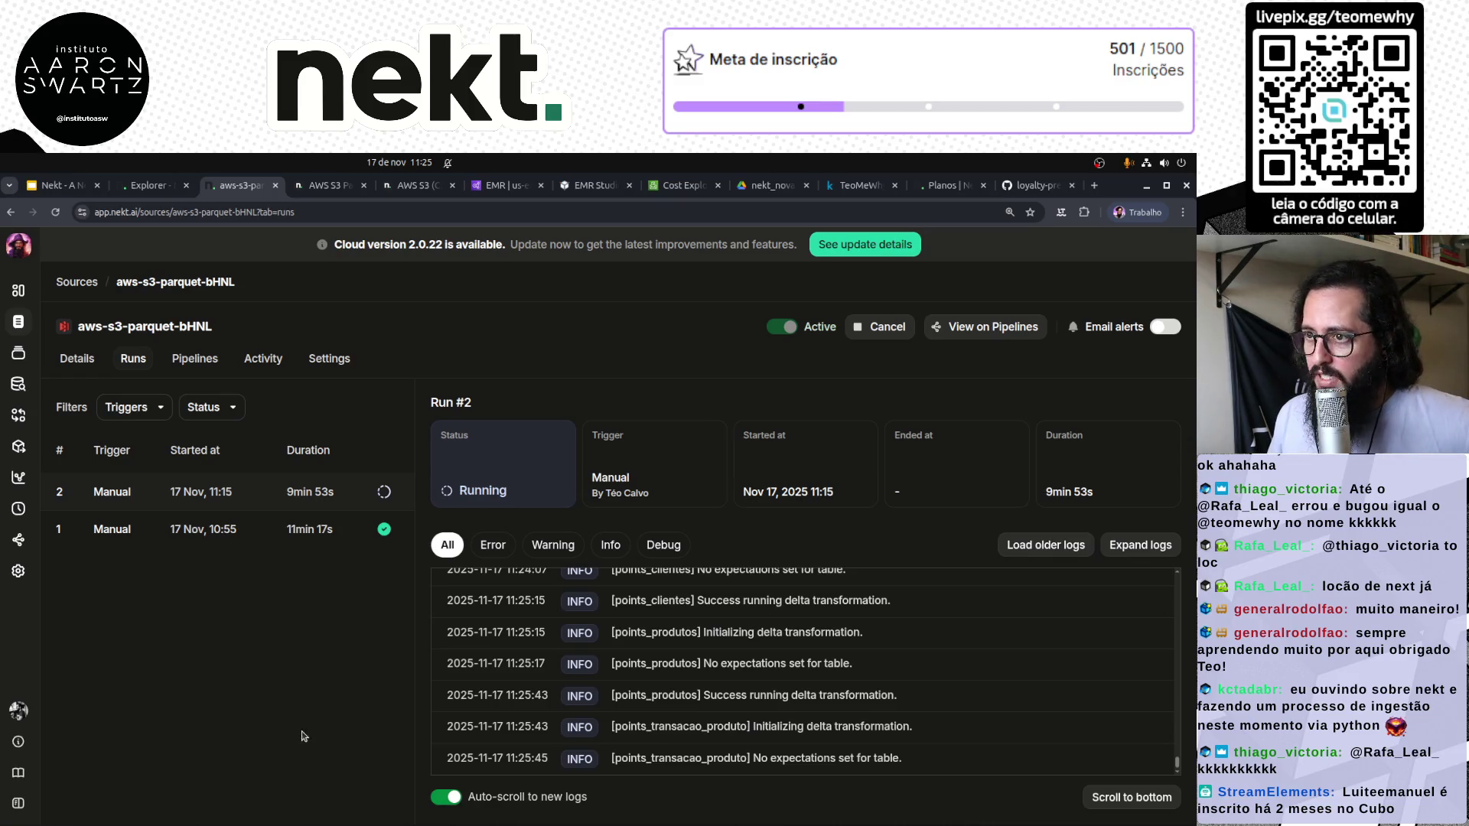
left_click(145, 184)
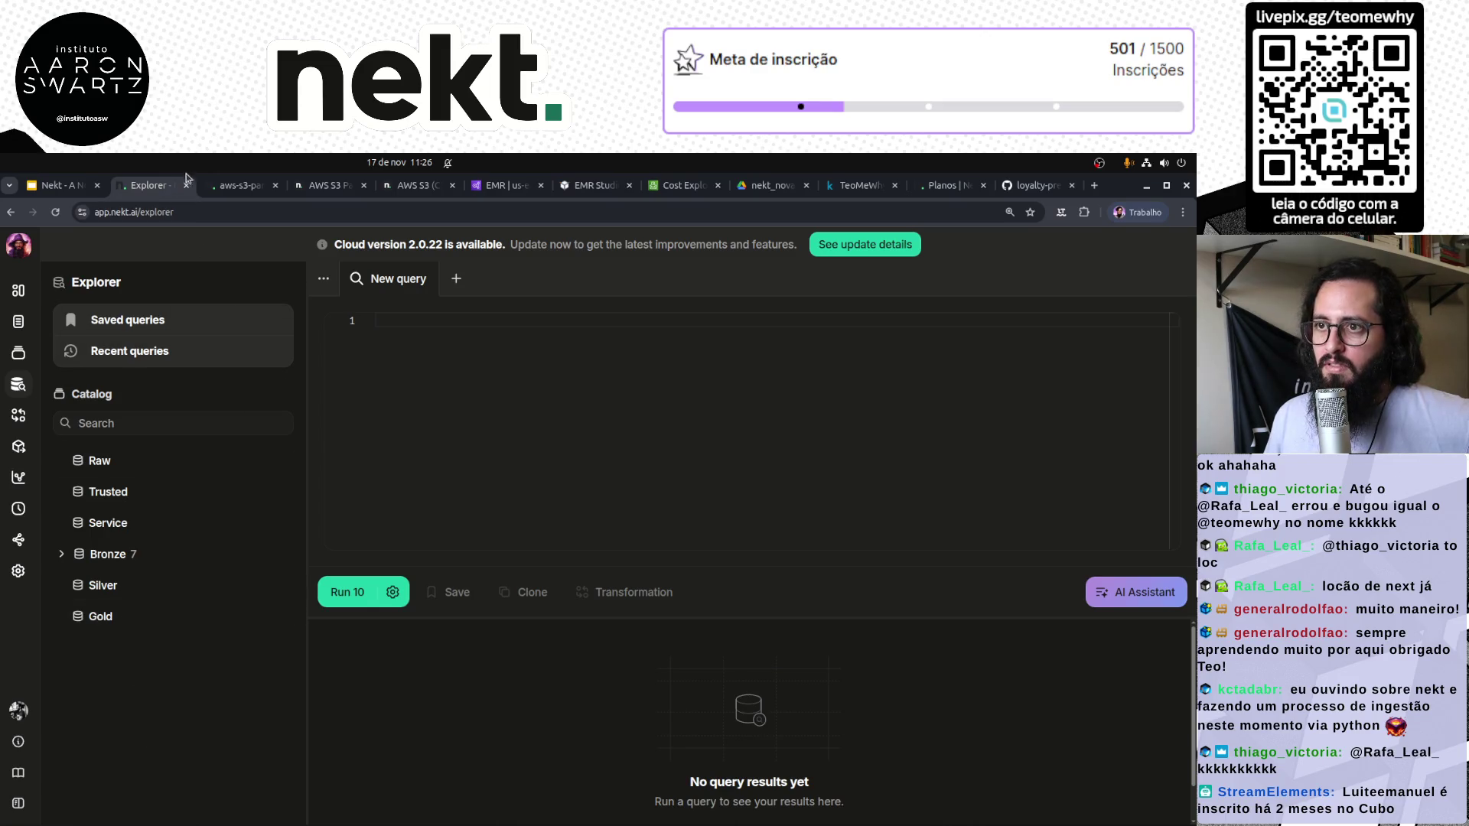
Browse the Add Visualization tools like Grafana, Tableau, Metabase and Power BI, then go back
left_click(18, 477)
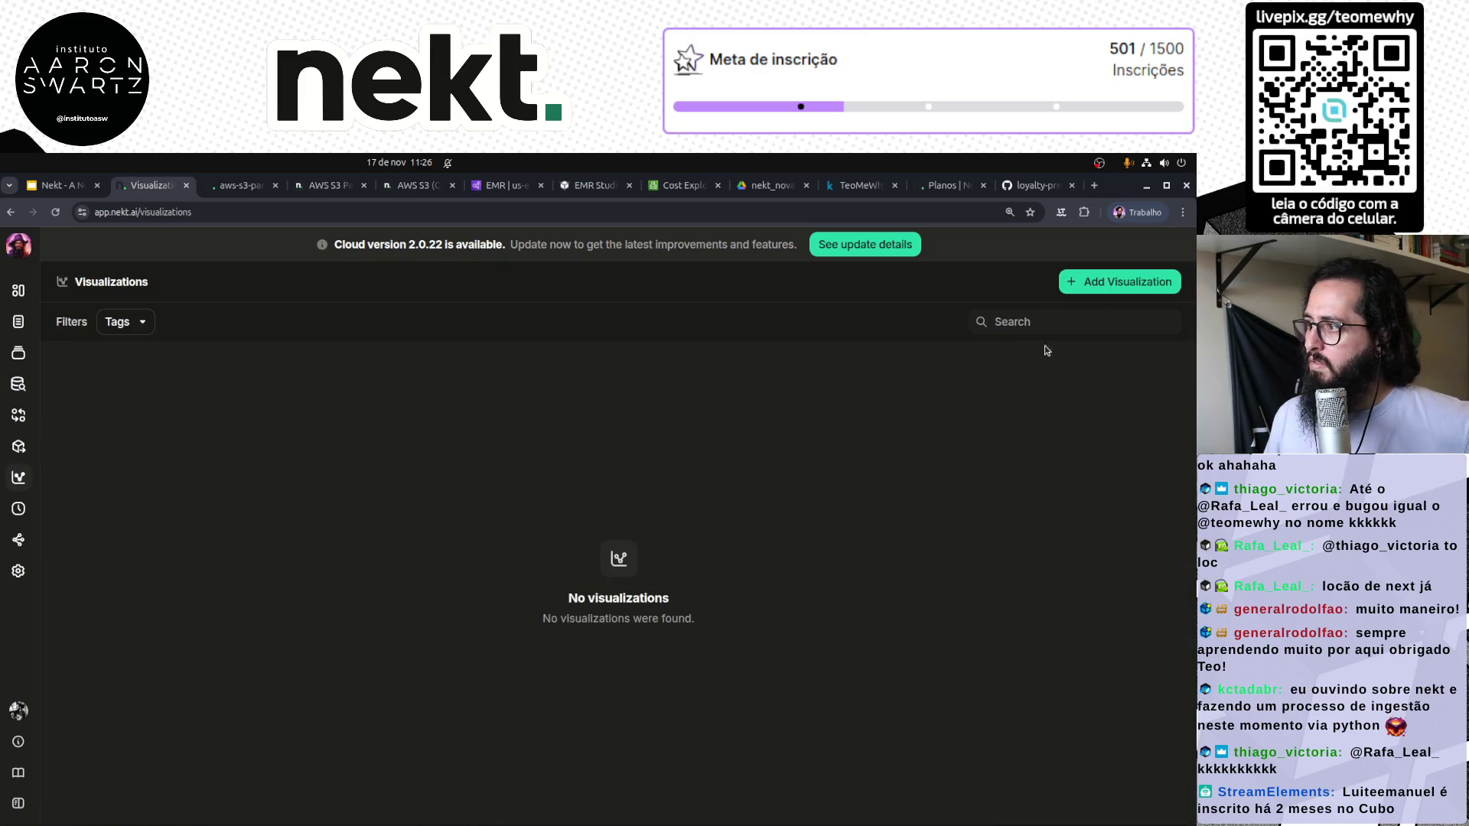
left_click(1106, 289)
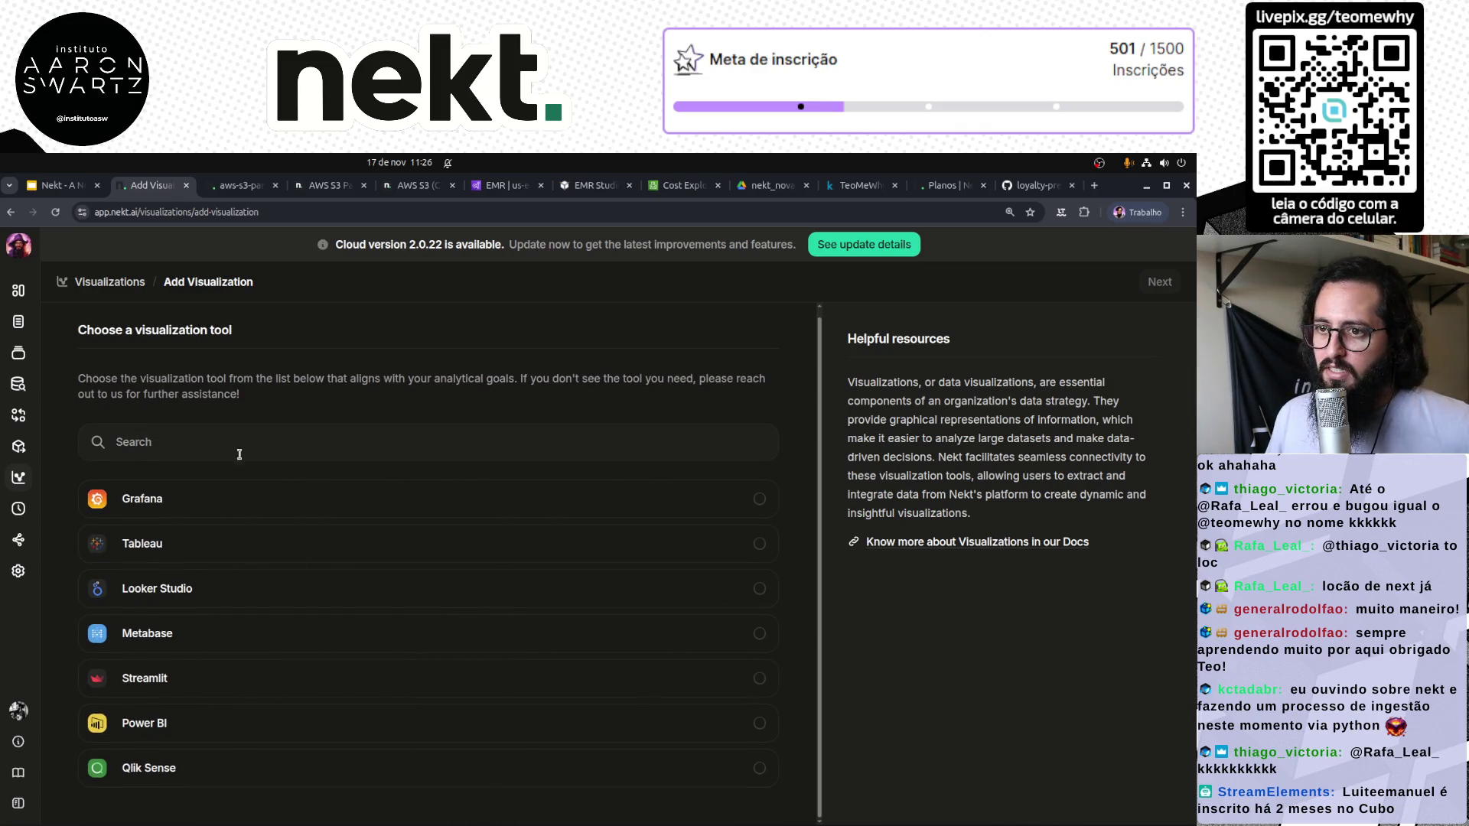
mouse_move(105, 378)
left_mouse_down()
mouse_move(746, 377)
mouse_move(696, 400)
left_mouse_up()
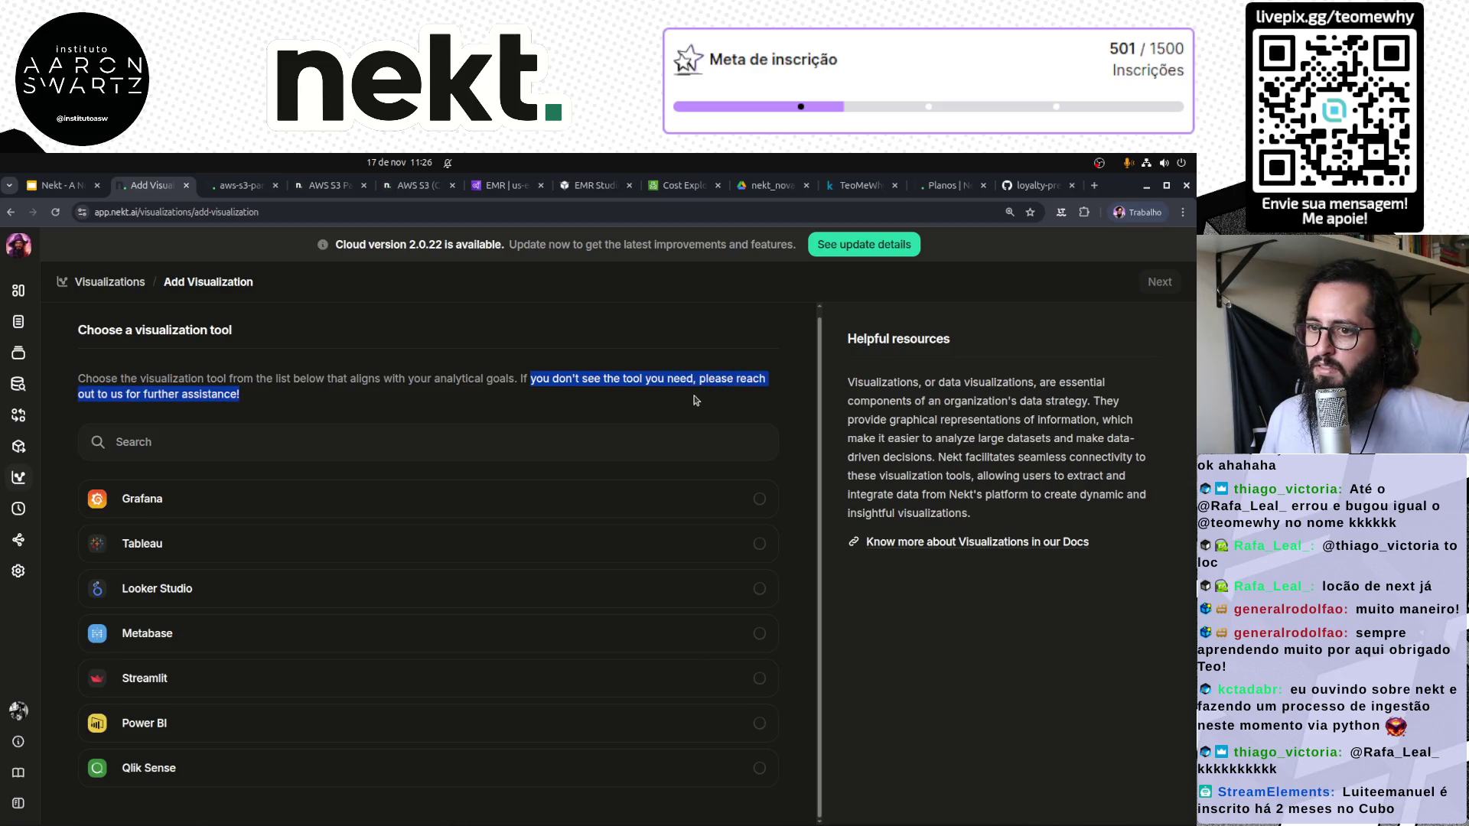
left_click(260, 412)
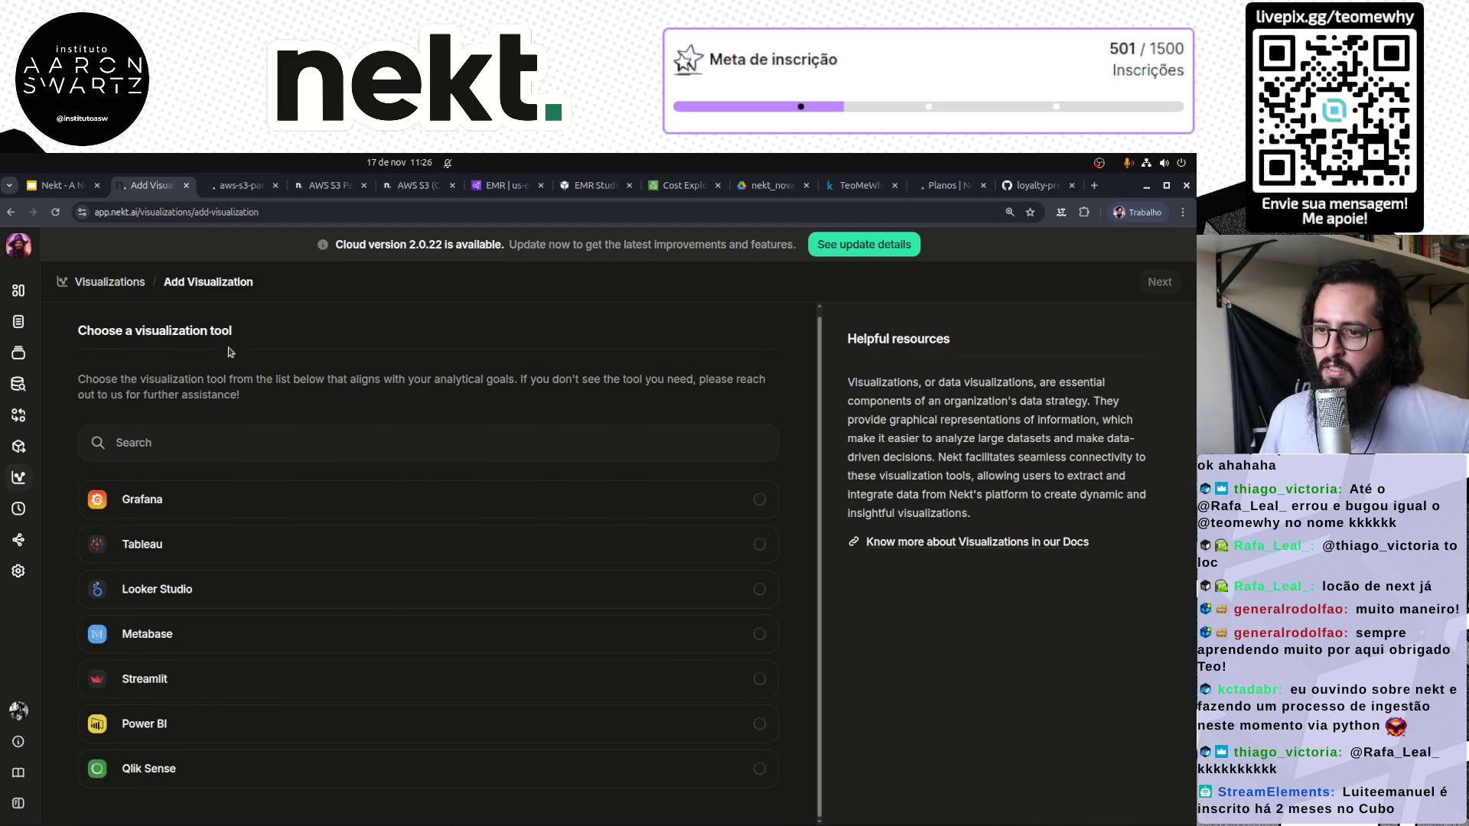
left_click(109, 282)
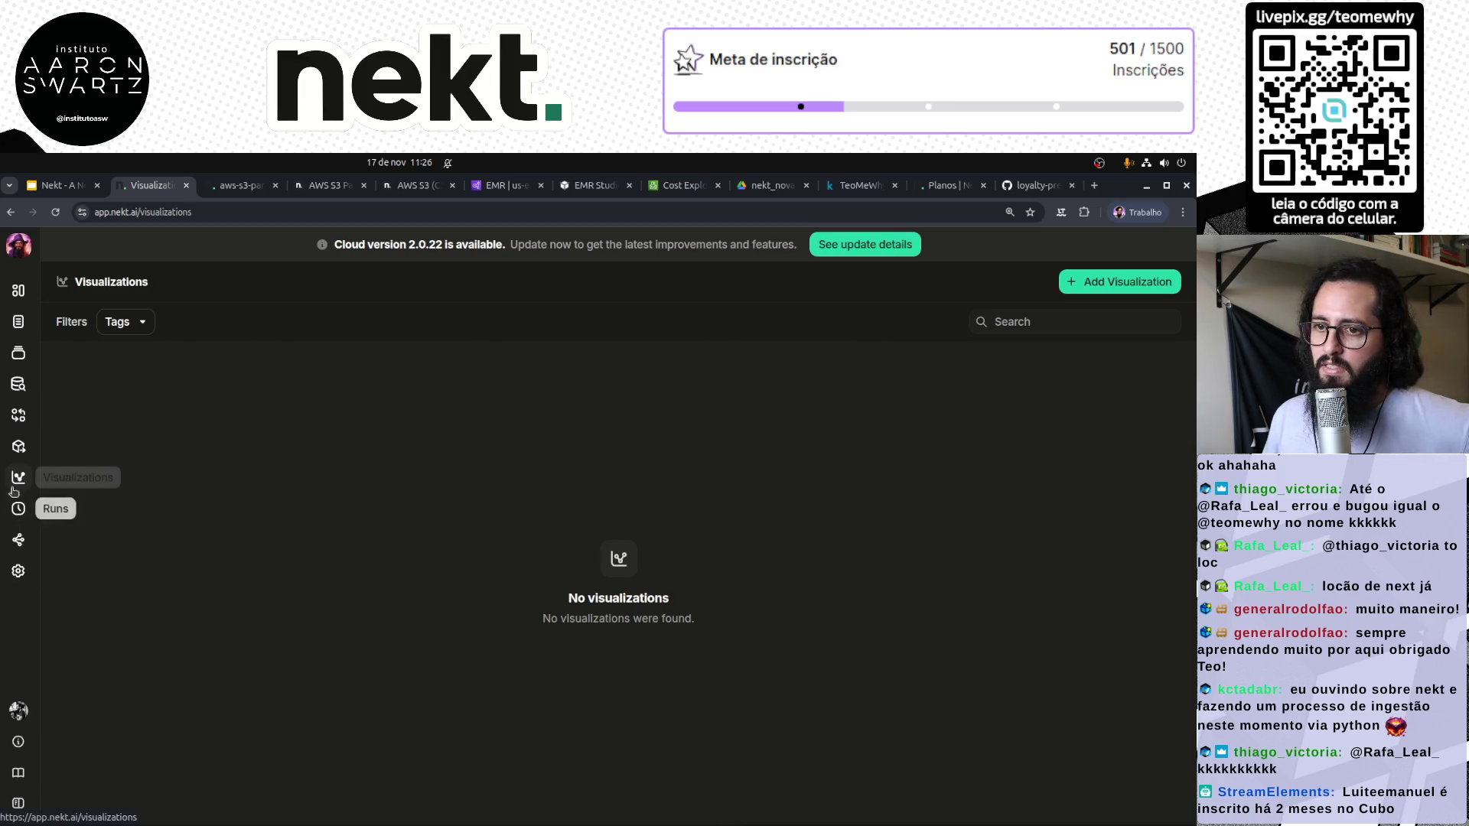
Scroll through the Add Destination connector list, including Slack, BigQuery and Postgres
left_click(19, 448)
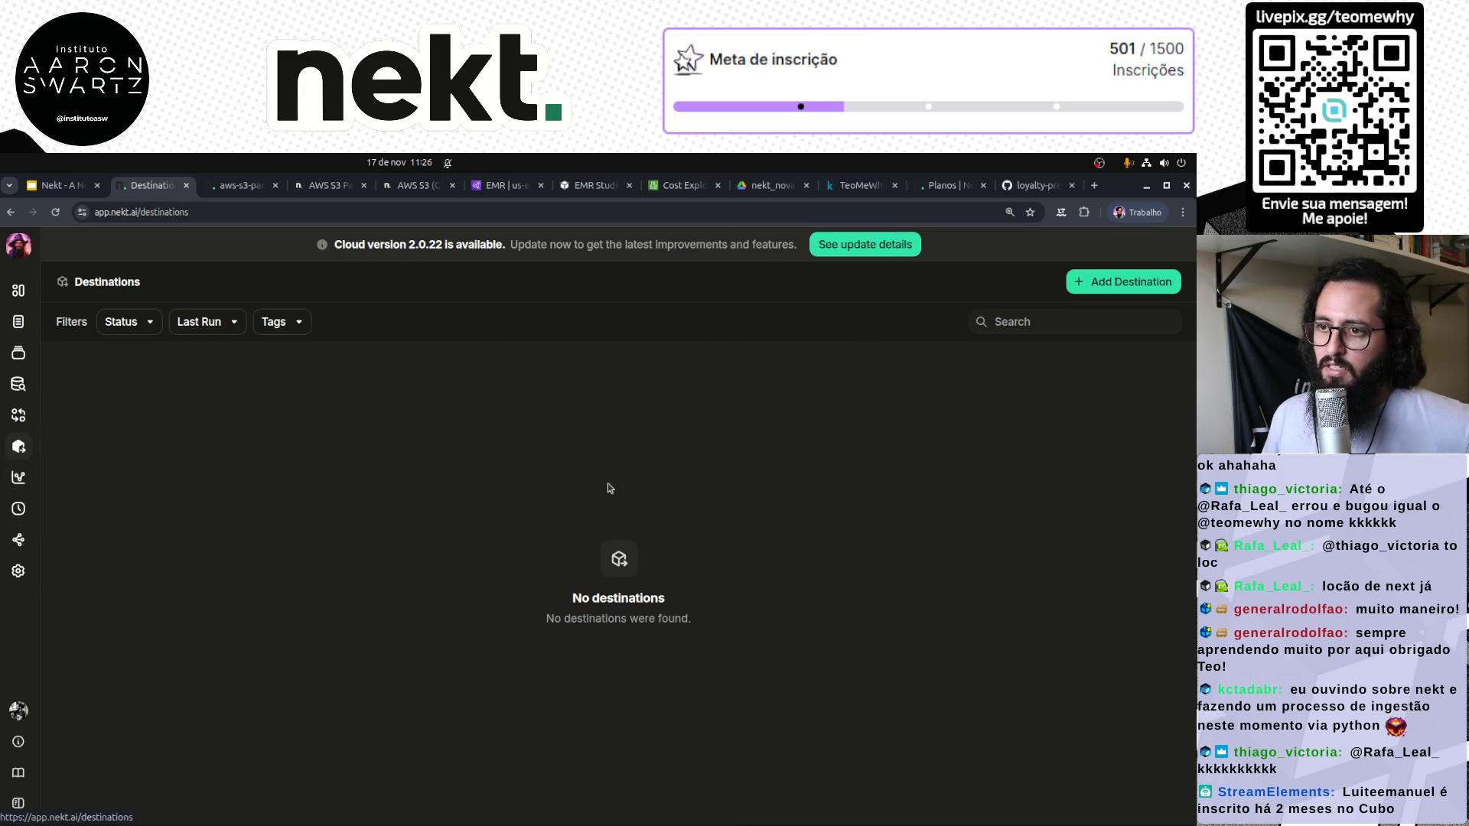
left_click(1086, 283)
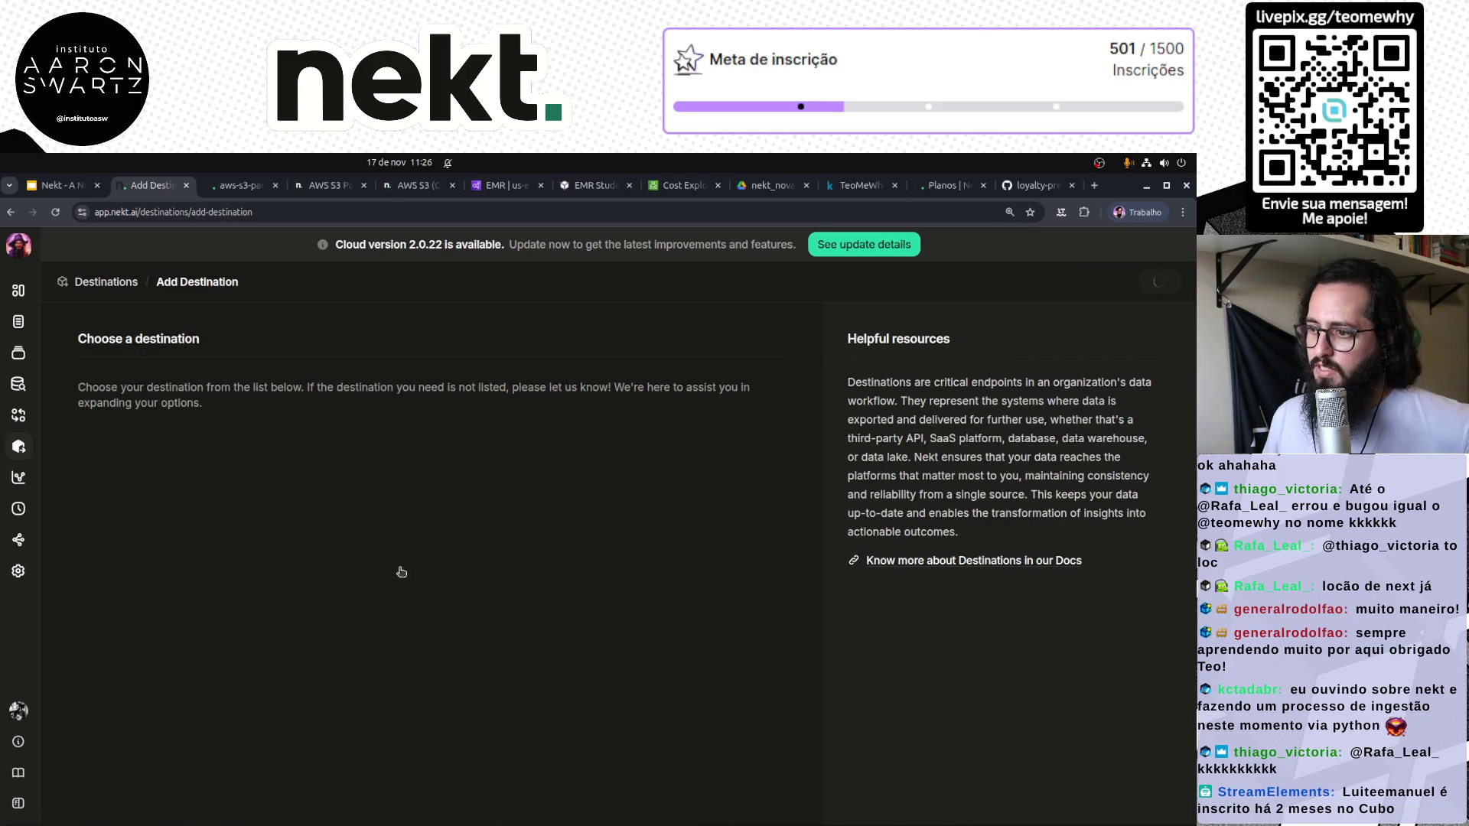
scroll(433, 638, "down", 1)
scroll(433, 637, "down", 5)
scroll(433, 638, "up", 4)
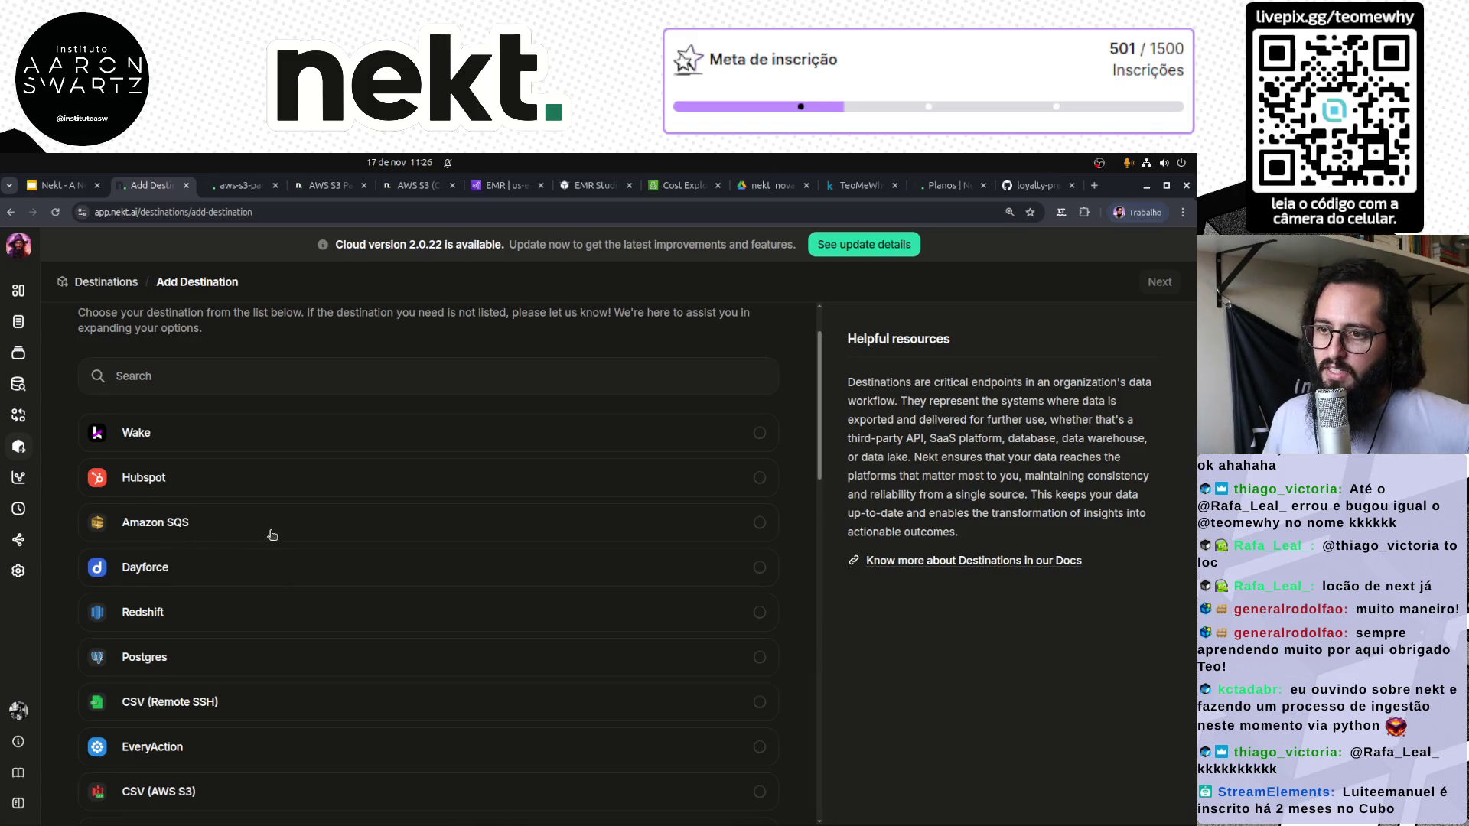
scroll(272, 535, "down", 3)
scroll(271, 536, "down", 7)
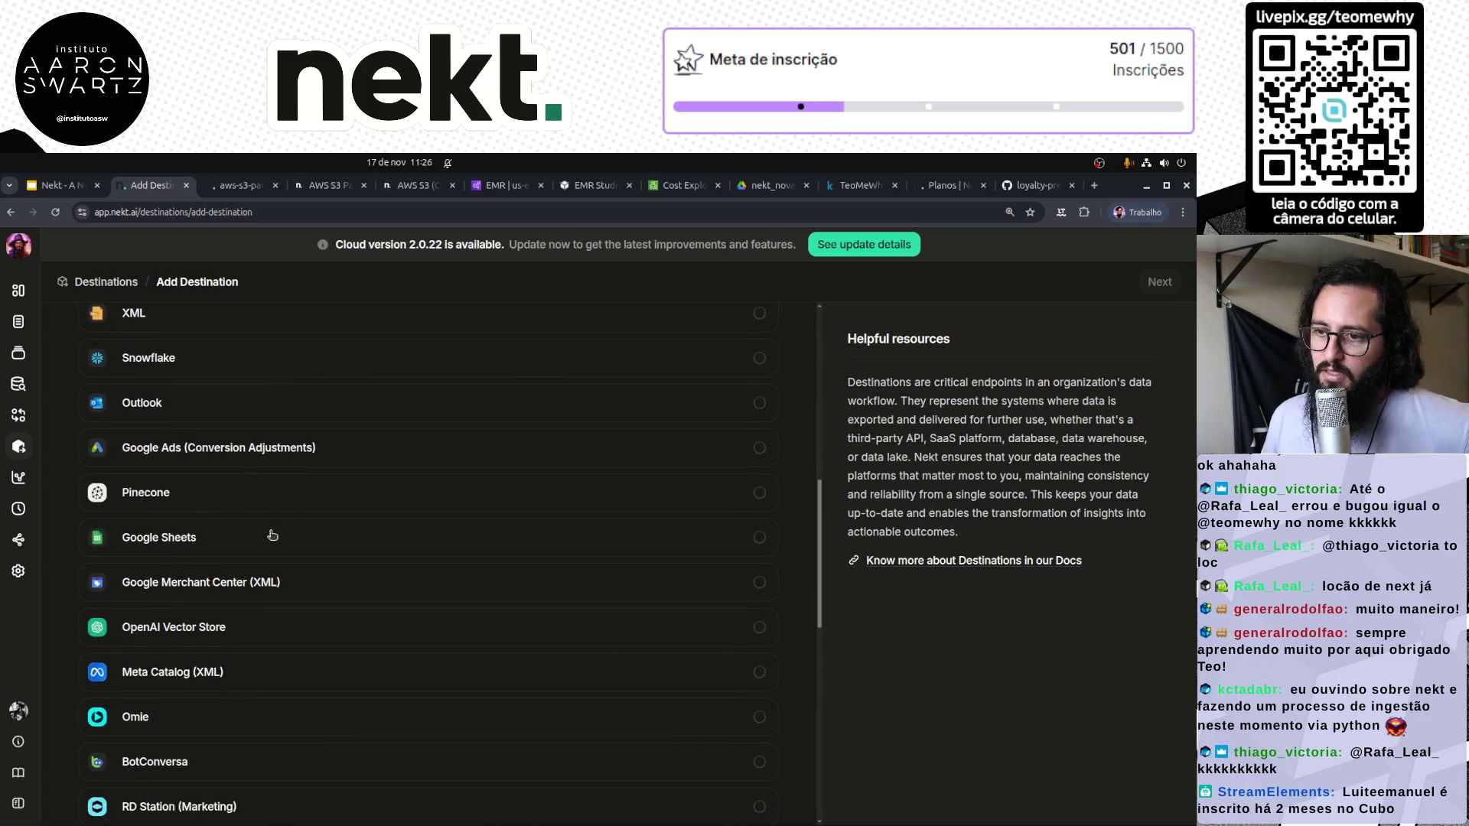
scroll(272, 535, "down", 7)
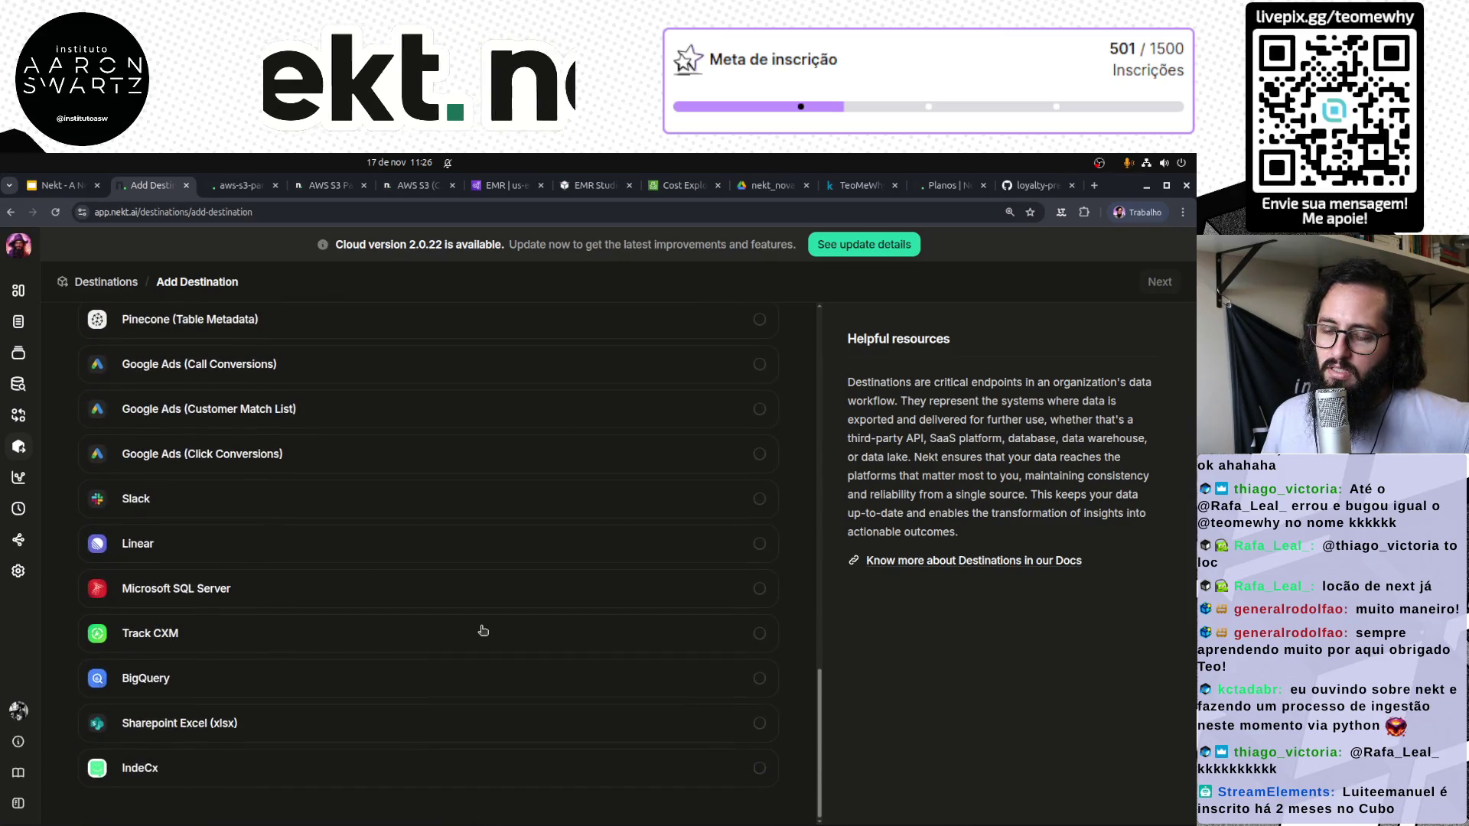
scroll(472, 649, "up", 2)
scroll(472, 649, "up", 3)
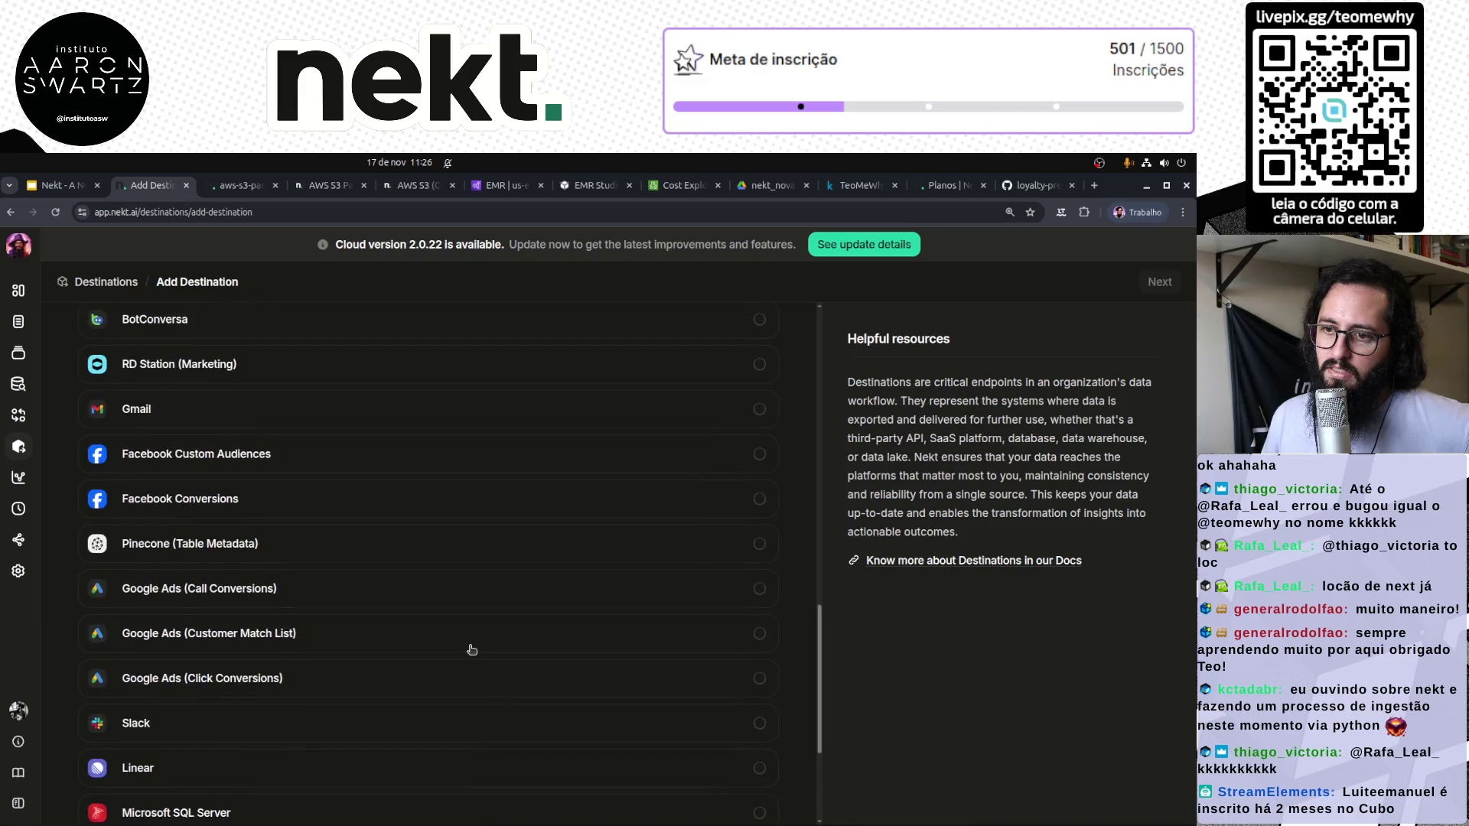
Select Gmail as a destination, then leave without adding it for the Transformations page
left_click(327, 561)
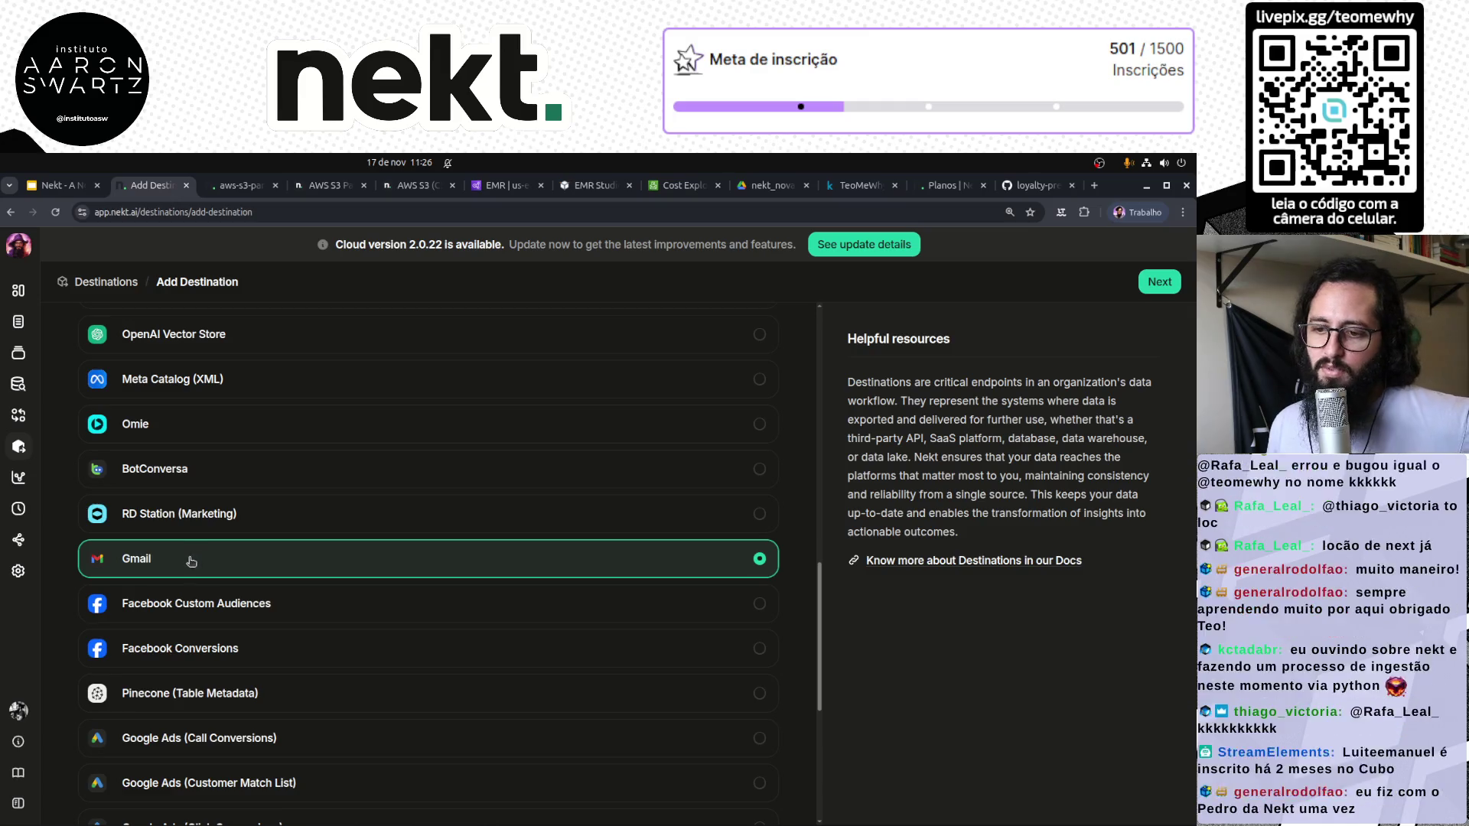
scroll(197, 560, "down", 5)
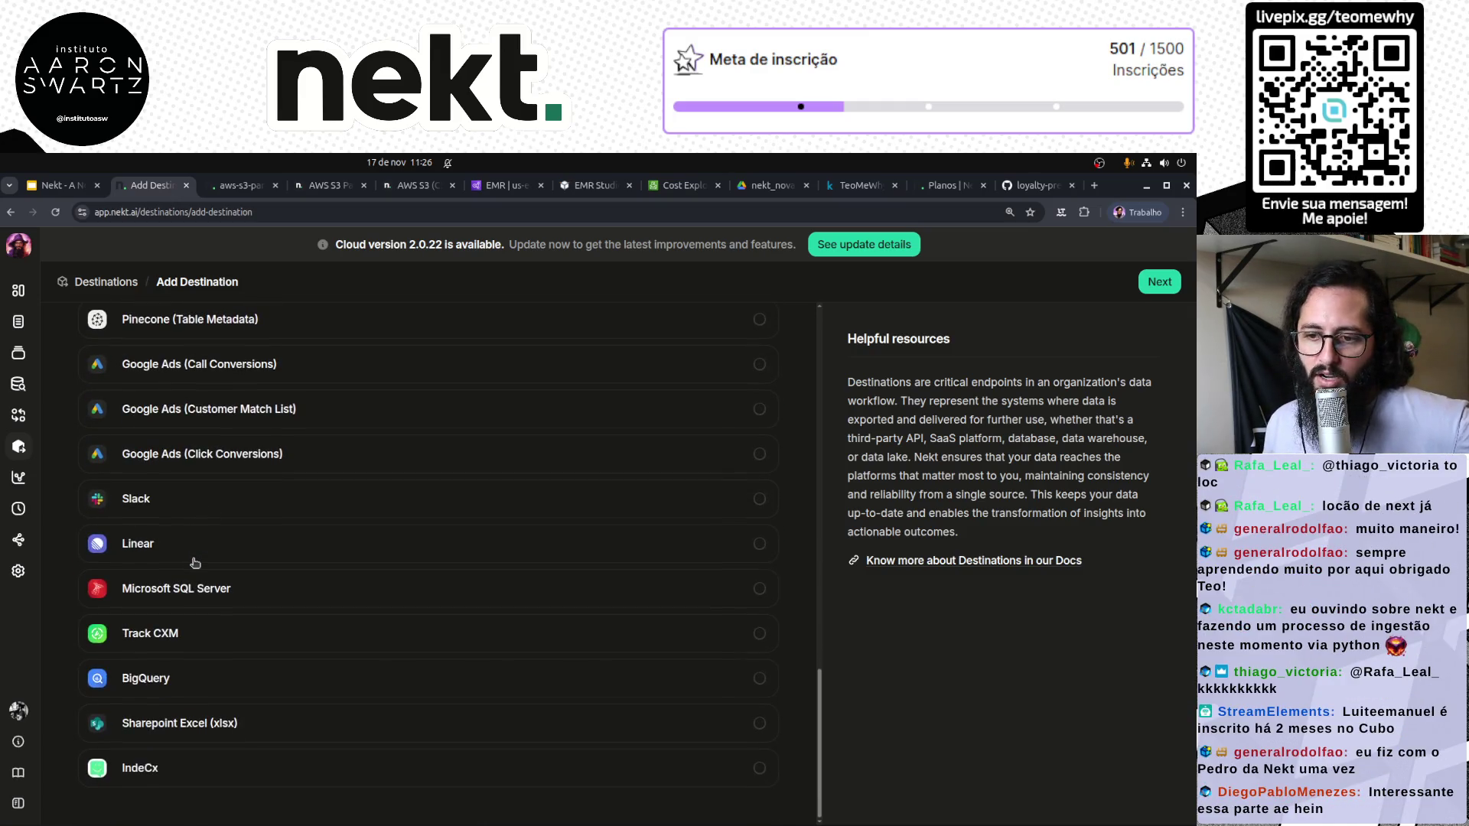
scroll(195, 563, "up", 15)
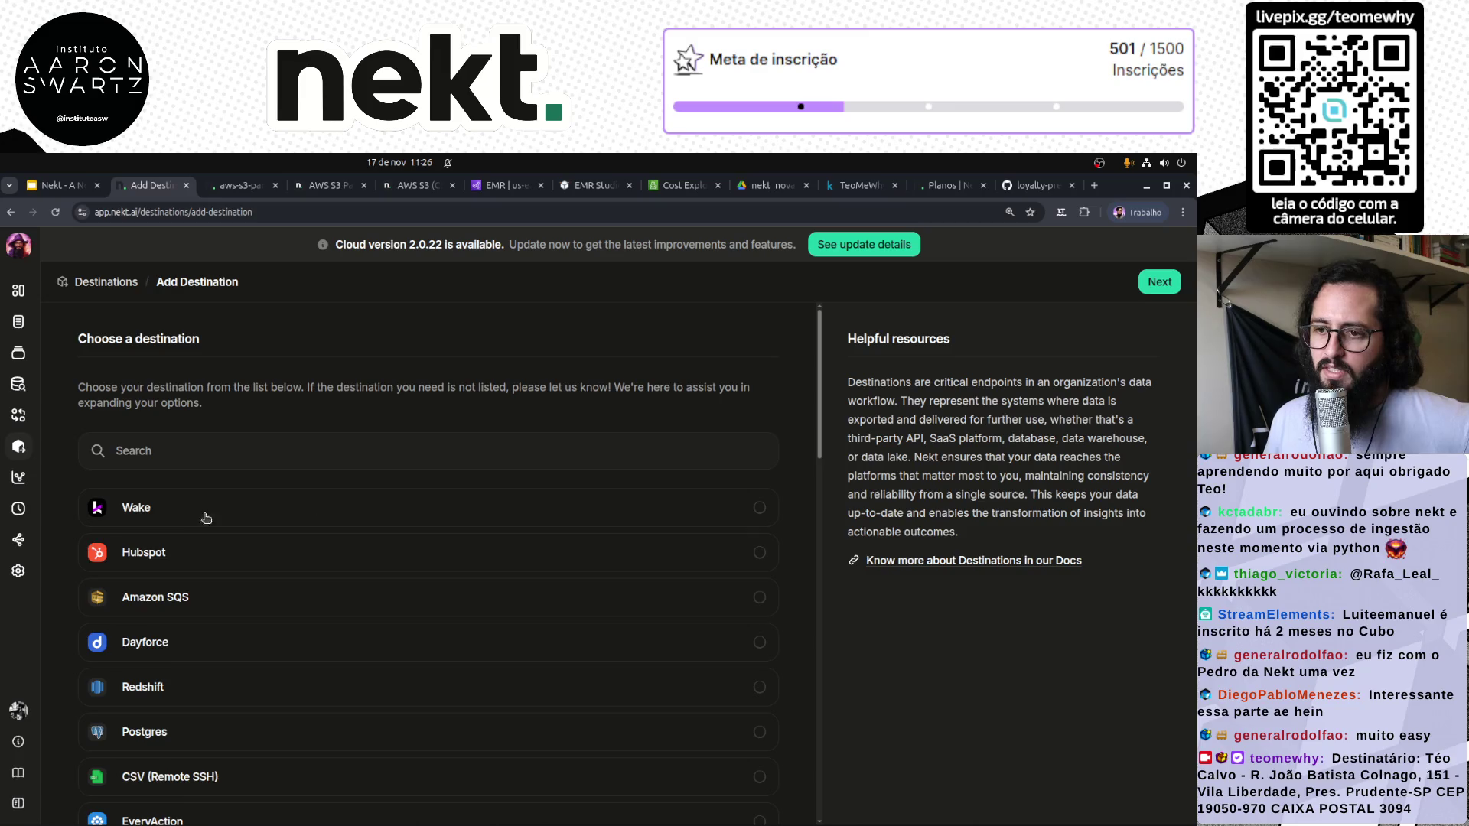
scroll(172, 517, "down", 15)
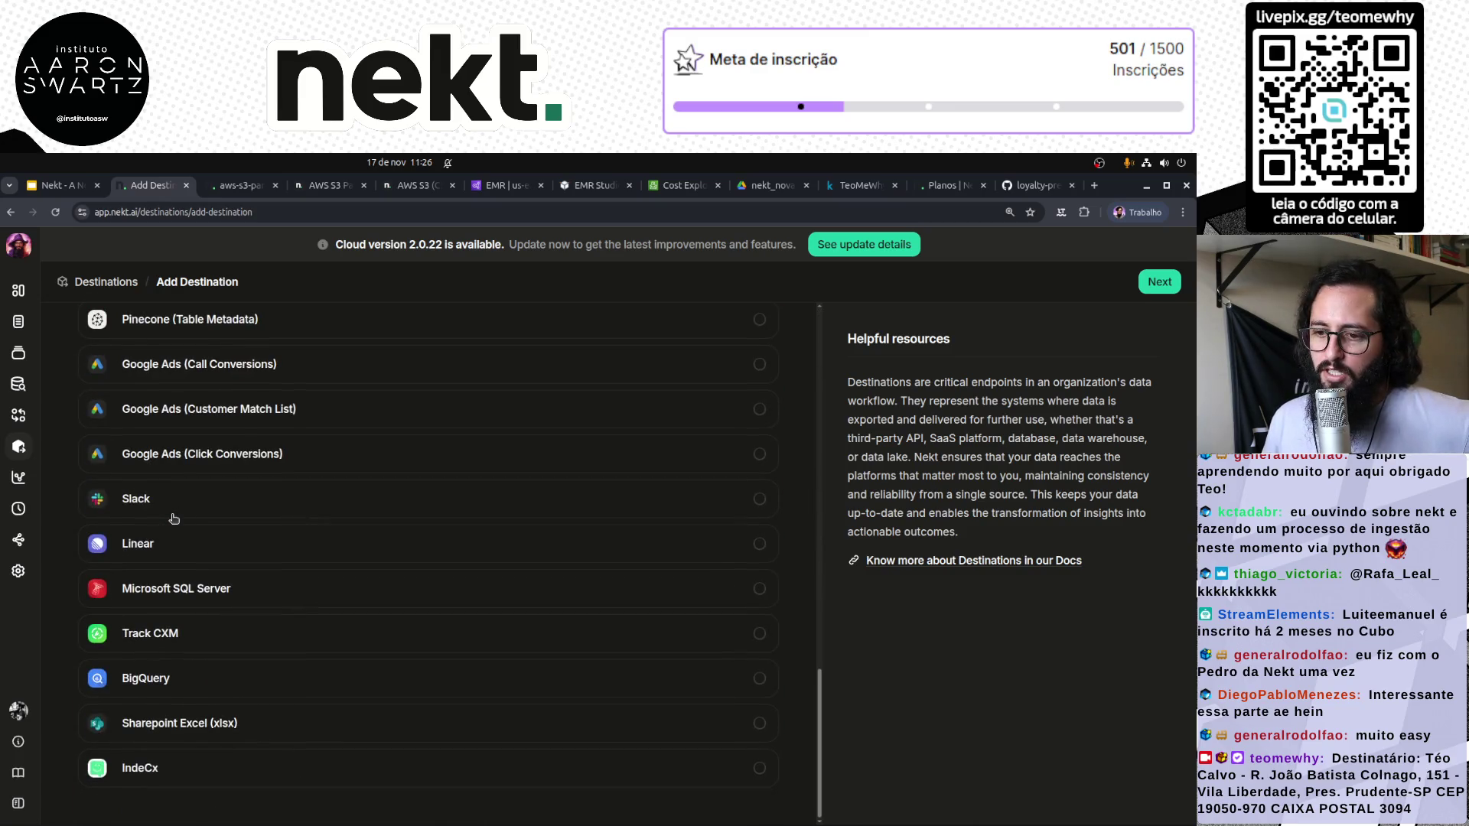
scroll(173, 519, "up", 15)
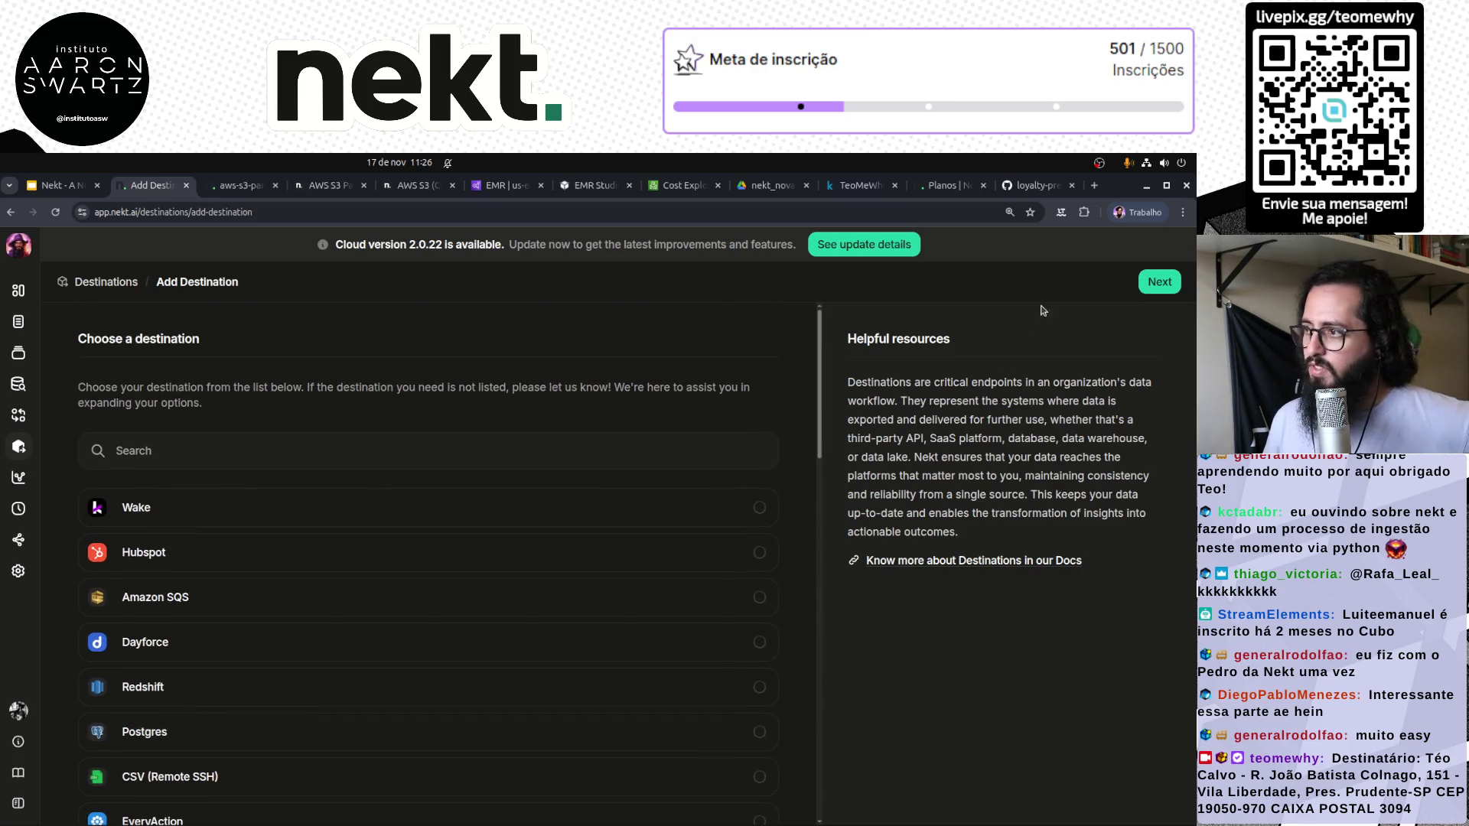
left_click(19, 477)
left_click(18, 414)
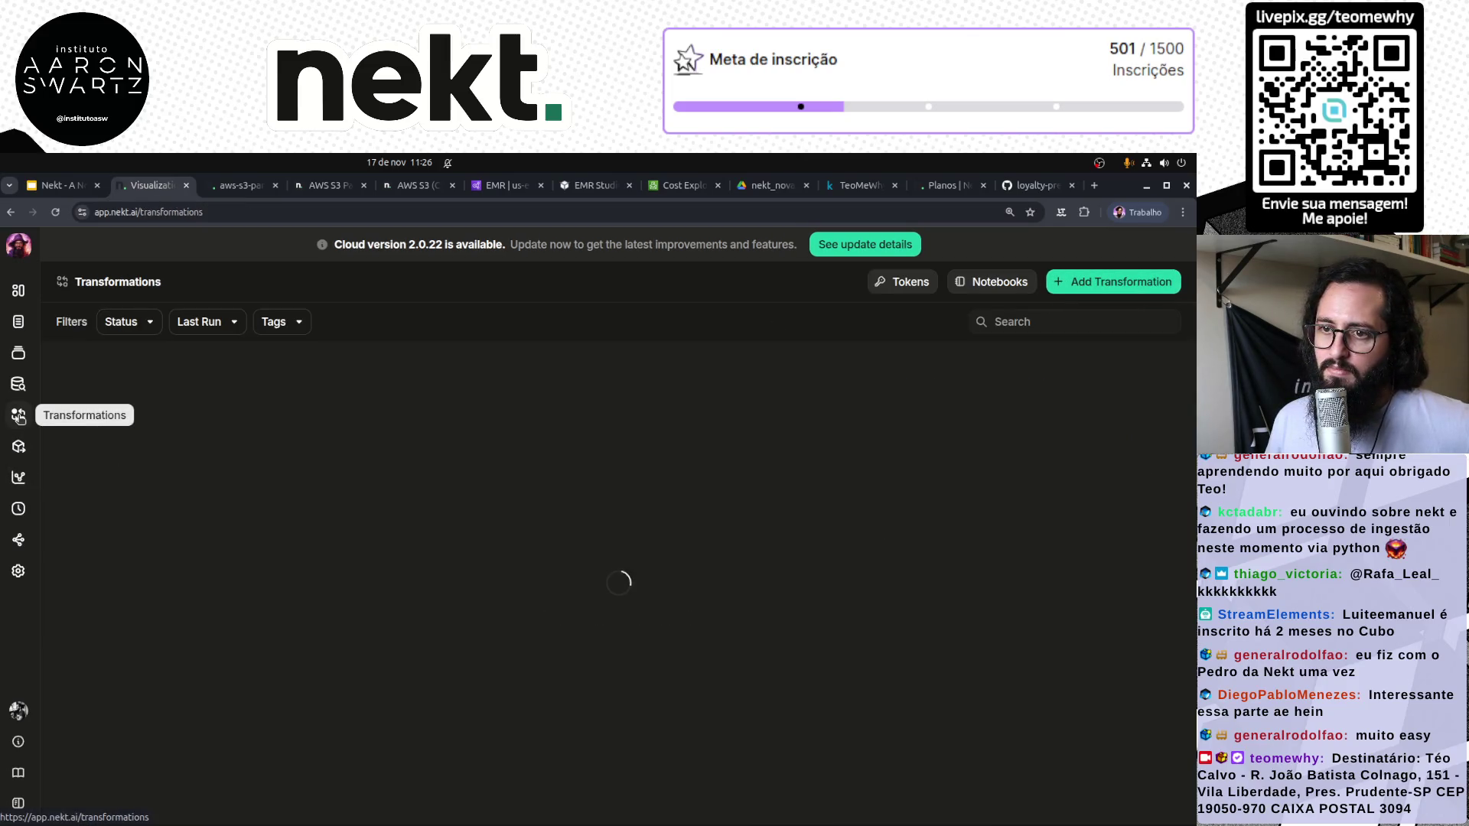
Open the aws-s3-parquet-bHNL source and view its latest run's details
left_click(18, 382)
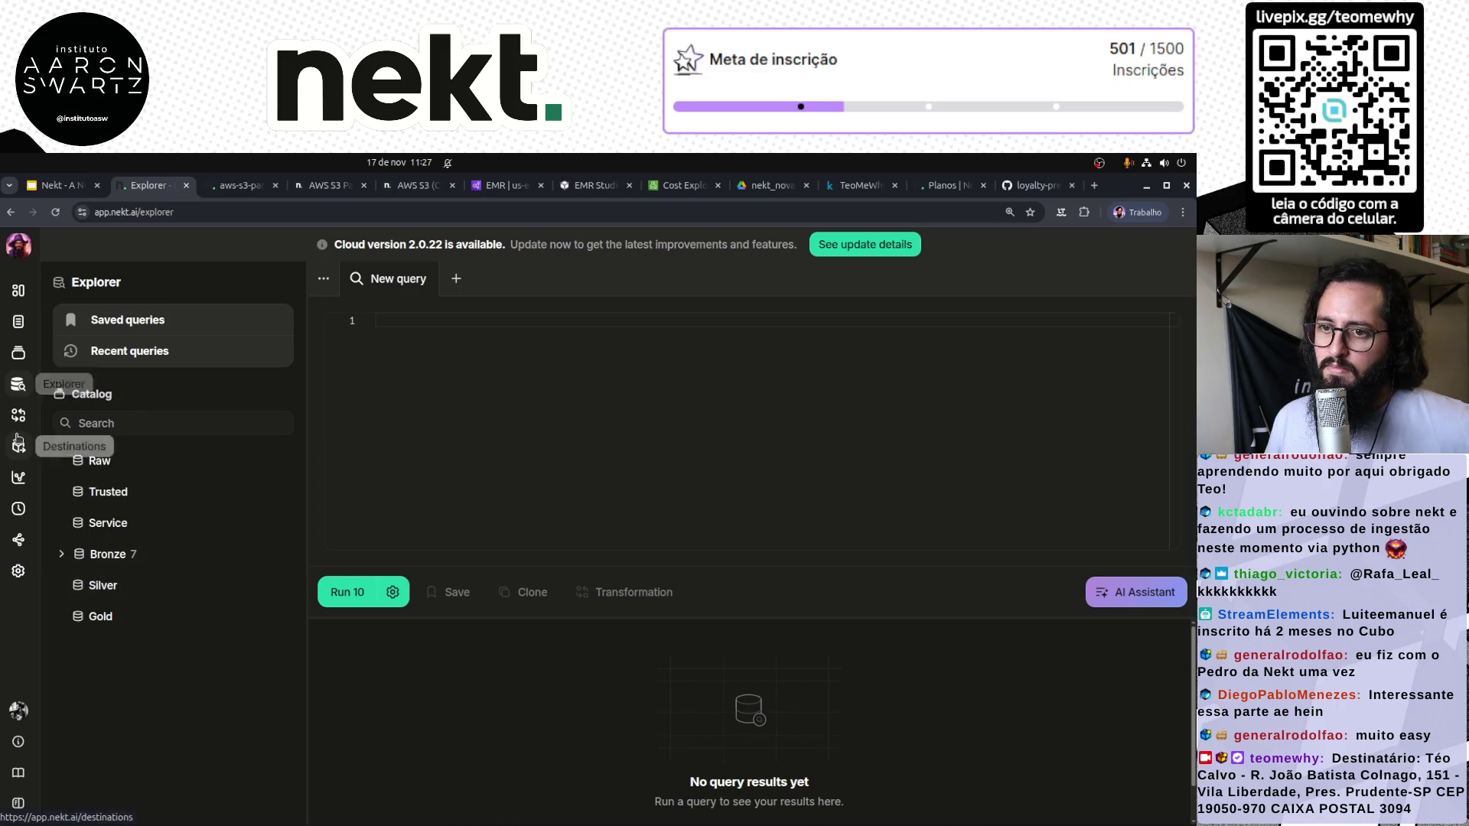
left_click(18, 290)
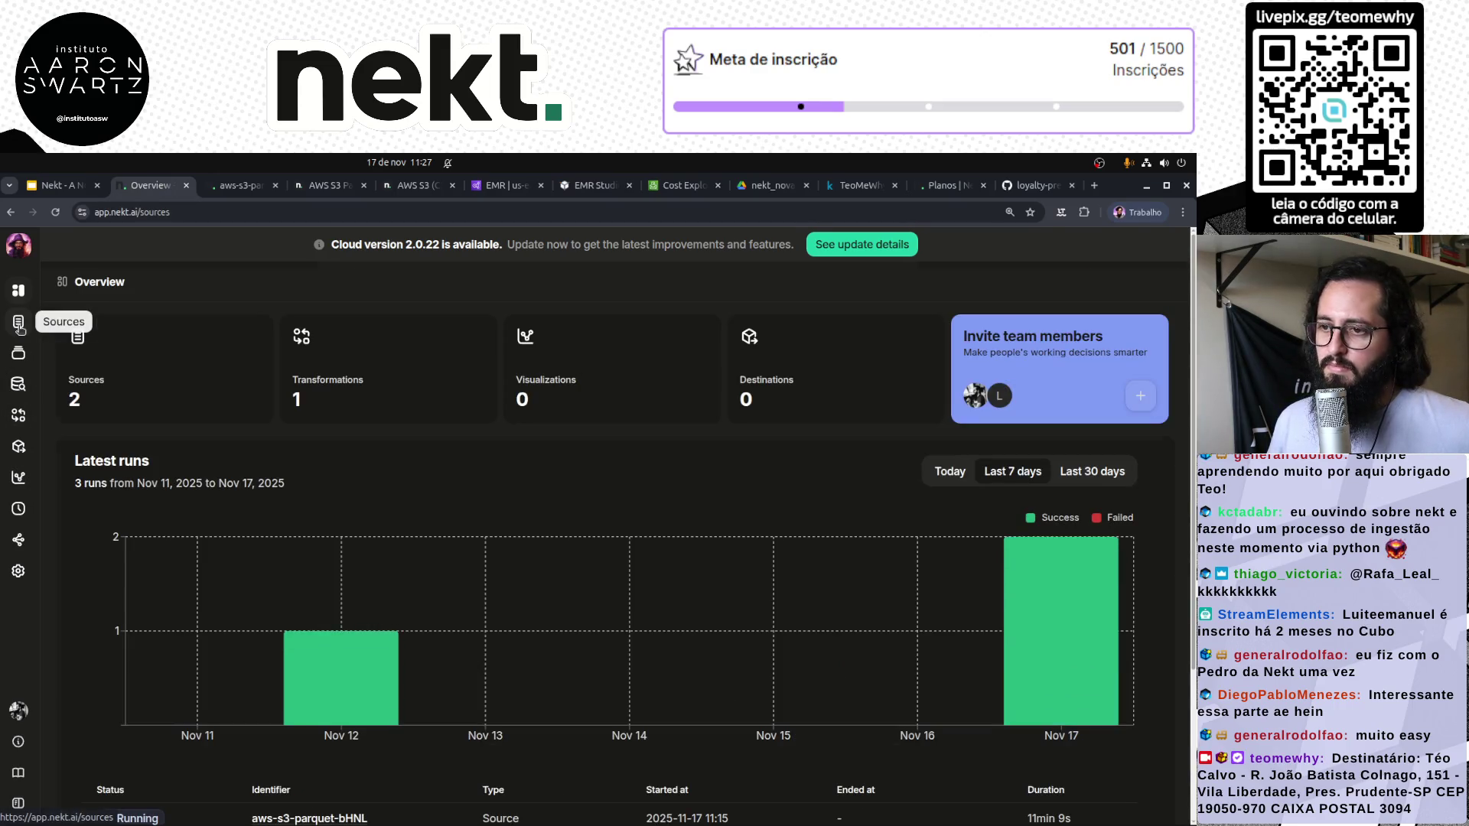
left_click(20, 320)
left_click(163, 394)
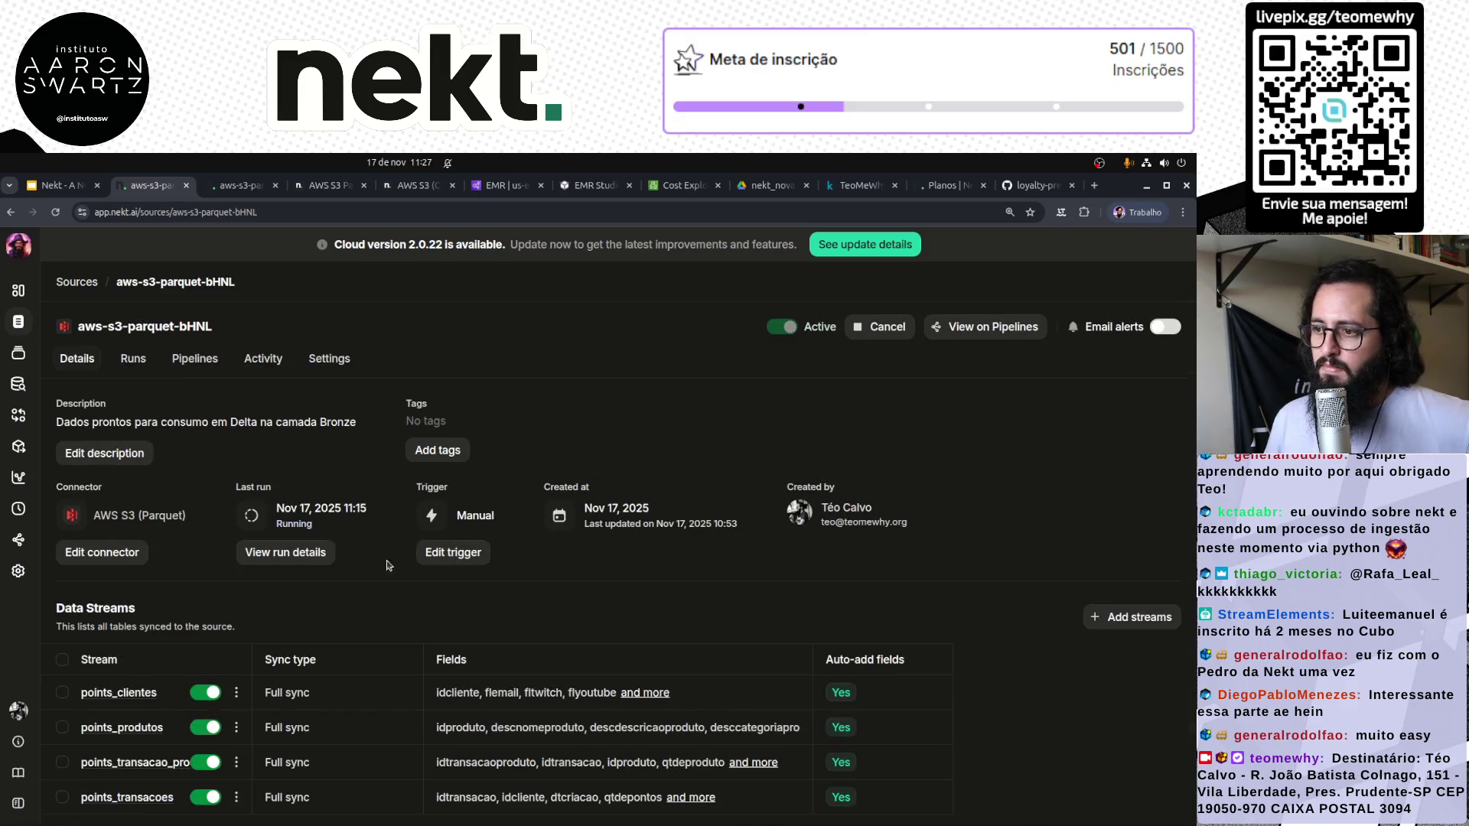
left_click(301, 550)
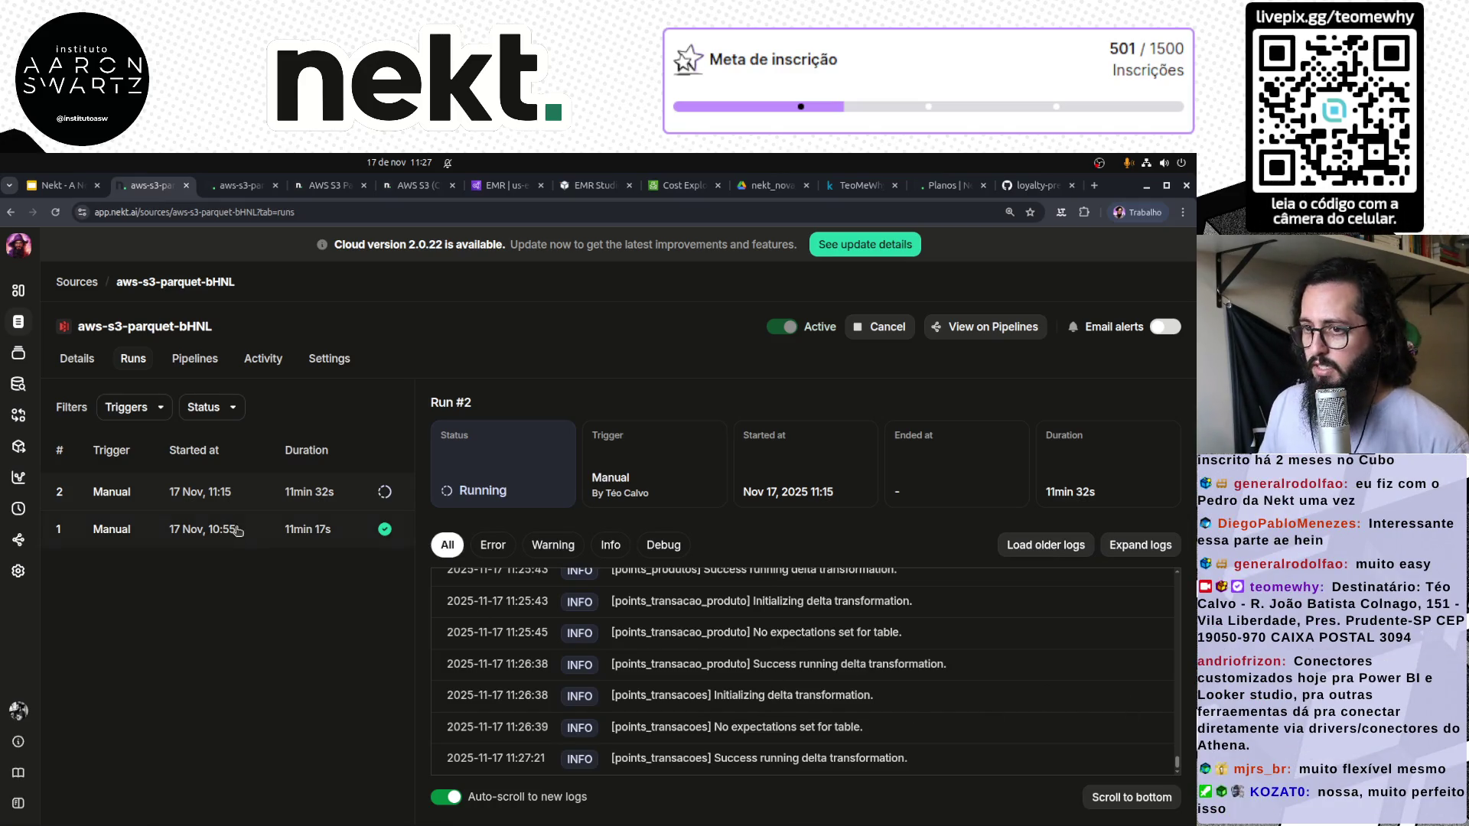
Check how transformation-9I7U is triggered in its details
left_click(84, 284)
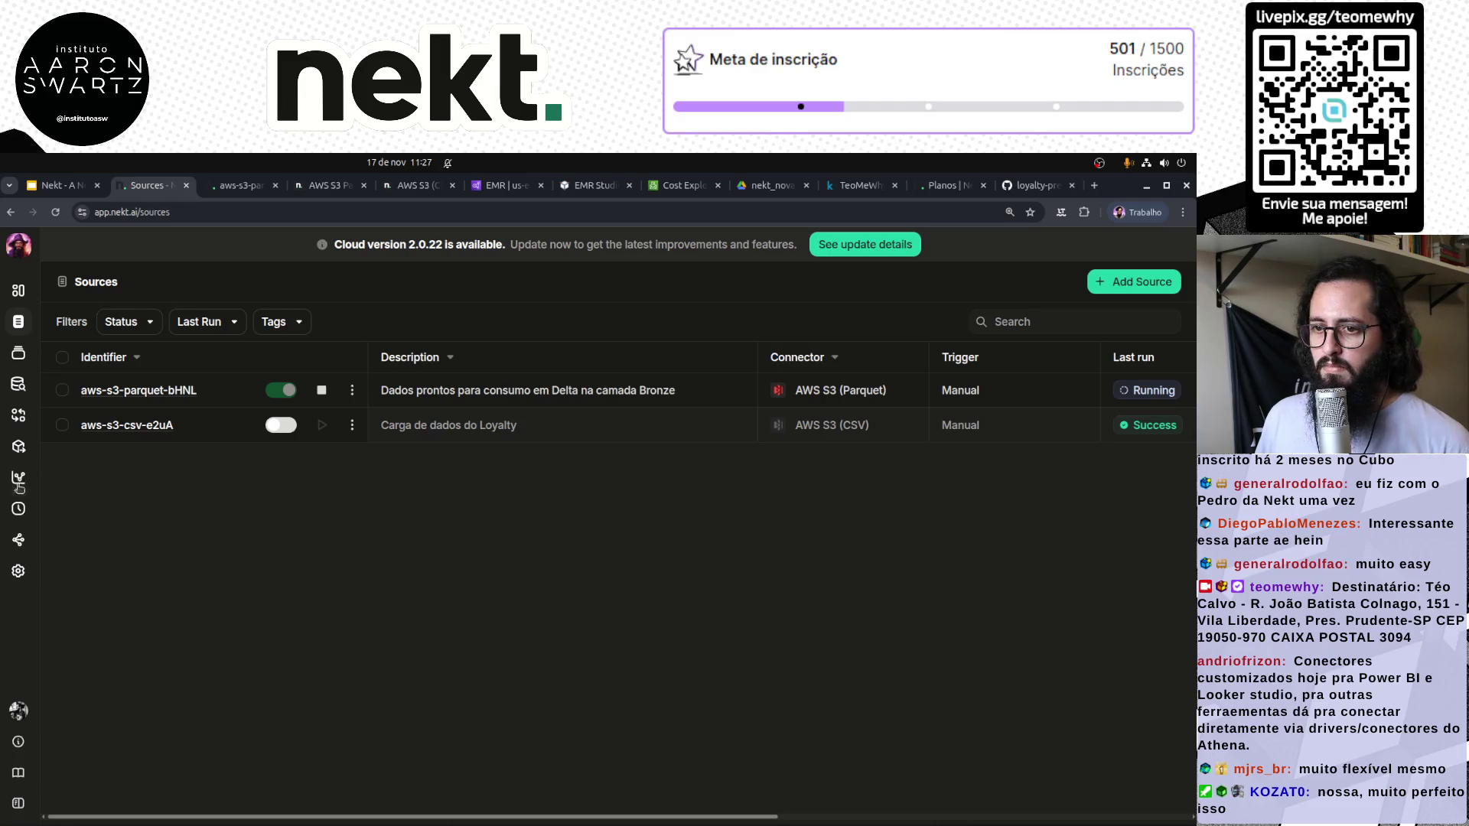
left_click(18, 415)
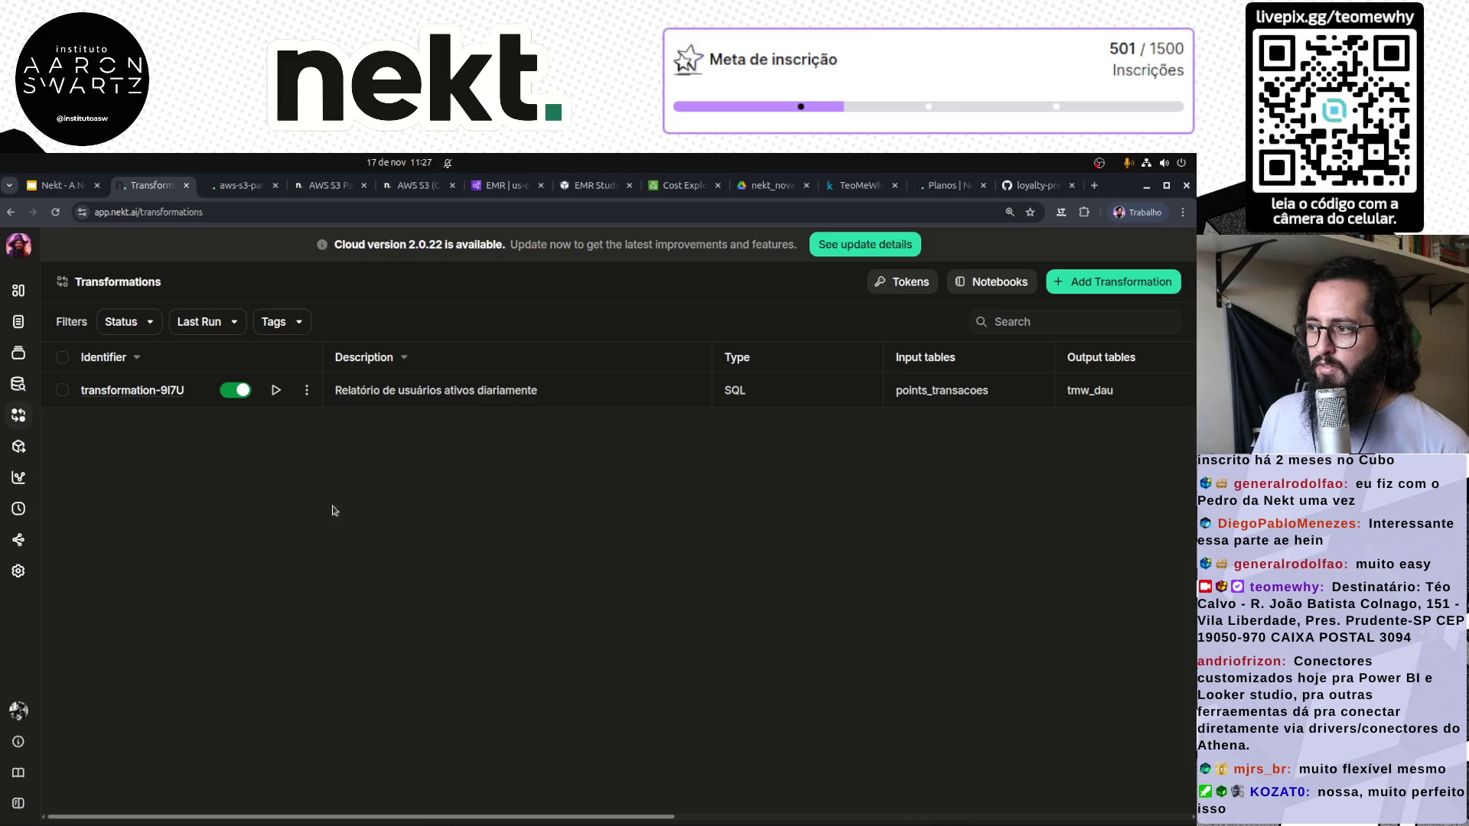
left_click(130, 392)
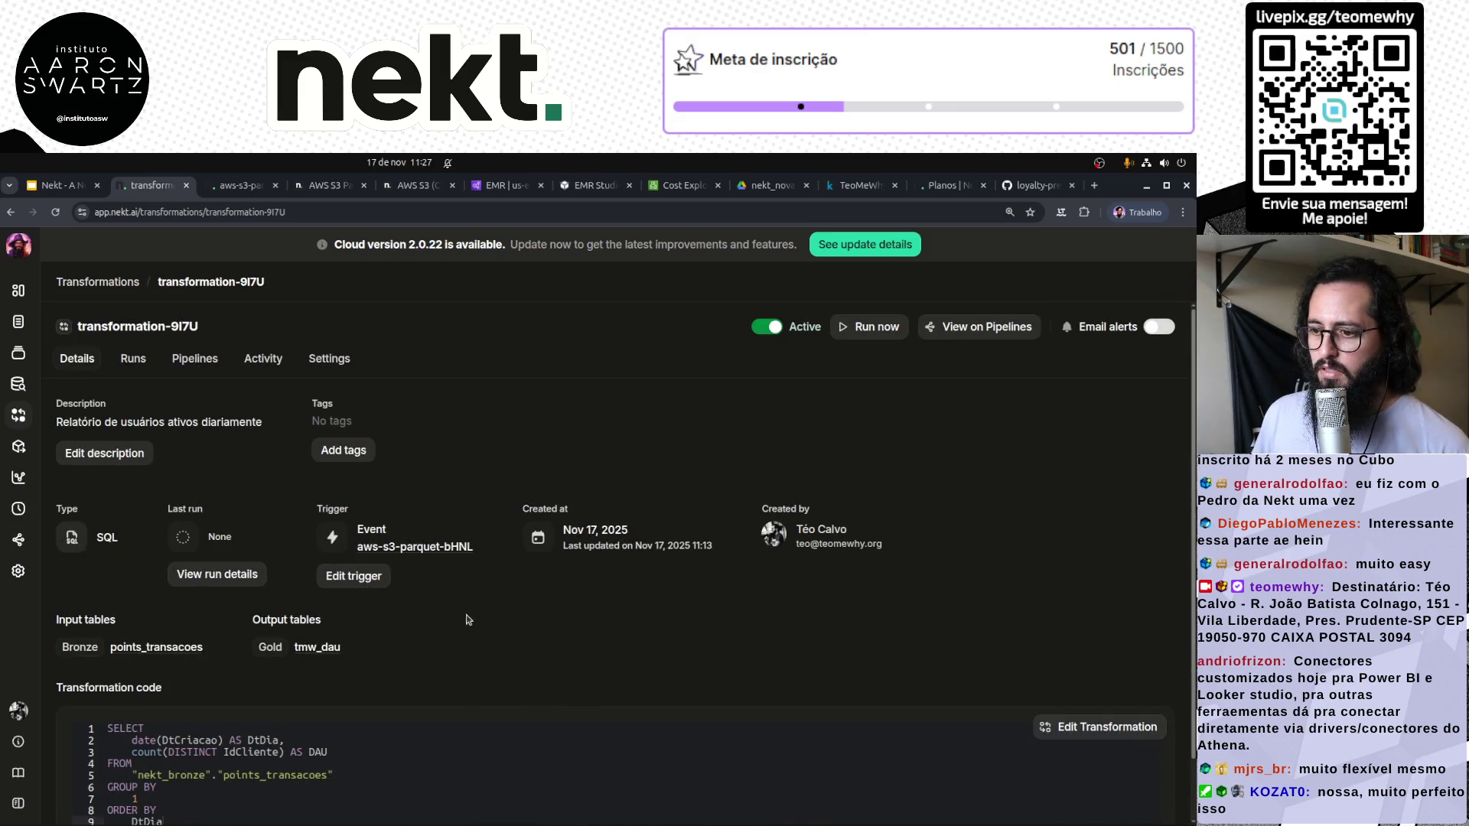
key("alt+Left")
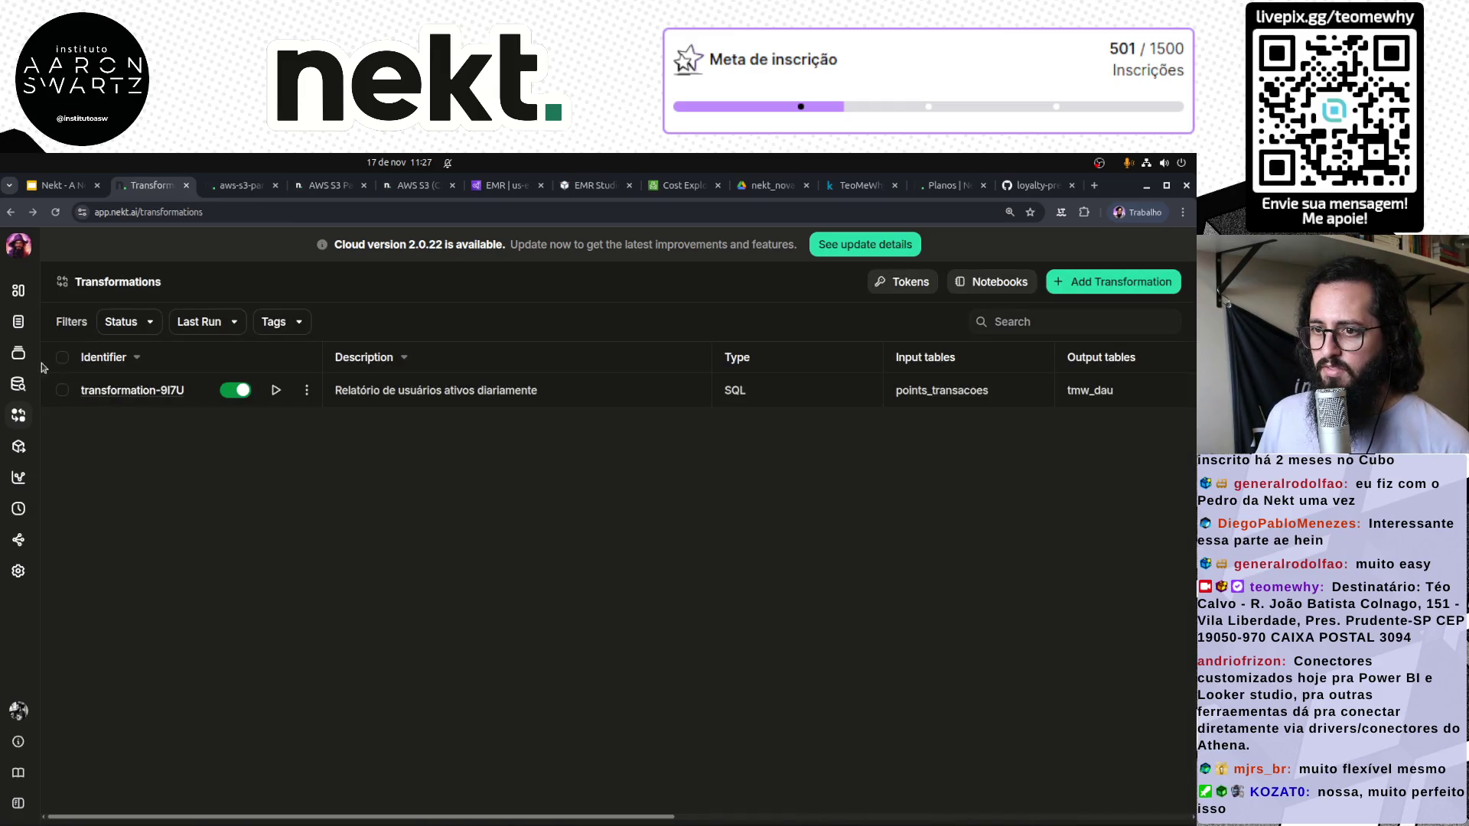
Return to aws-s3-parquet-bHNL and view its run history
left_click(18, 321)
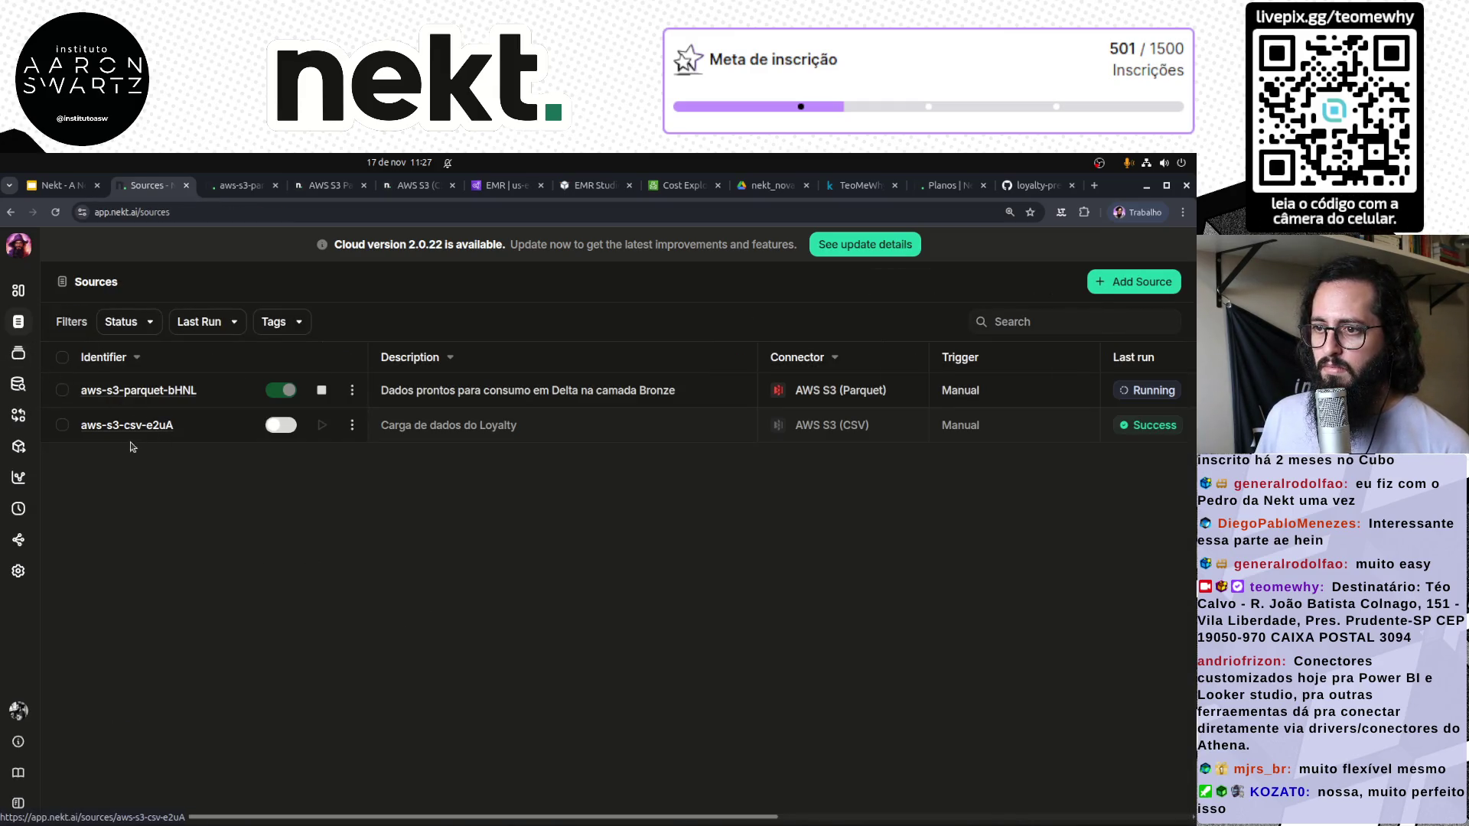
left_click(152, 391)
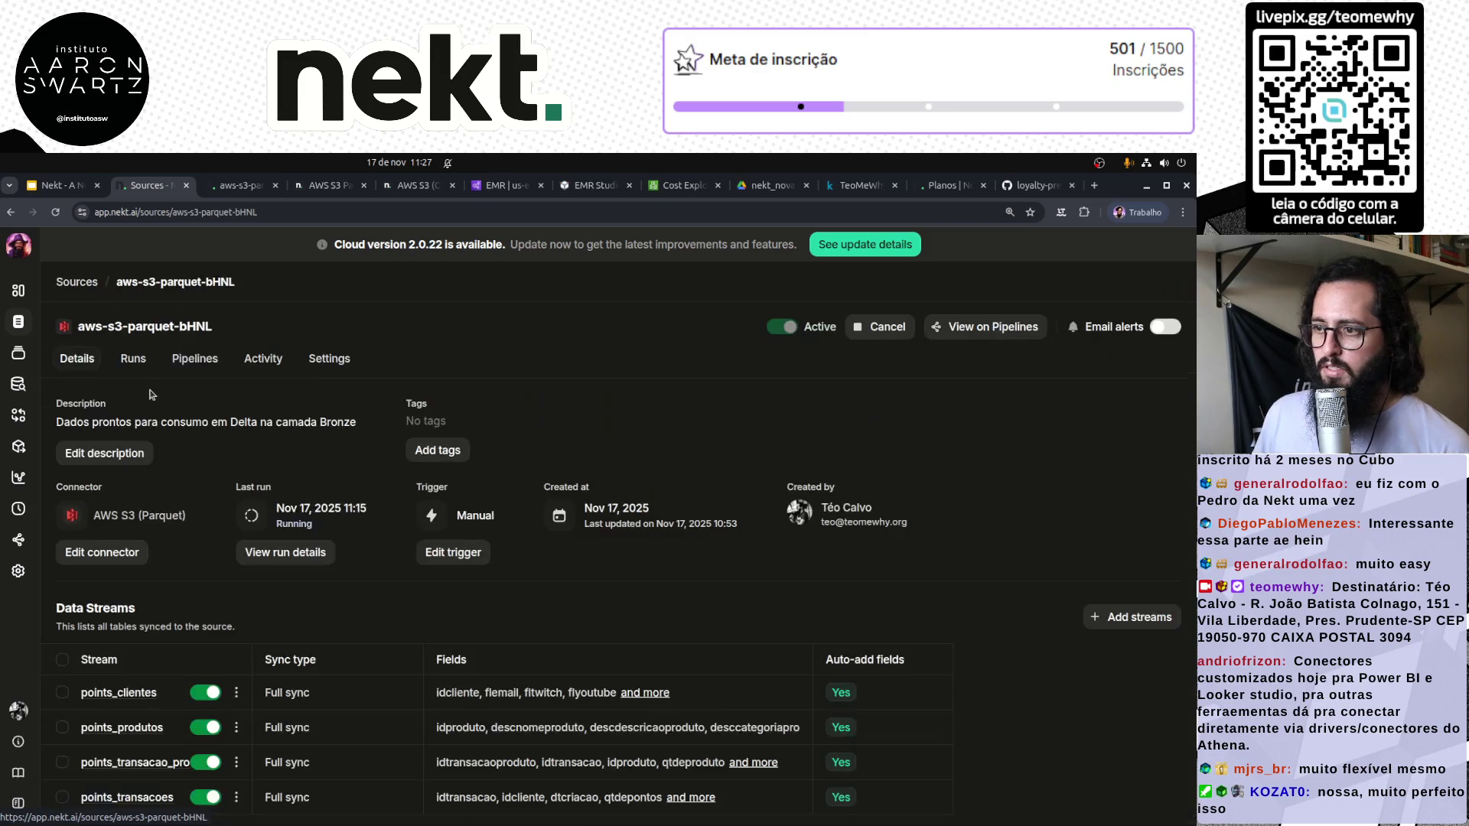
left_click(334, 562)
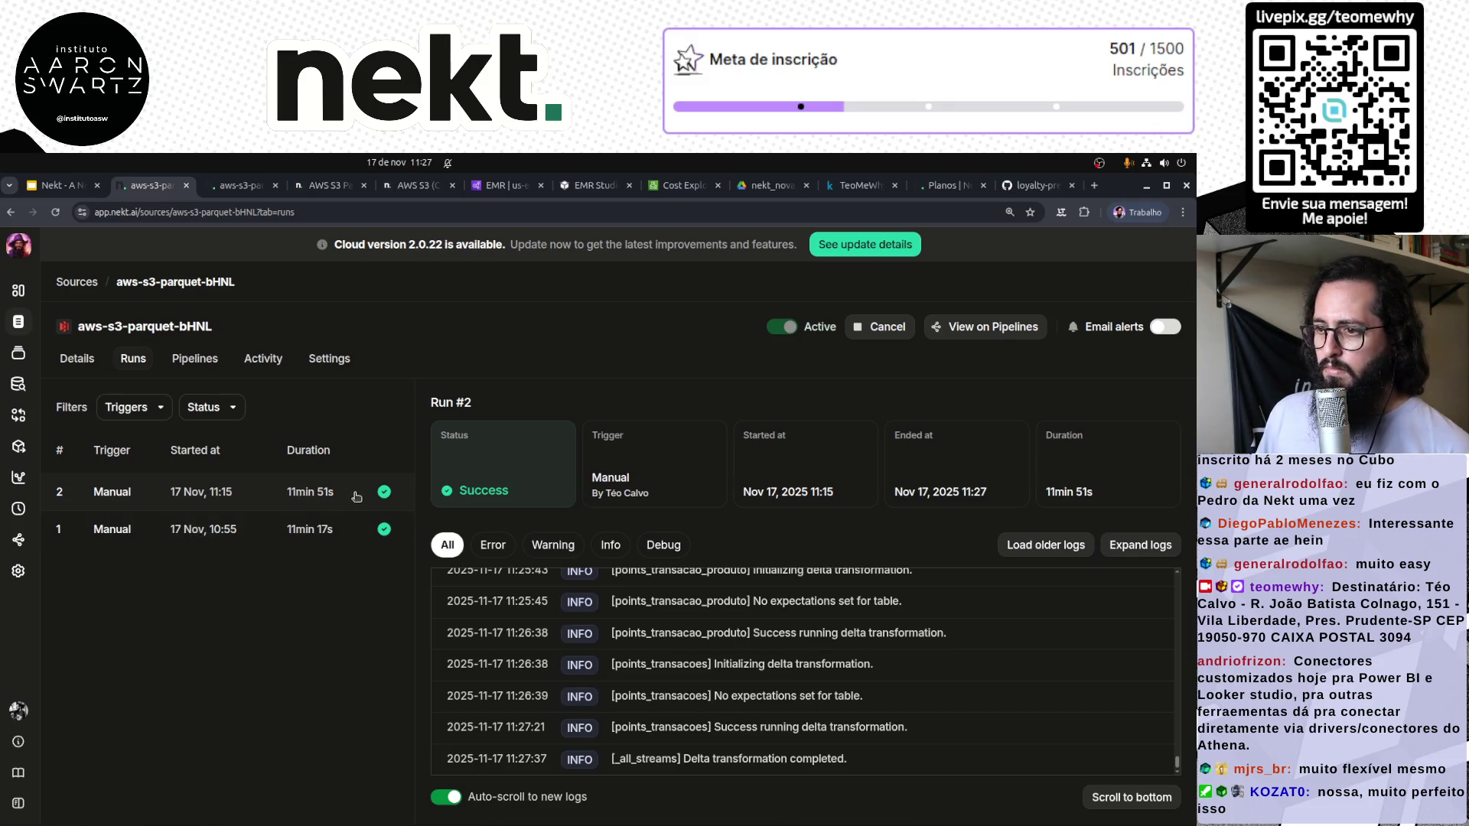
Compare the parquet source's Run #1 and Run #2, then move to the Transformations list
left_click(334, 527)
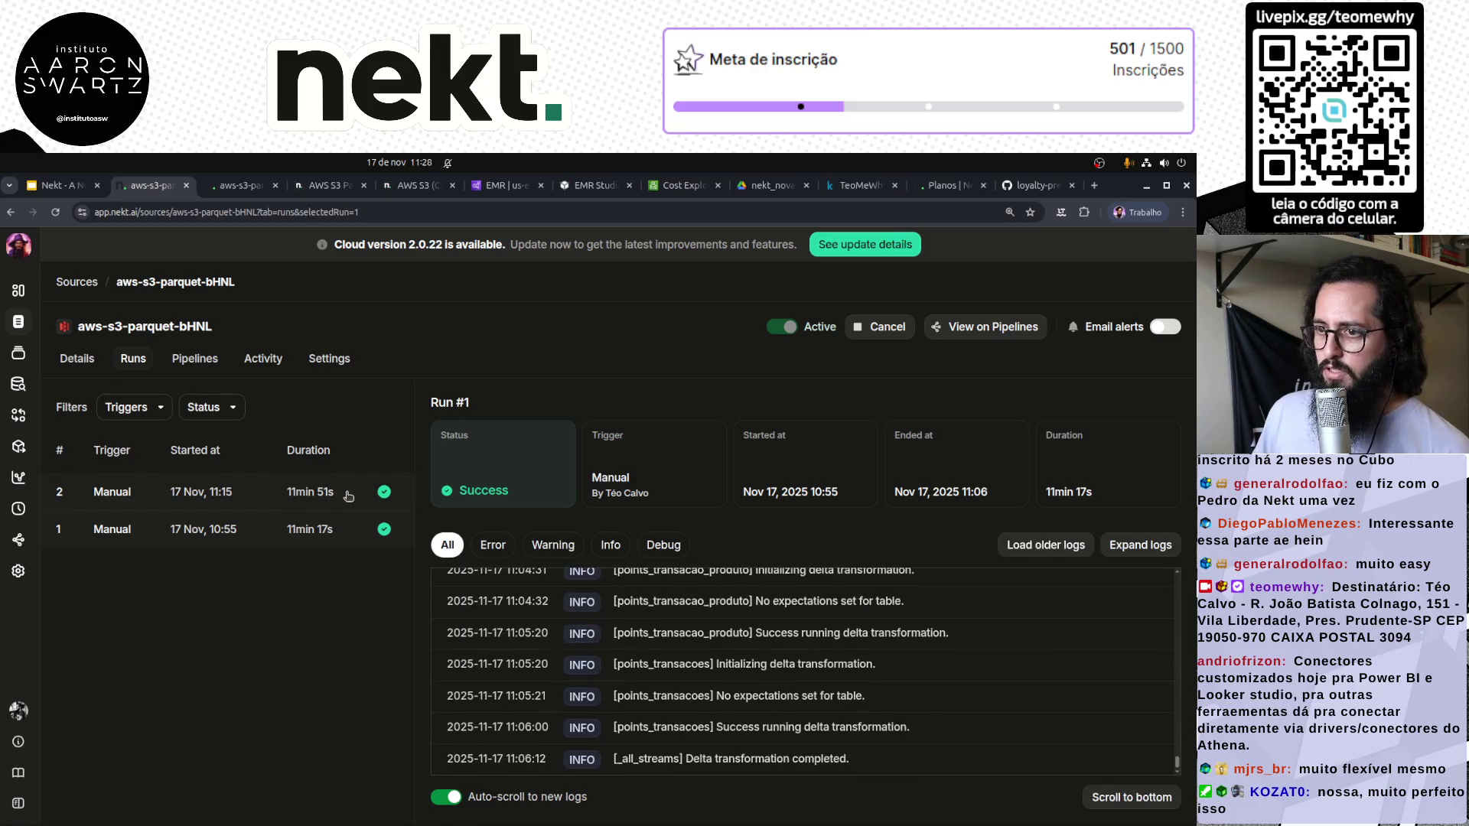
left_click(348, 493)
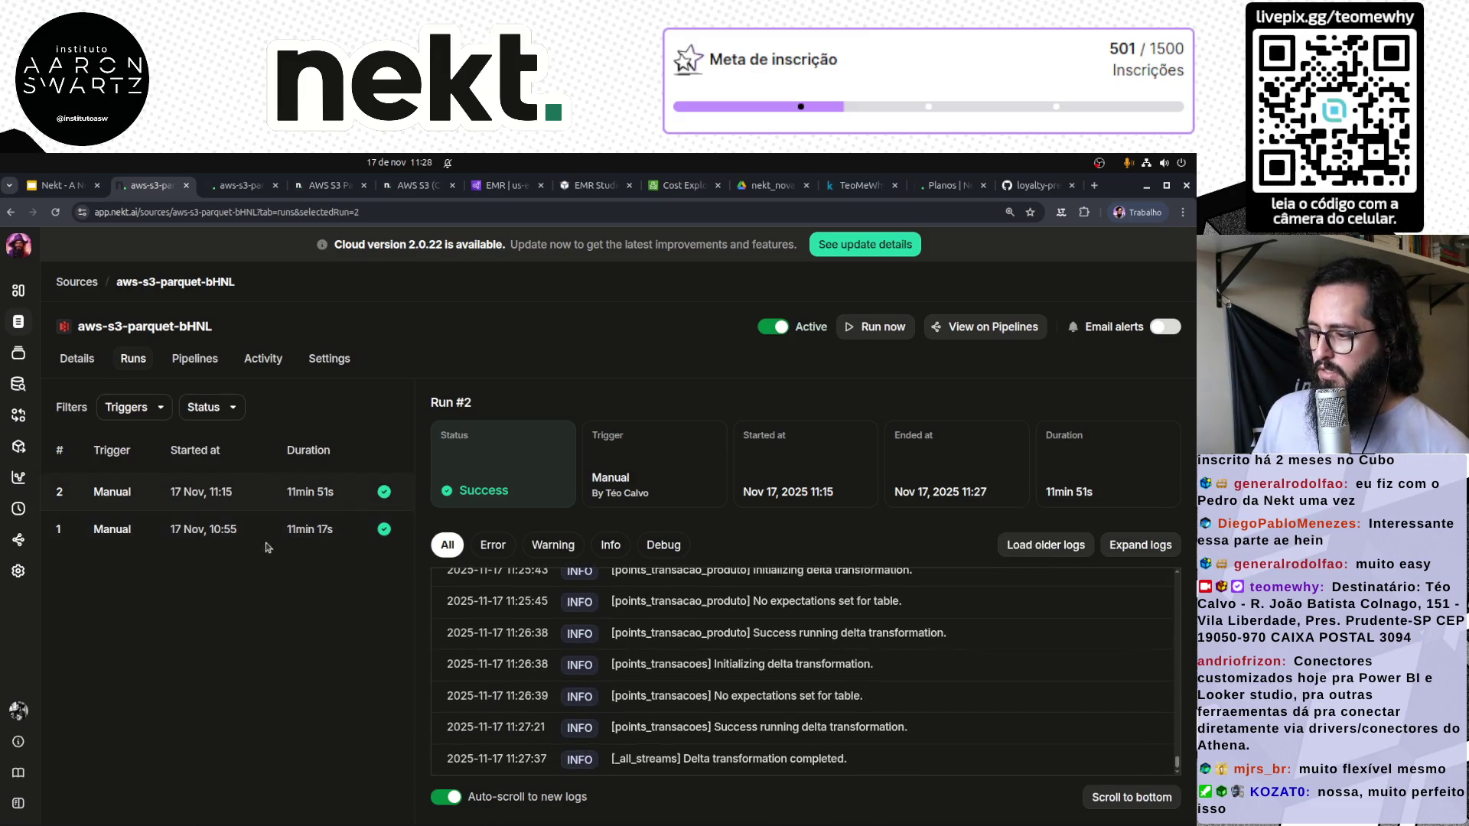
left_click(86, 282)
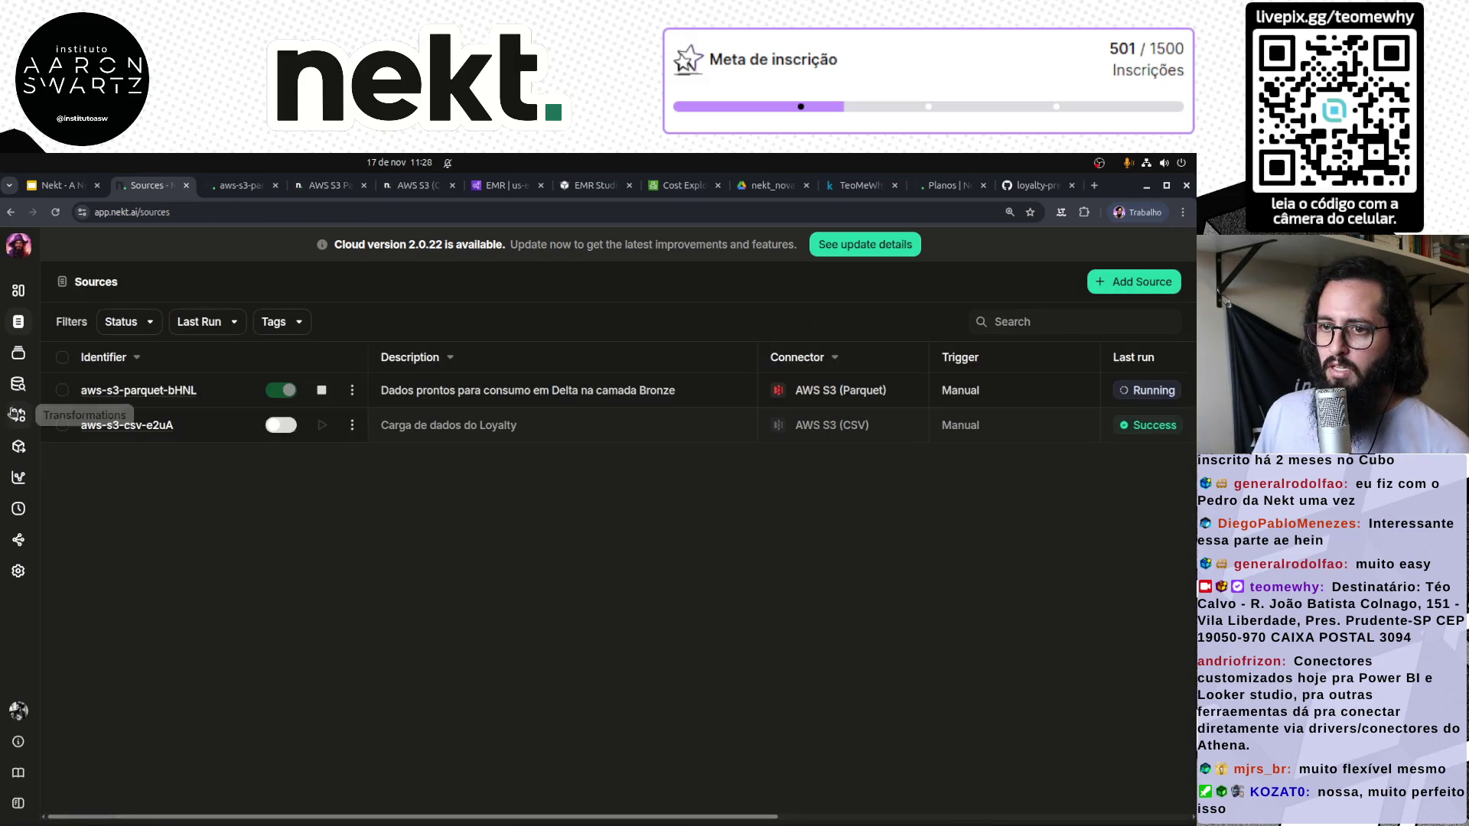
left_click(18, 384)
left_click(18, 414)
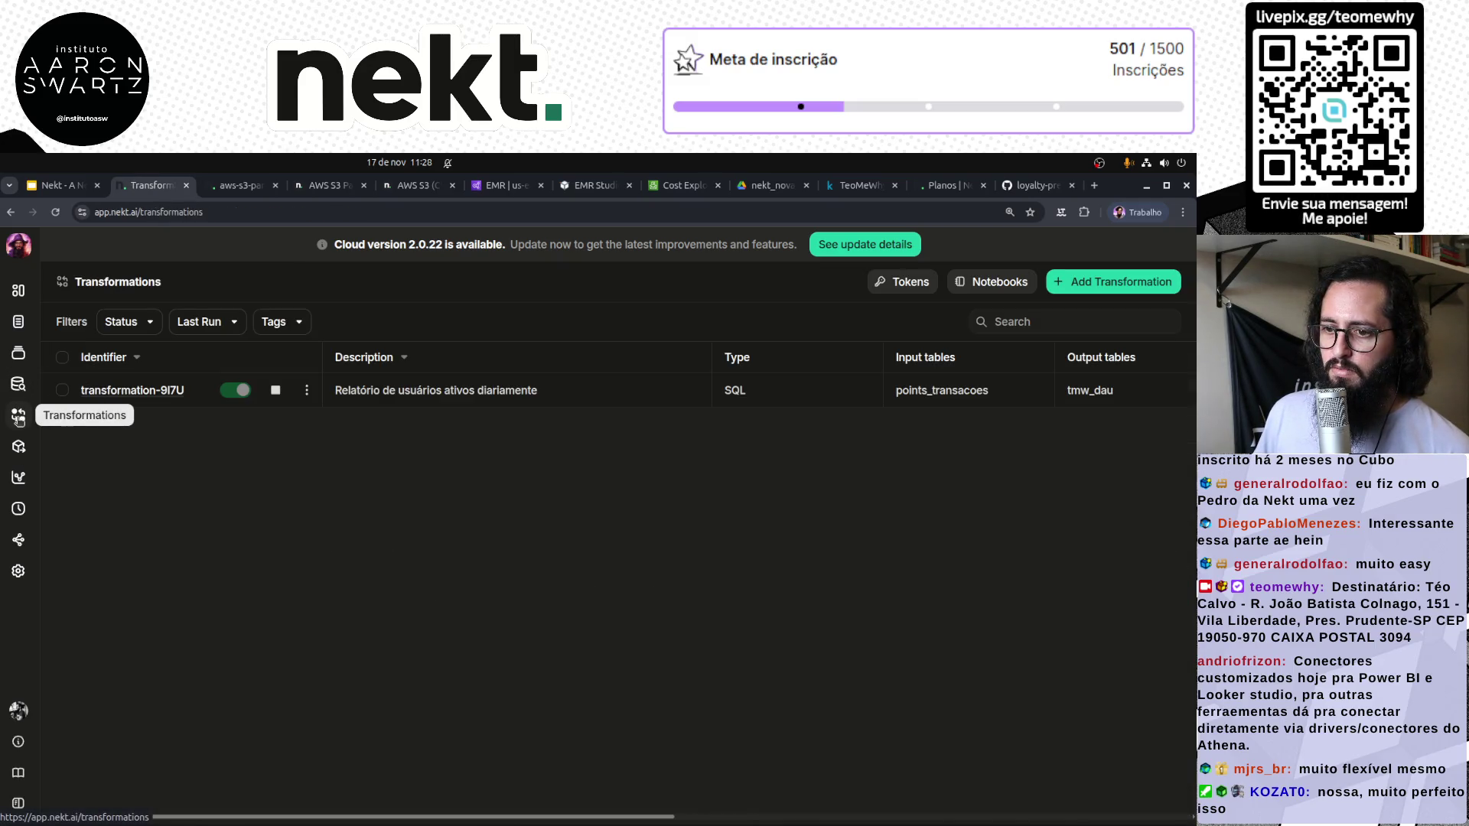
Open transformation-9I7U's run history to see Run #1 triggered by aws-s3-parquet-bHNL
left_click(158, 392)
scroll(456, 673, "down", 1)
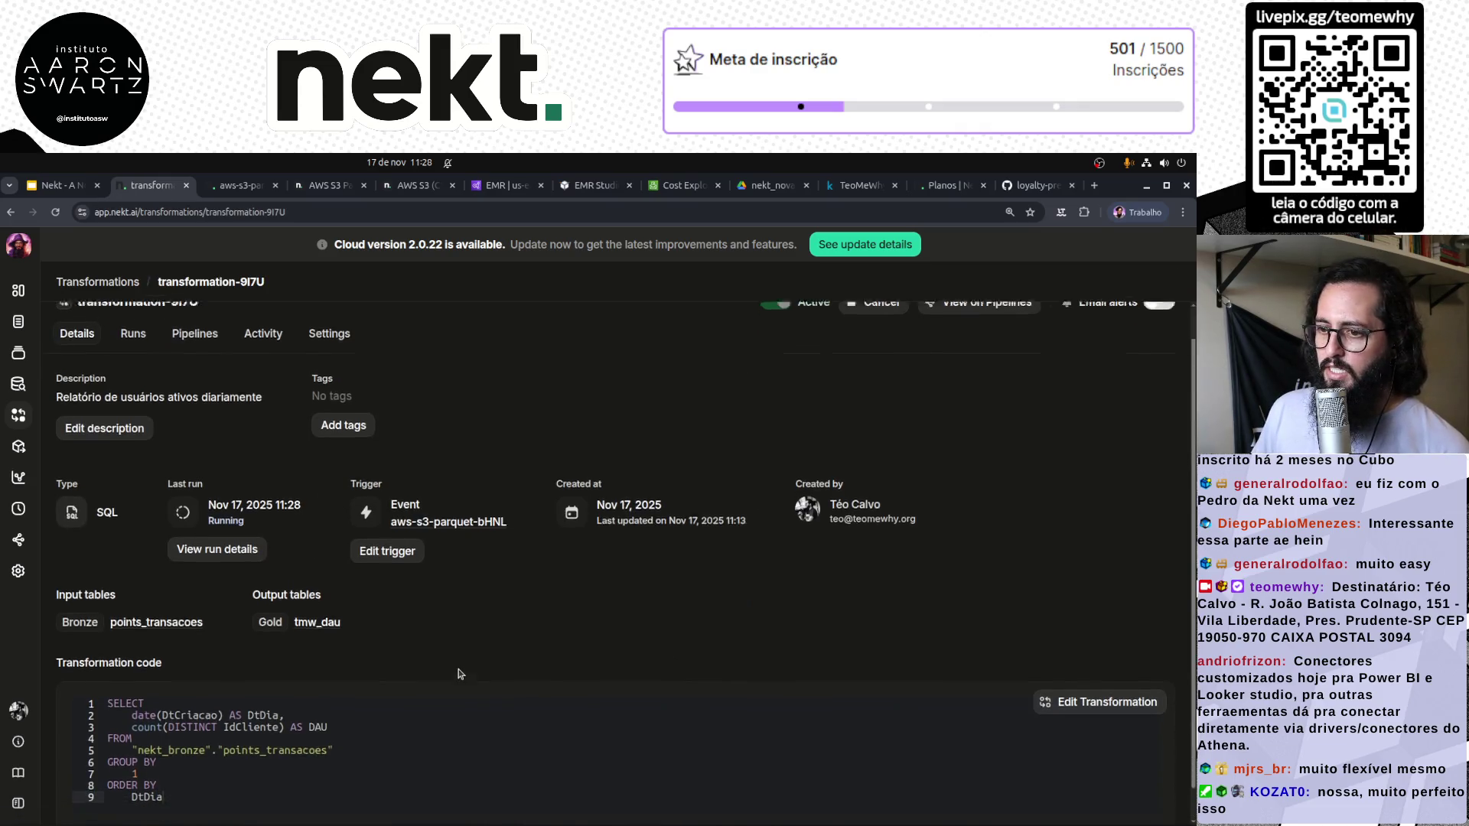
mouse_move(222, 471)
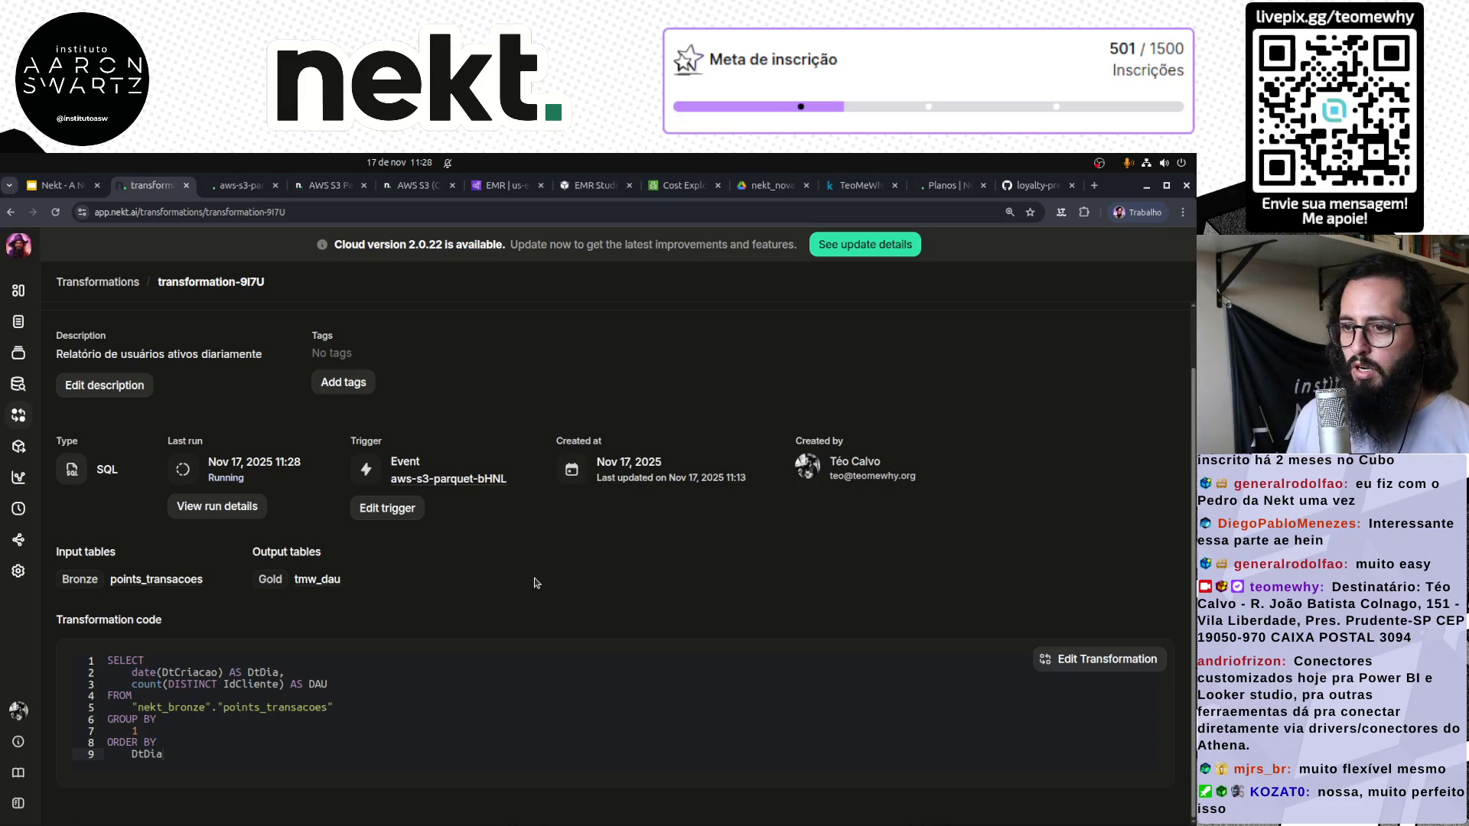
left_click(222, 507)
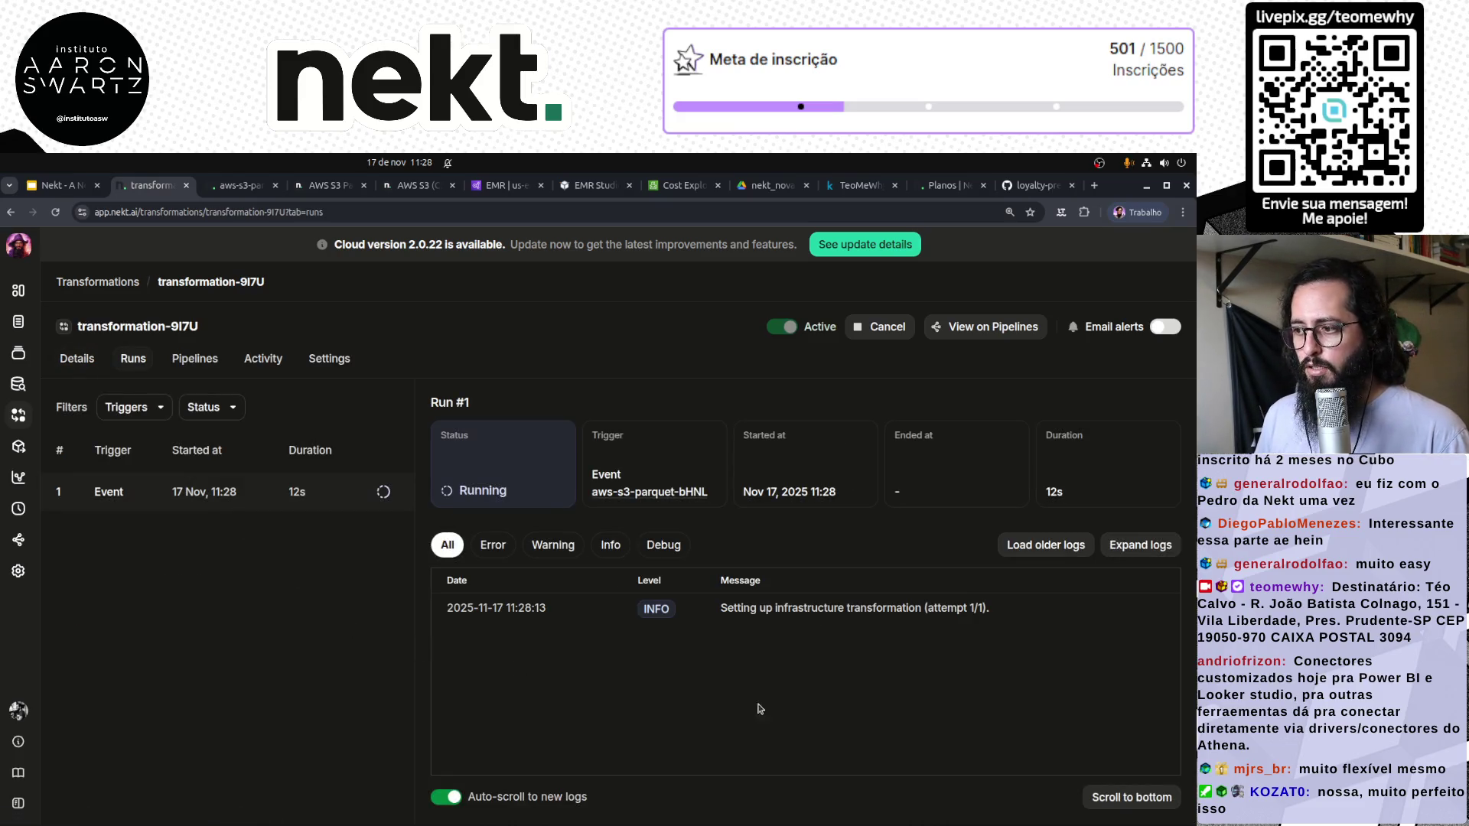
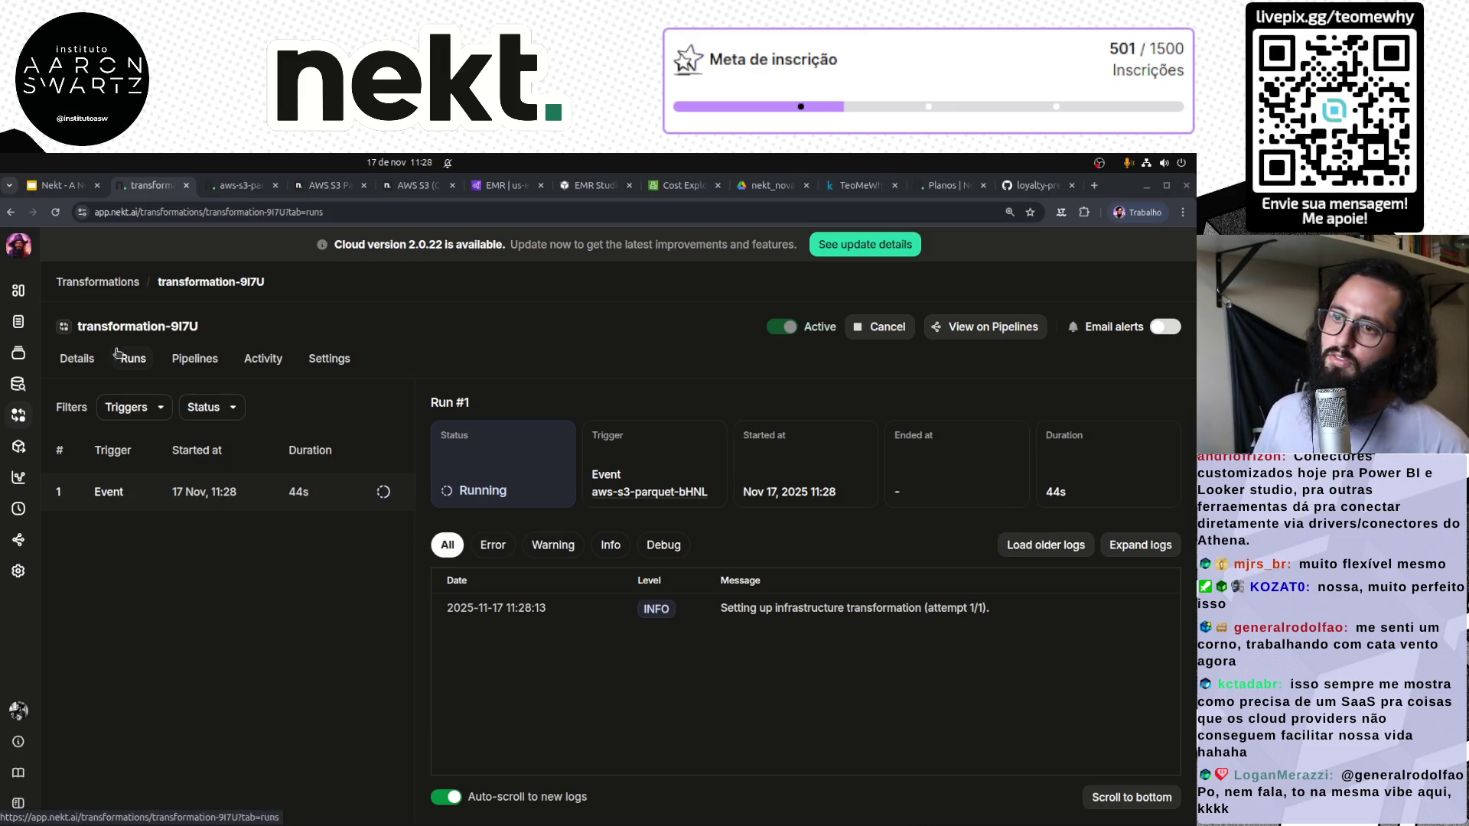
Check the transformation's details and the Catalog's new Gold table tmw_dau, then return to the slides
left_click(86, 364)
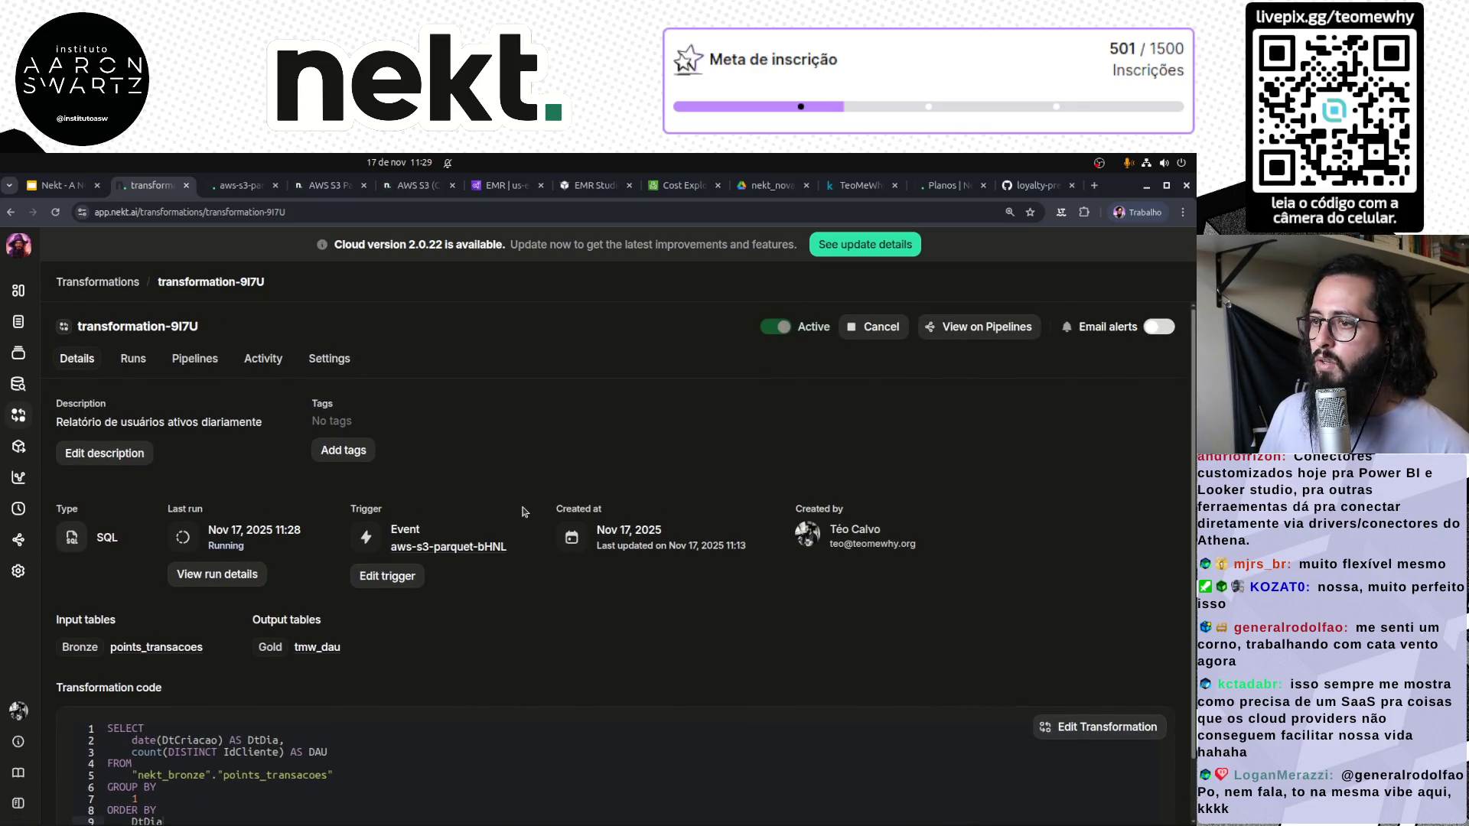
left_click(18, 384)
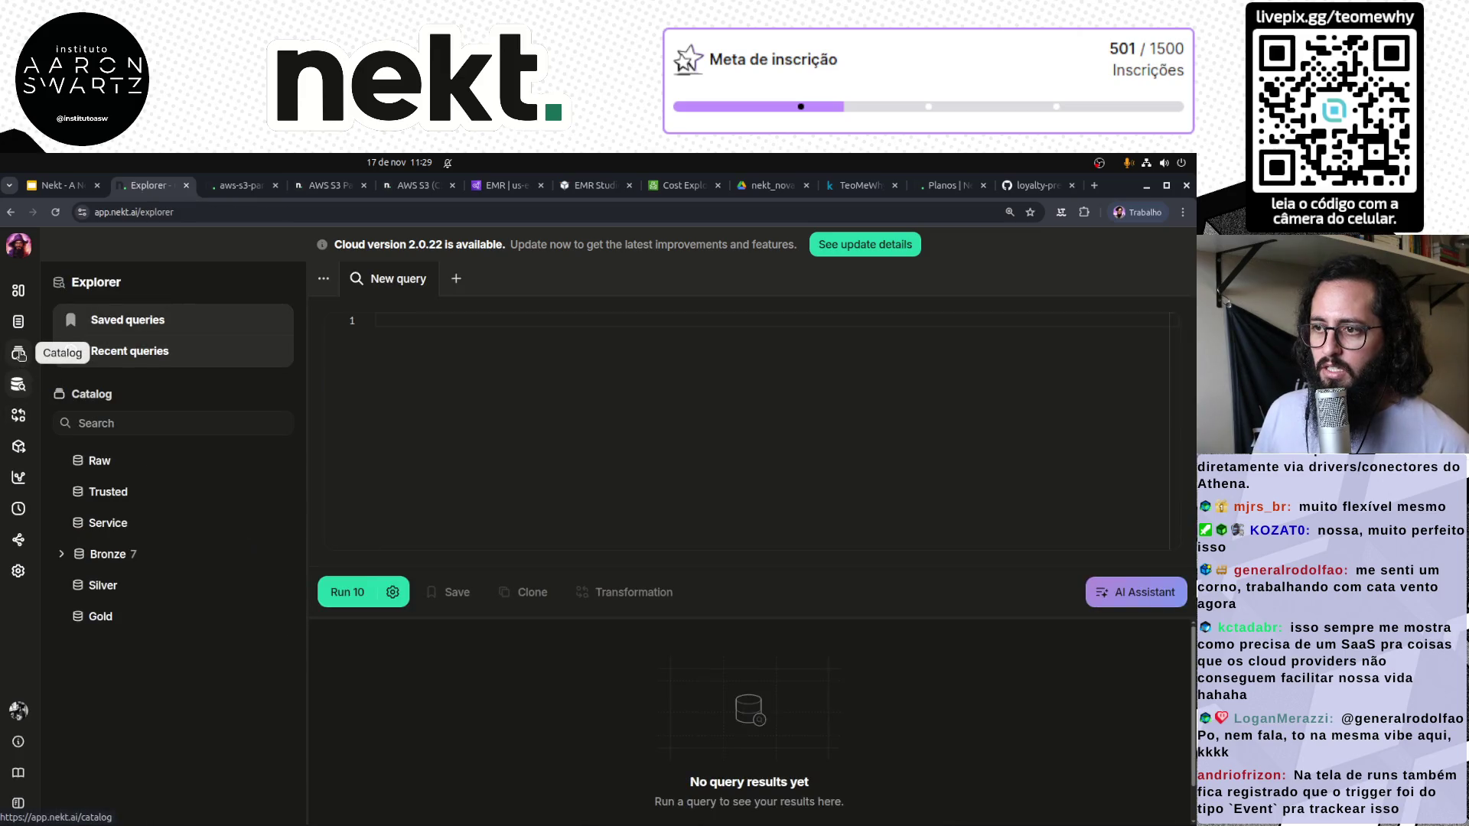
left_click(19, 353)
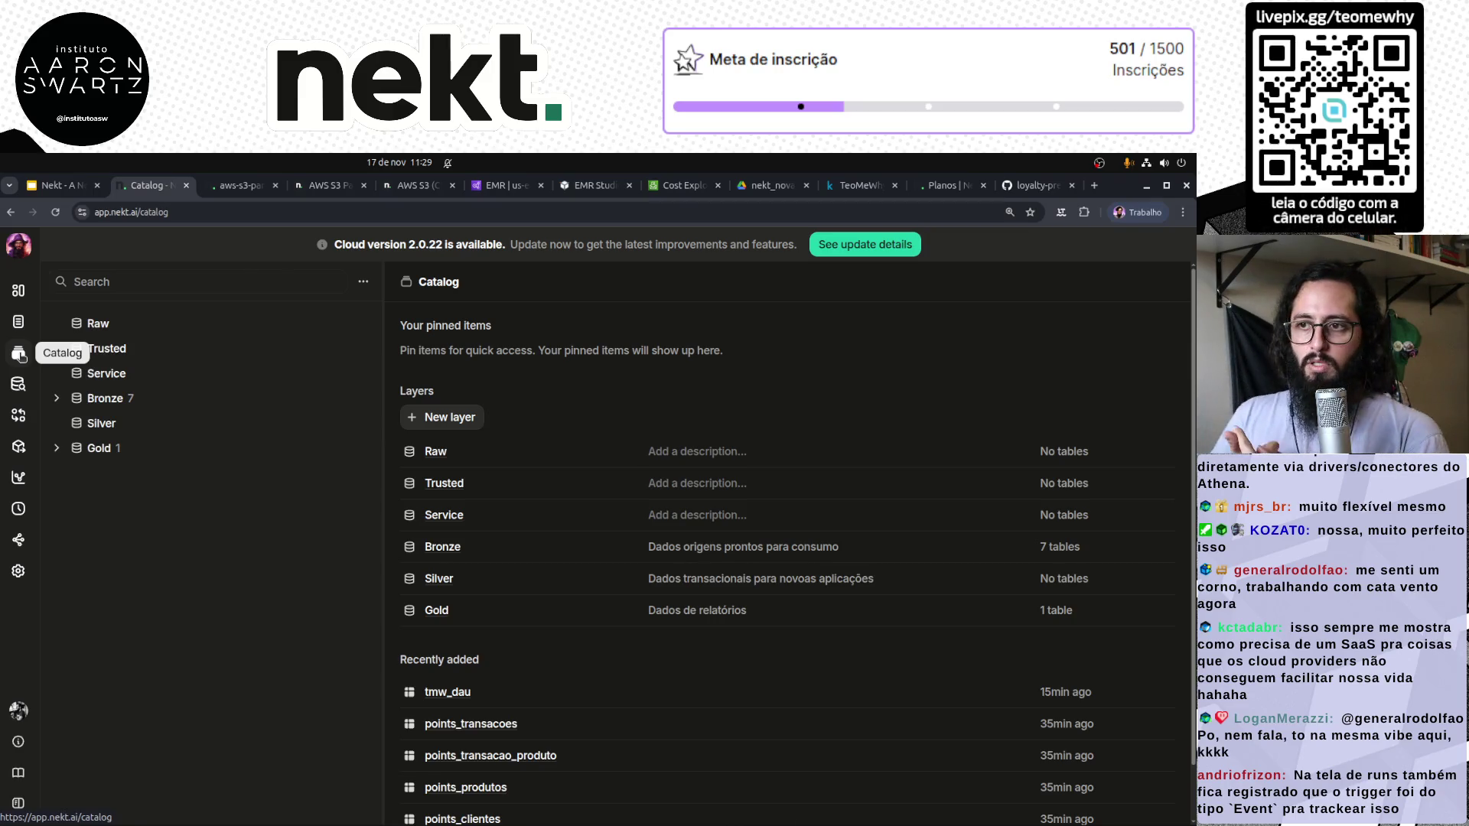
left_click(53, 185)
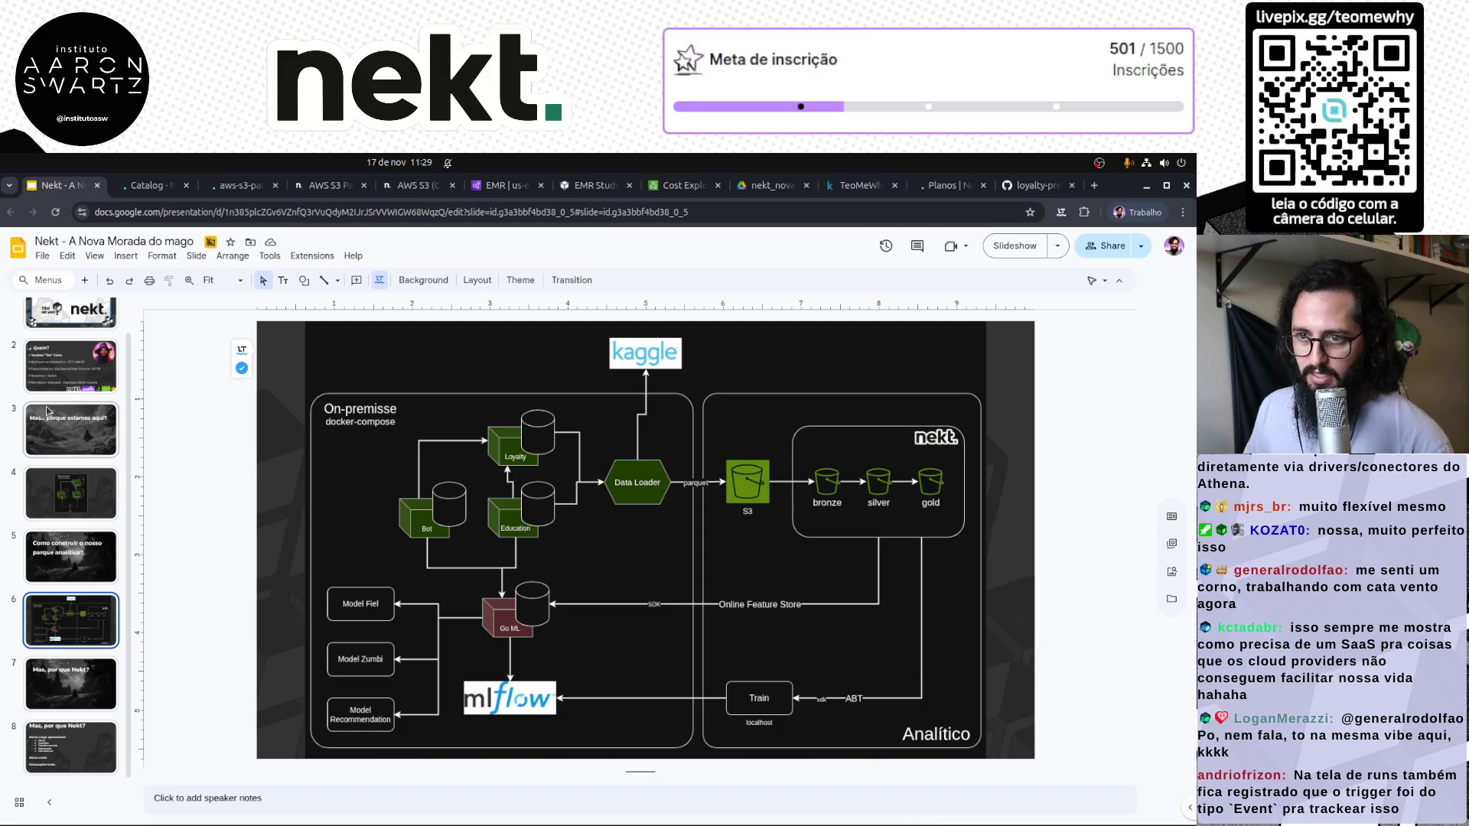
Step through the slides from the on-premise architecture to the slide listing reasons for Nekt
scroll(71, 429, "up", 1)
left_click(71, 402)
left_click(79, 545)
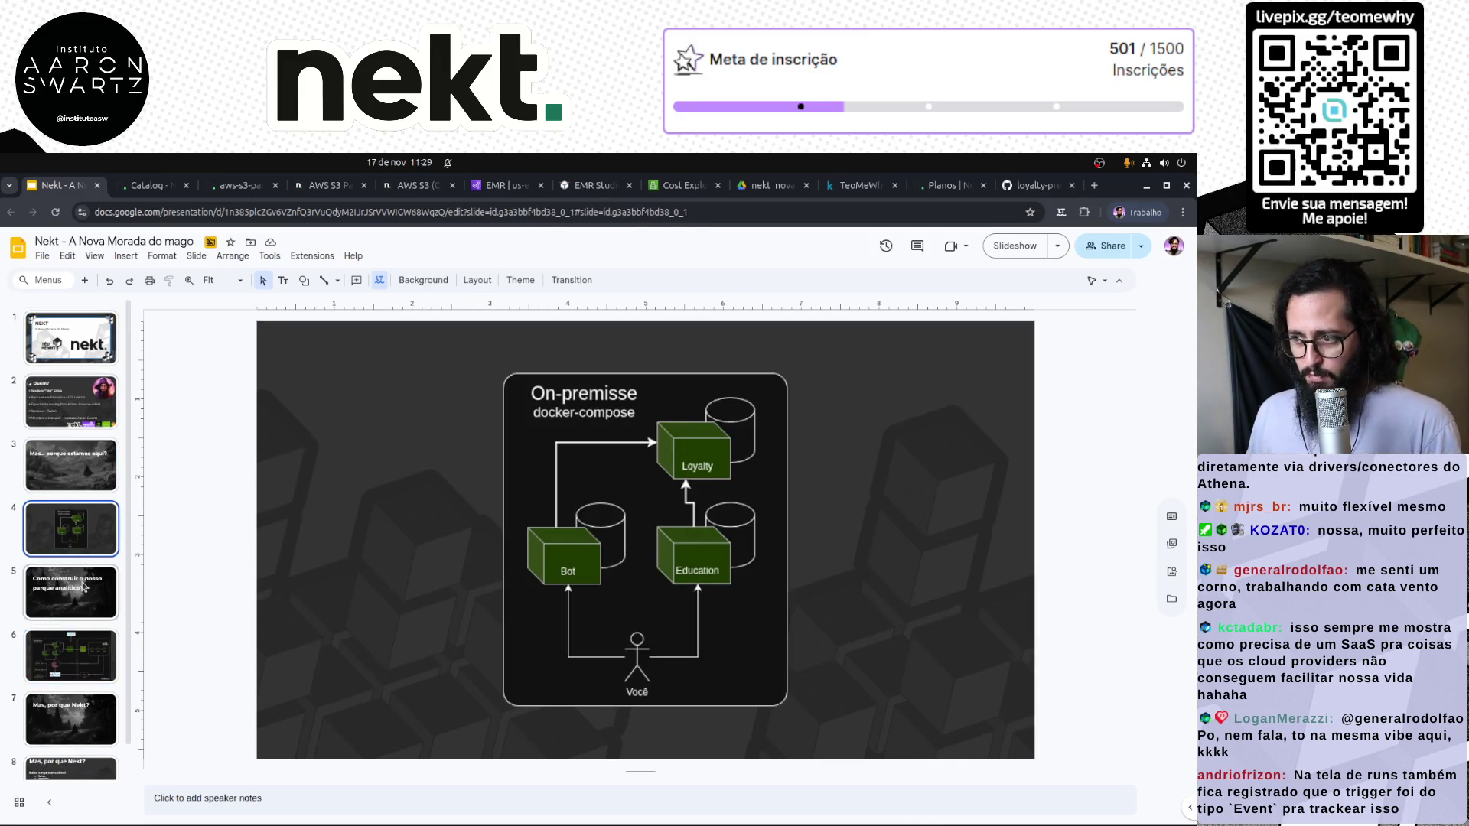
left_click(77, 593)
left_click(83, 656)
left_click(90, 716)
scroll(90, 716, "down", 1)
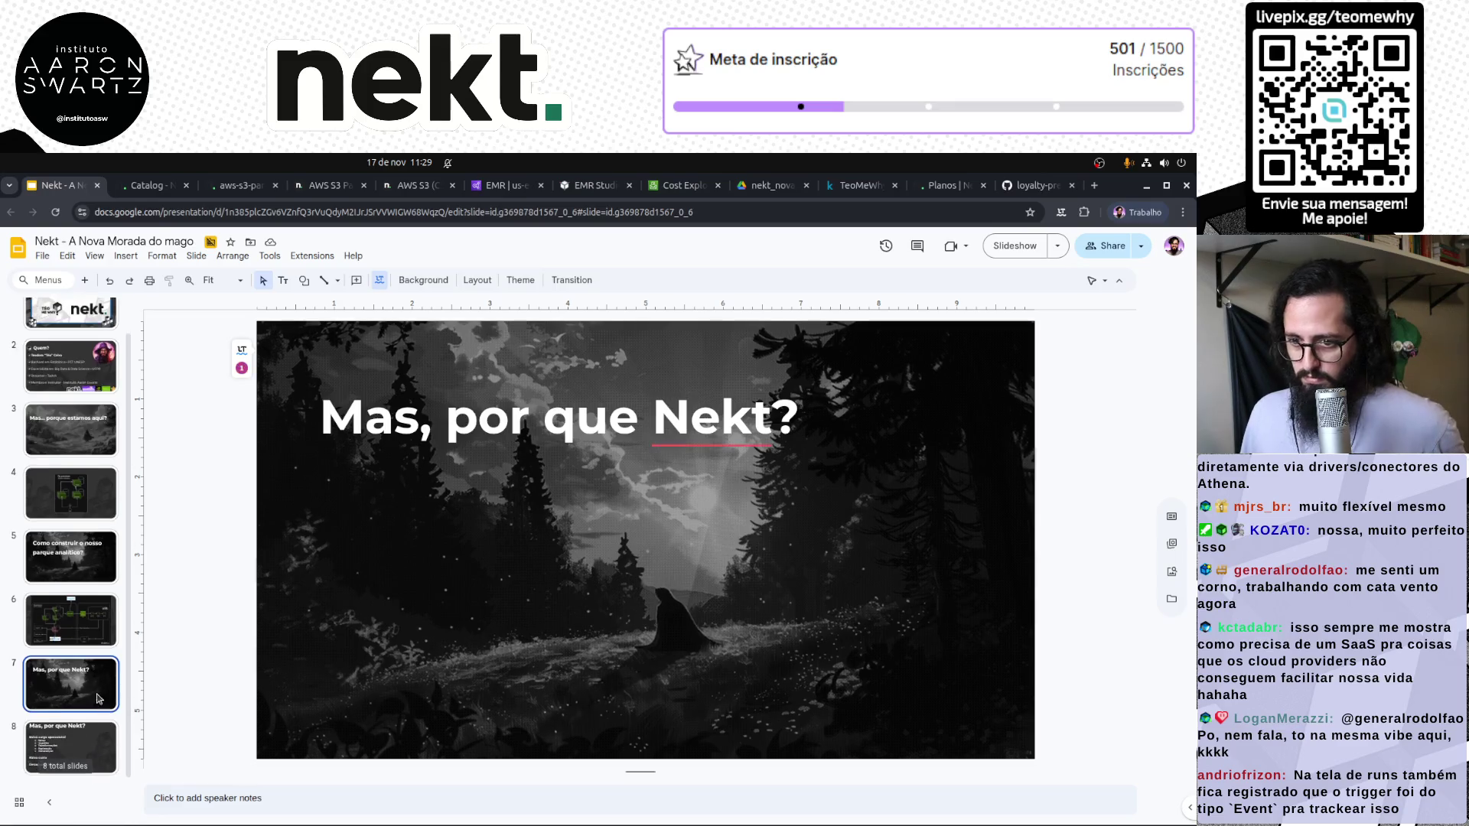
left_click(71, 746)
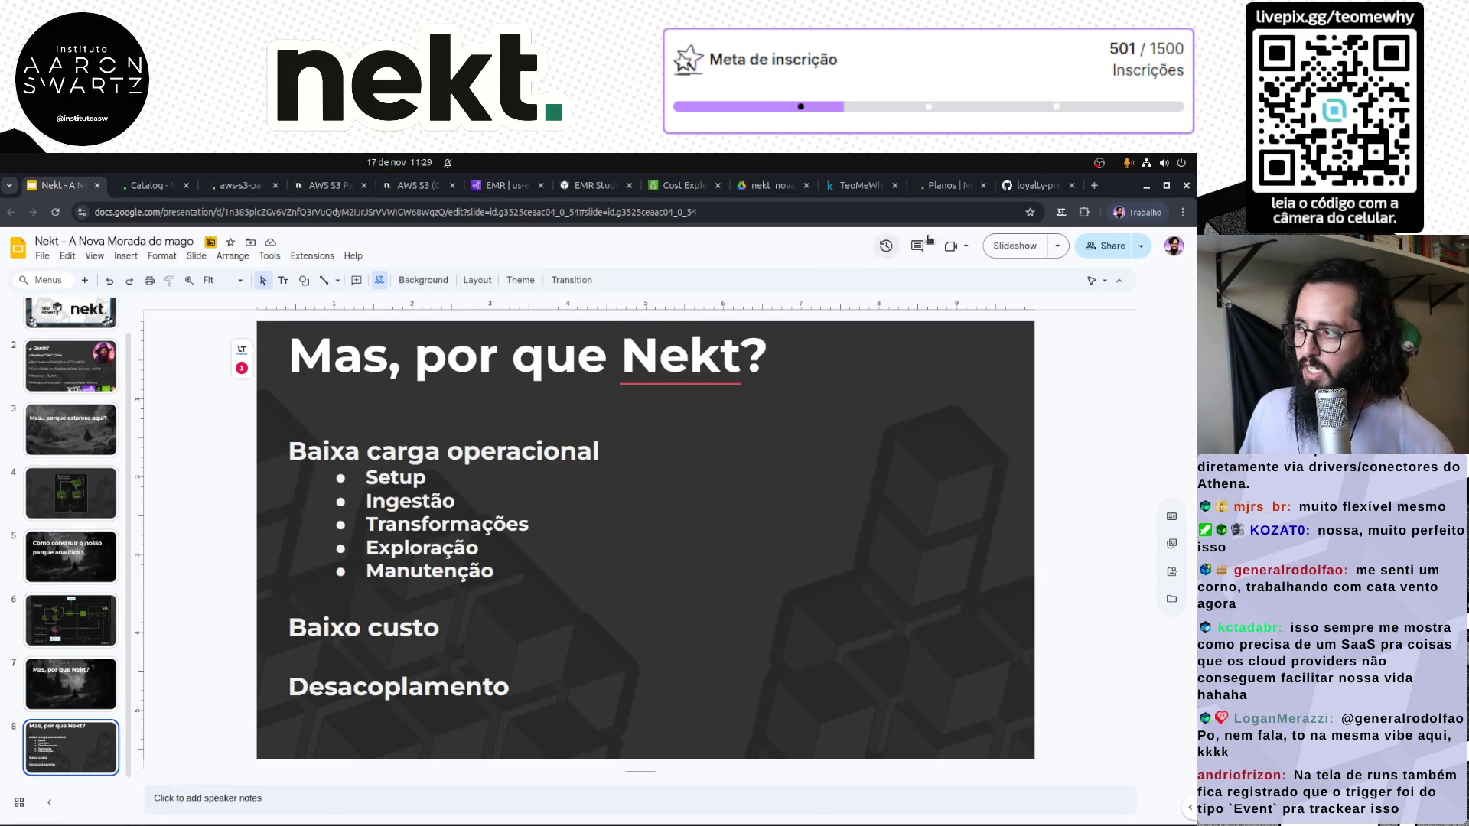
Highlight the Baixa carga operacional, Baixo custo and Desacoplamento bullets in turn, then deselect
left_click(291, 452)
mouse_move(326, 456)
left_mouse_down()
mouse_move(589, 490)
mouse_move(570, 569)
left_mouse_up()
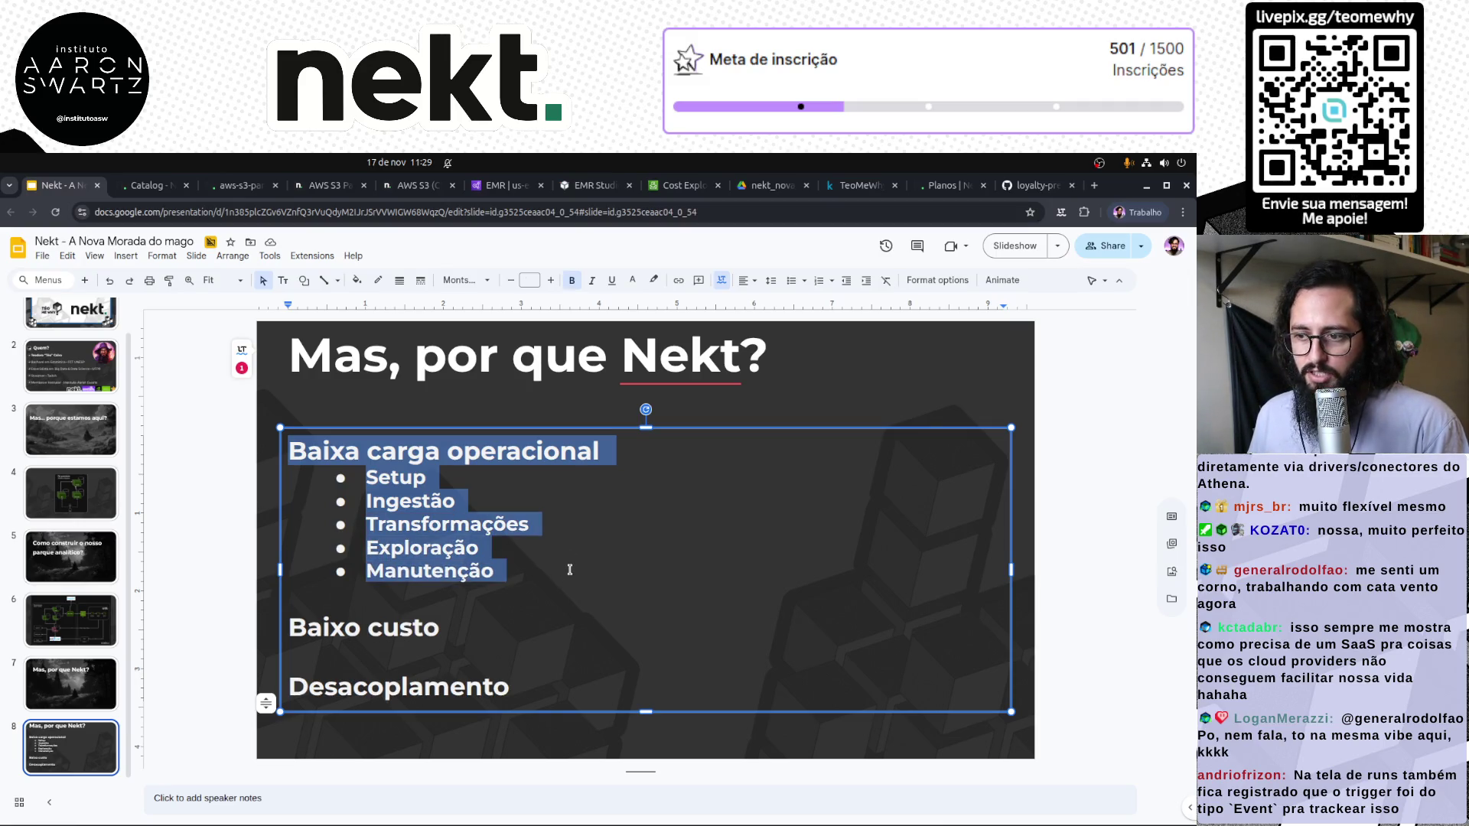
triple_click(338, 627)
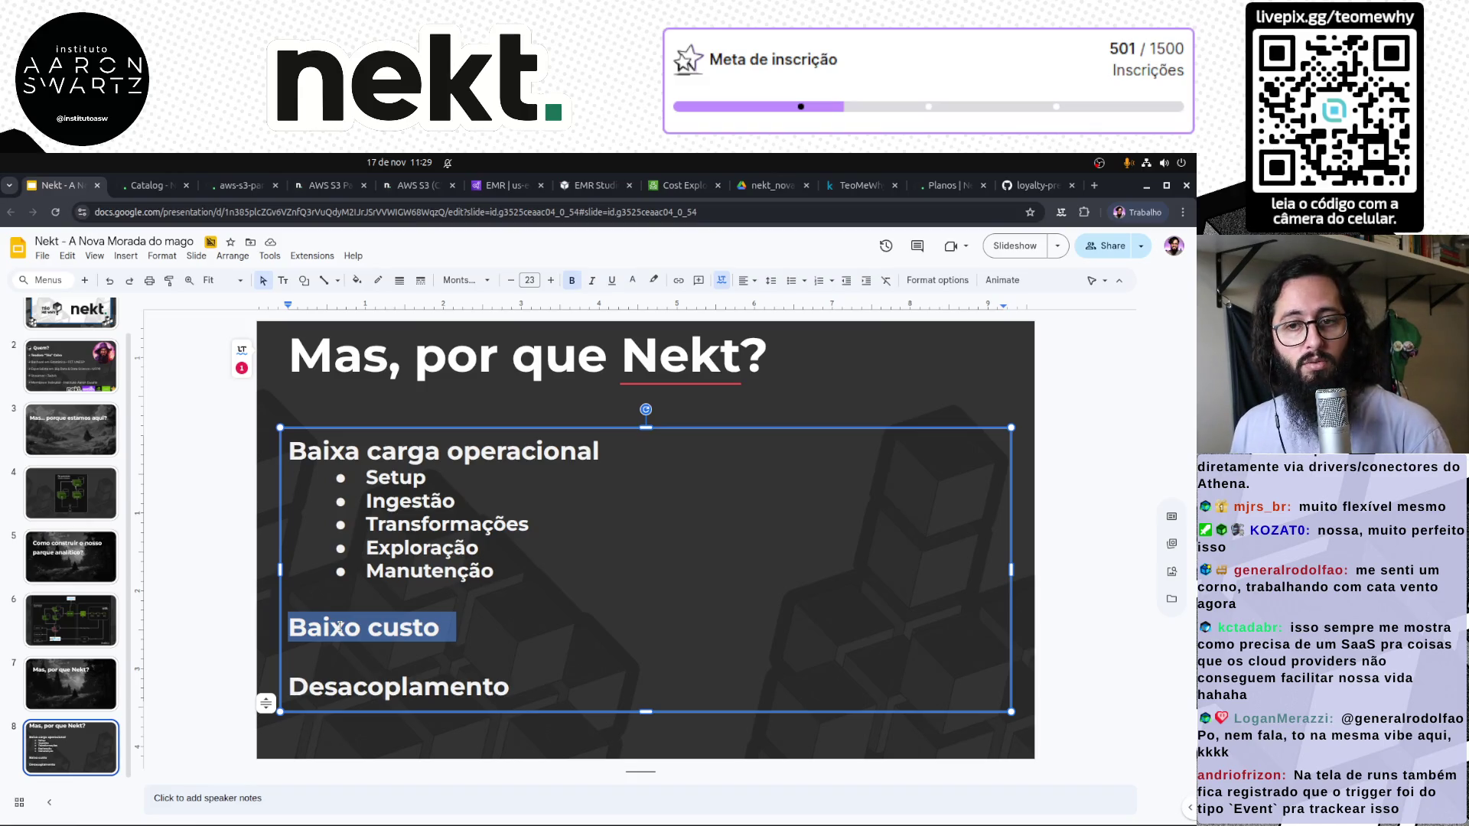
double_click(425, 687)
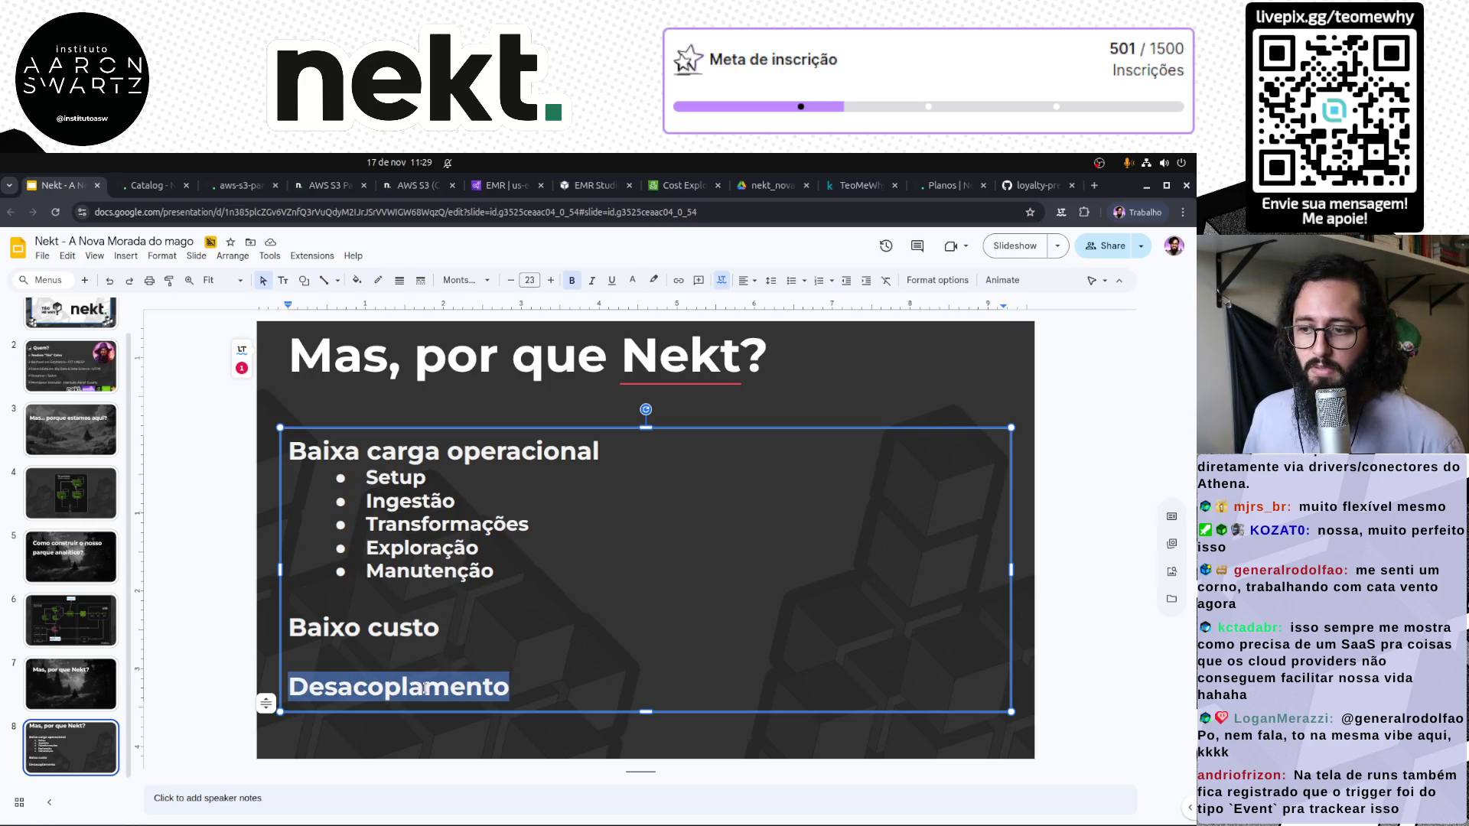
left_click(238, 694)
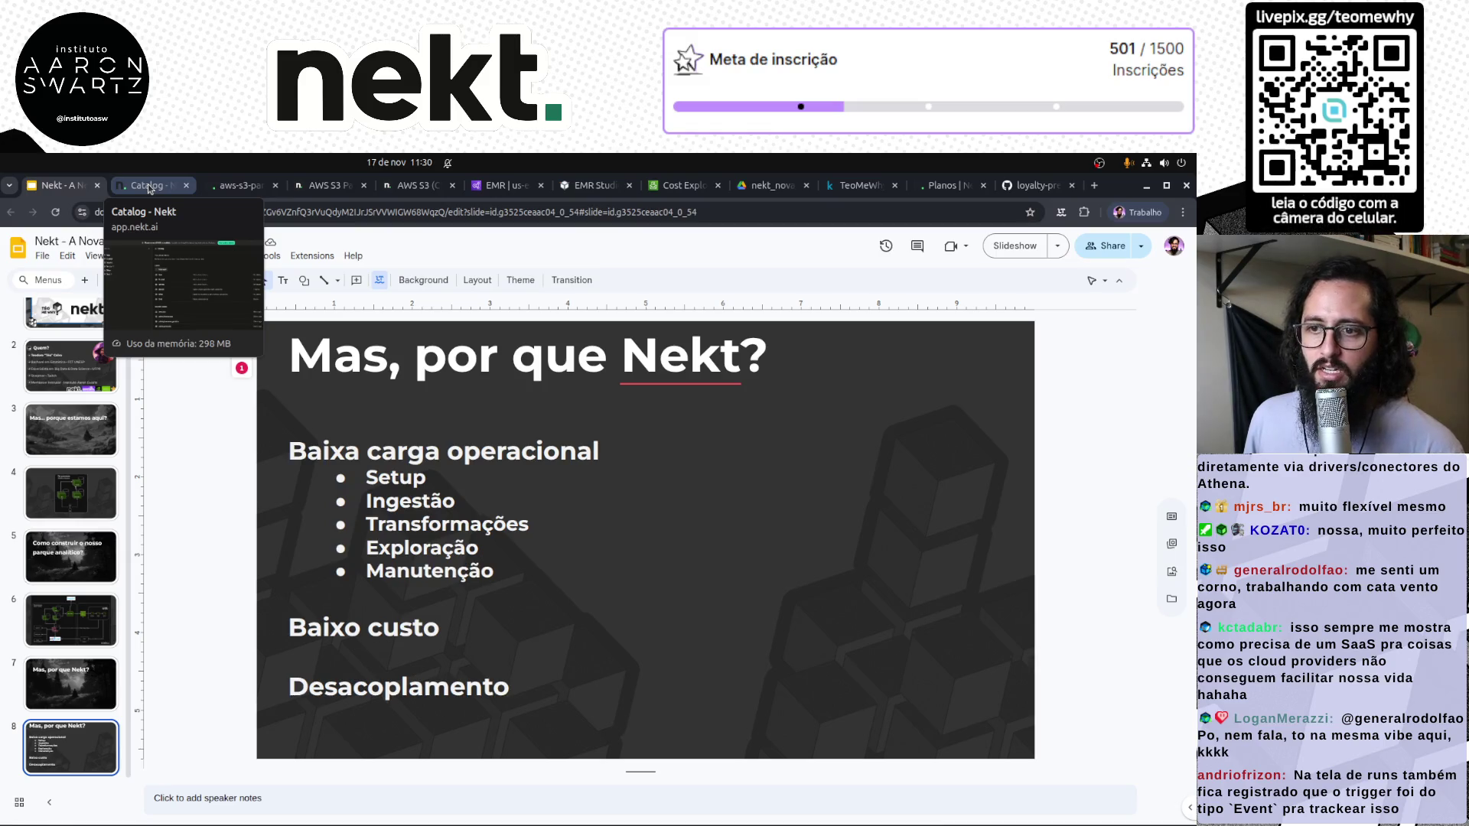
Cycle through the browser tabs back to the Nekt workspace
left_click(148, 189)
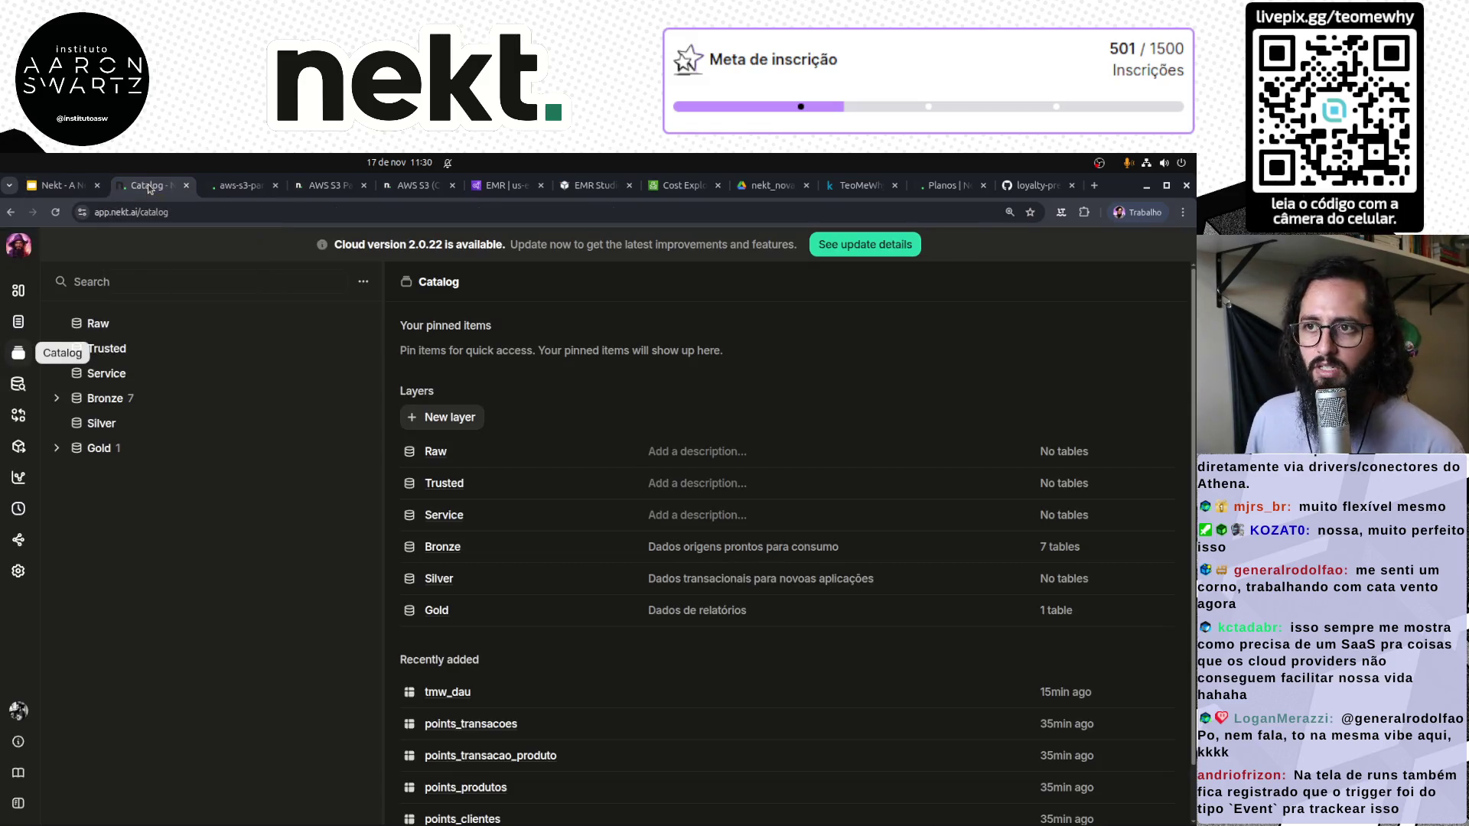
key("ctrl+4")
key("ctrl+3")
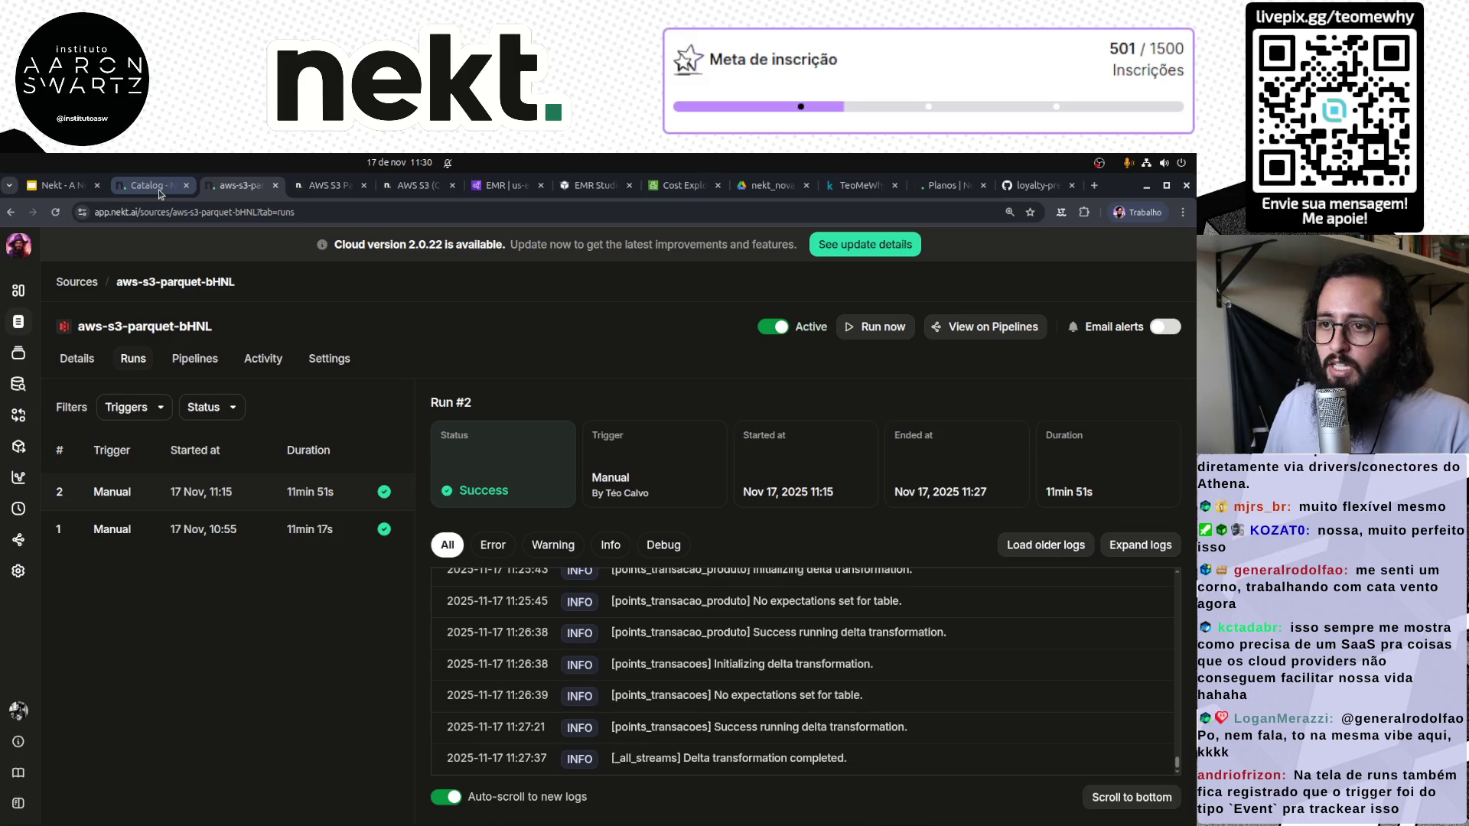
mouse_move(158, 190)
Review the Overview runs chart, then list the S3 Parquet and S3 CSV sources
left_click(18, 291)
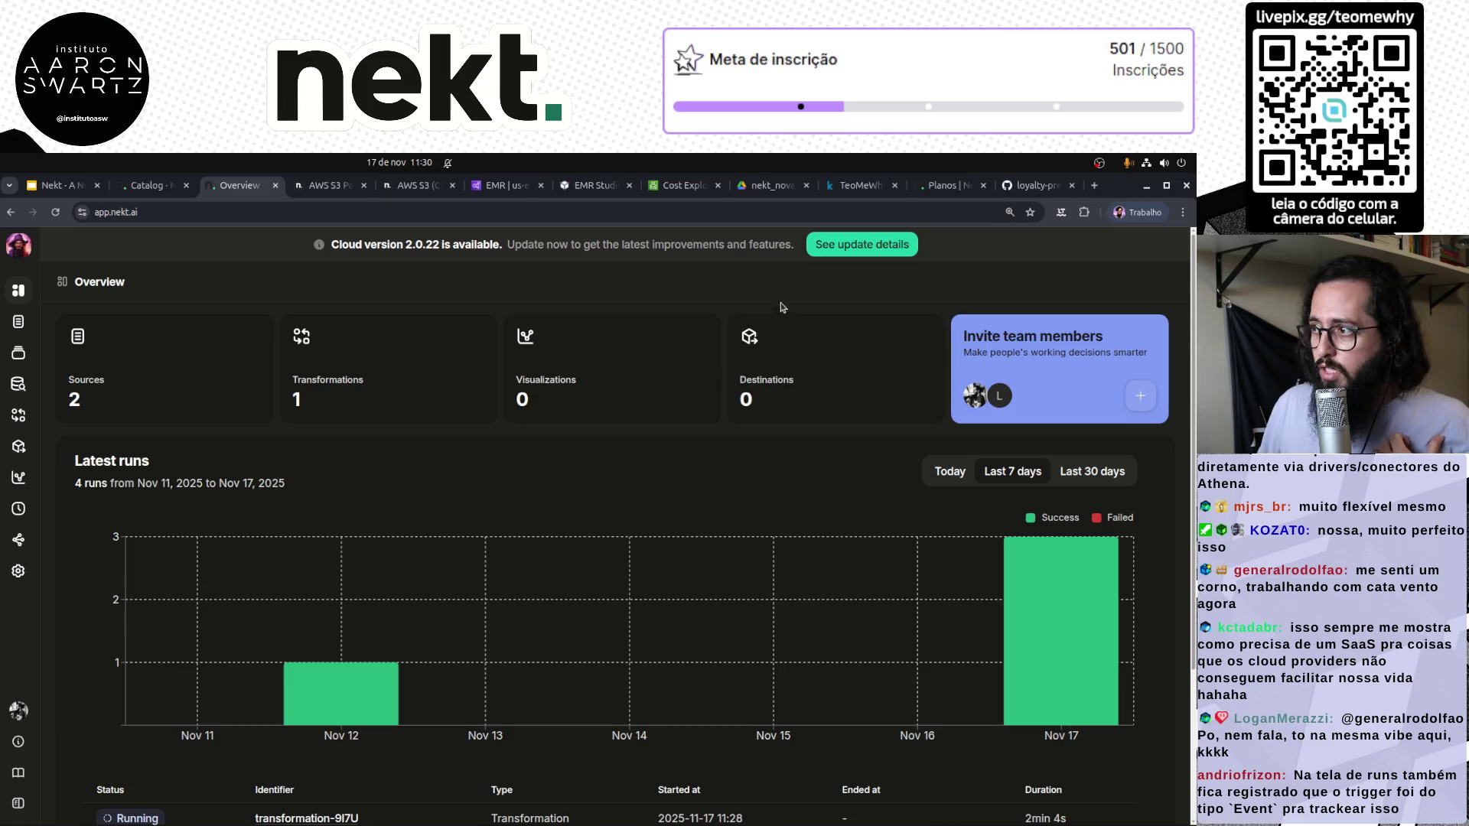
scroll(804, 631, "down", 3)
scroll(803, 631, "up", 3)
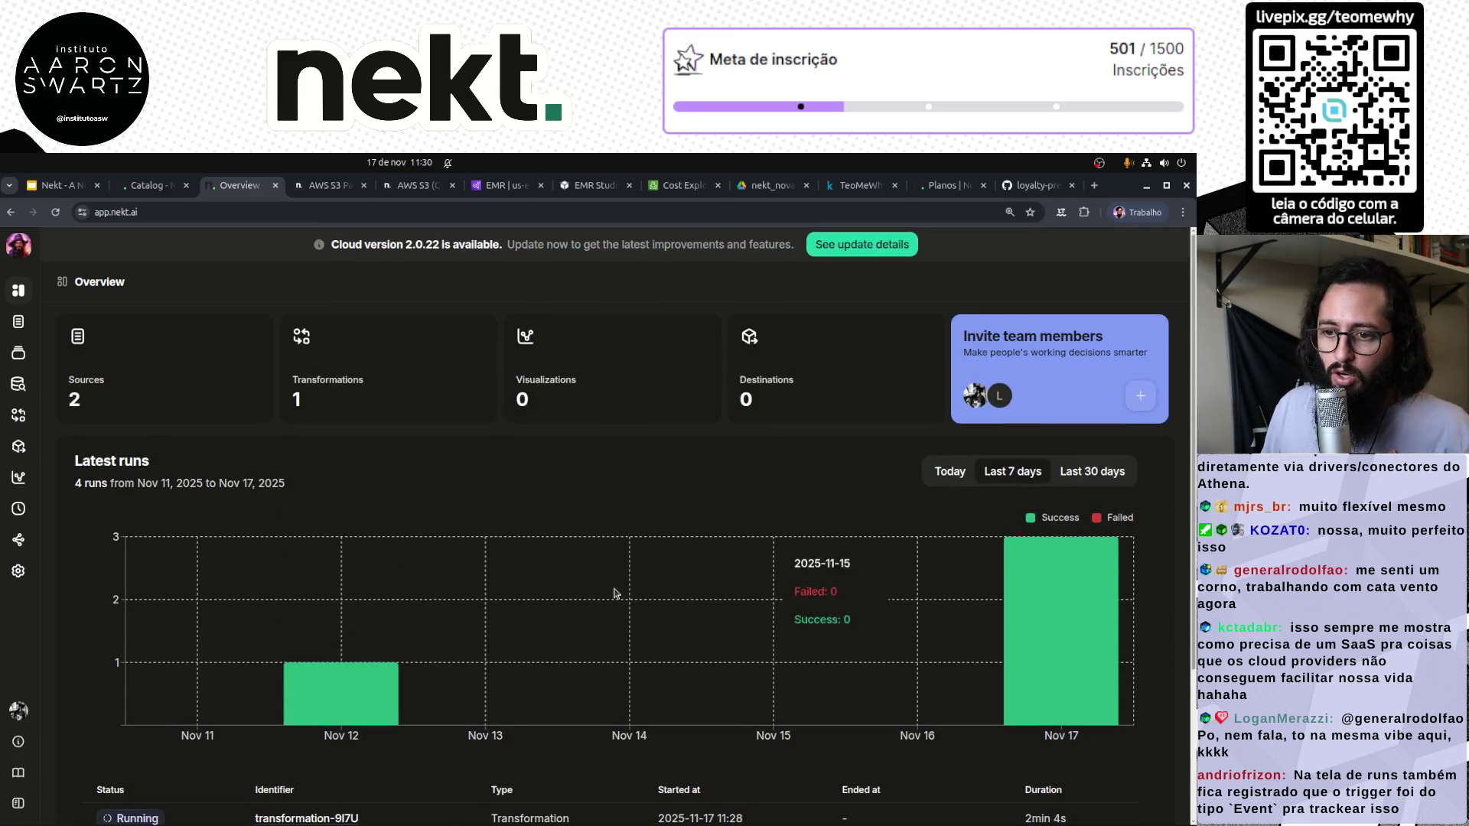
left_click(18, 322)
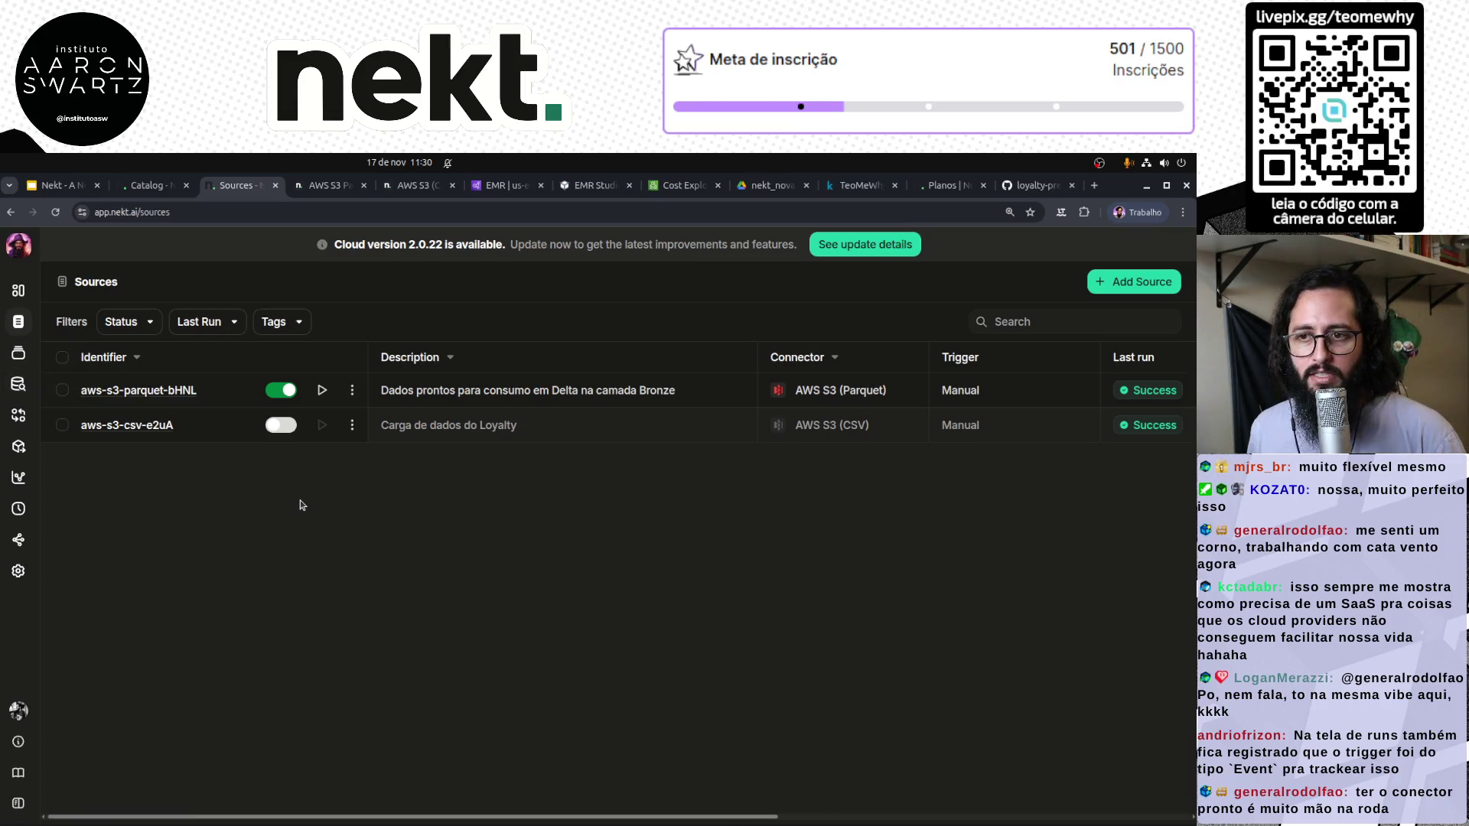
Go through the Catalog's Bronze layer to transformation-9I7U and show its Runs logs
left_click(18, 384)
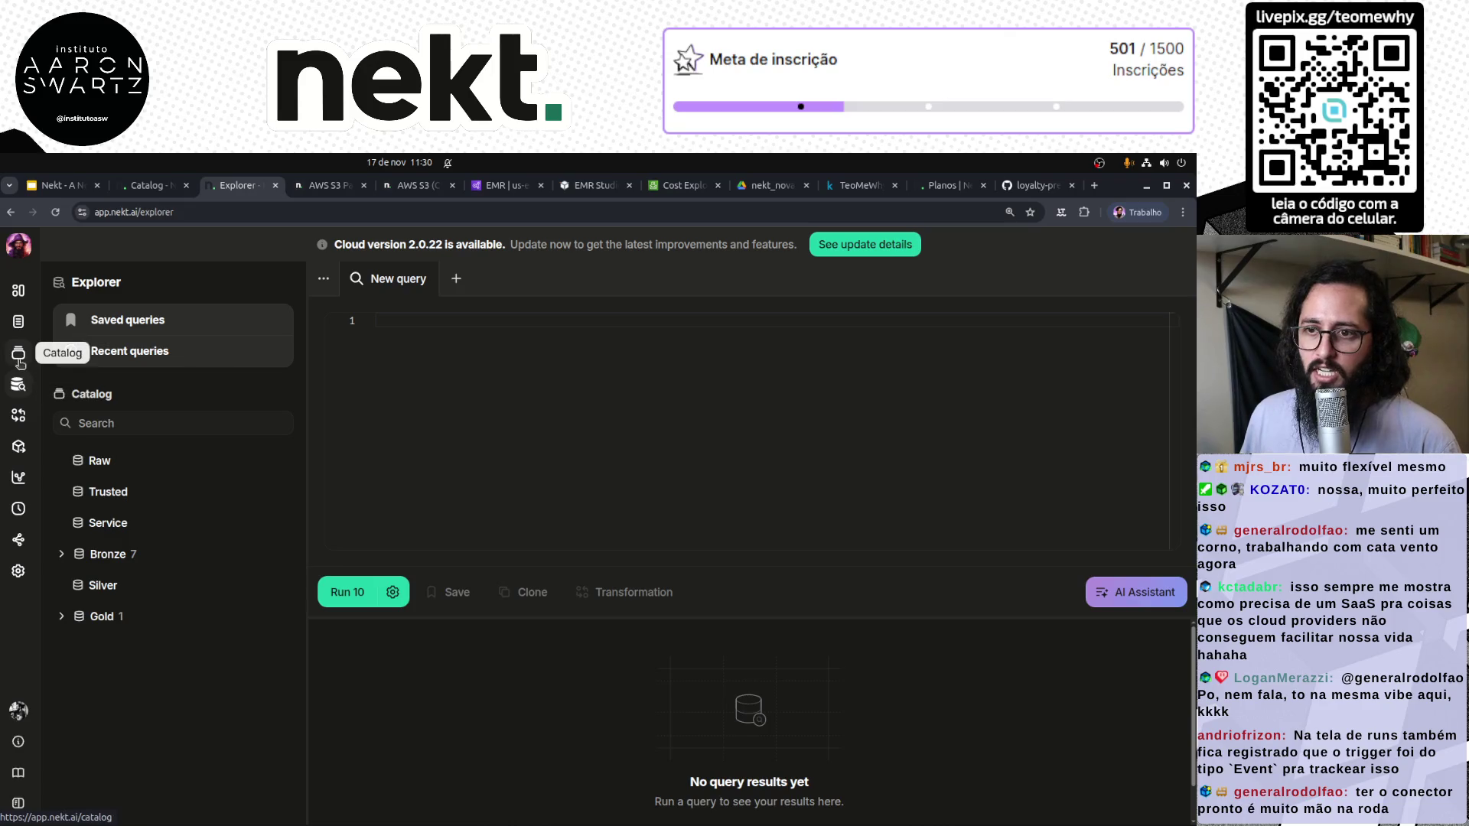
left_click(19, 354)
left_click(56, 399)
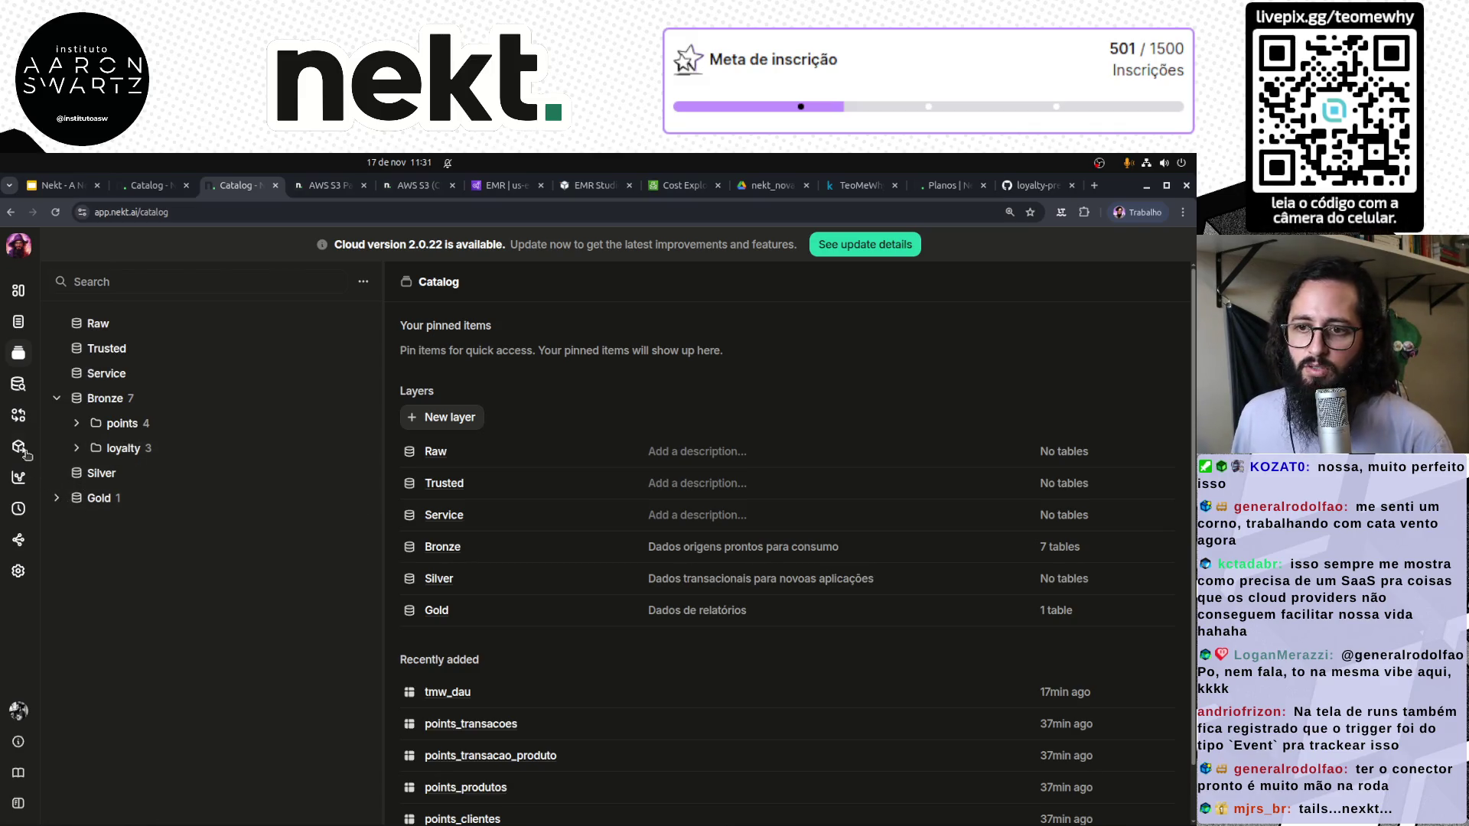
left_click(19, 416)
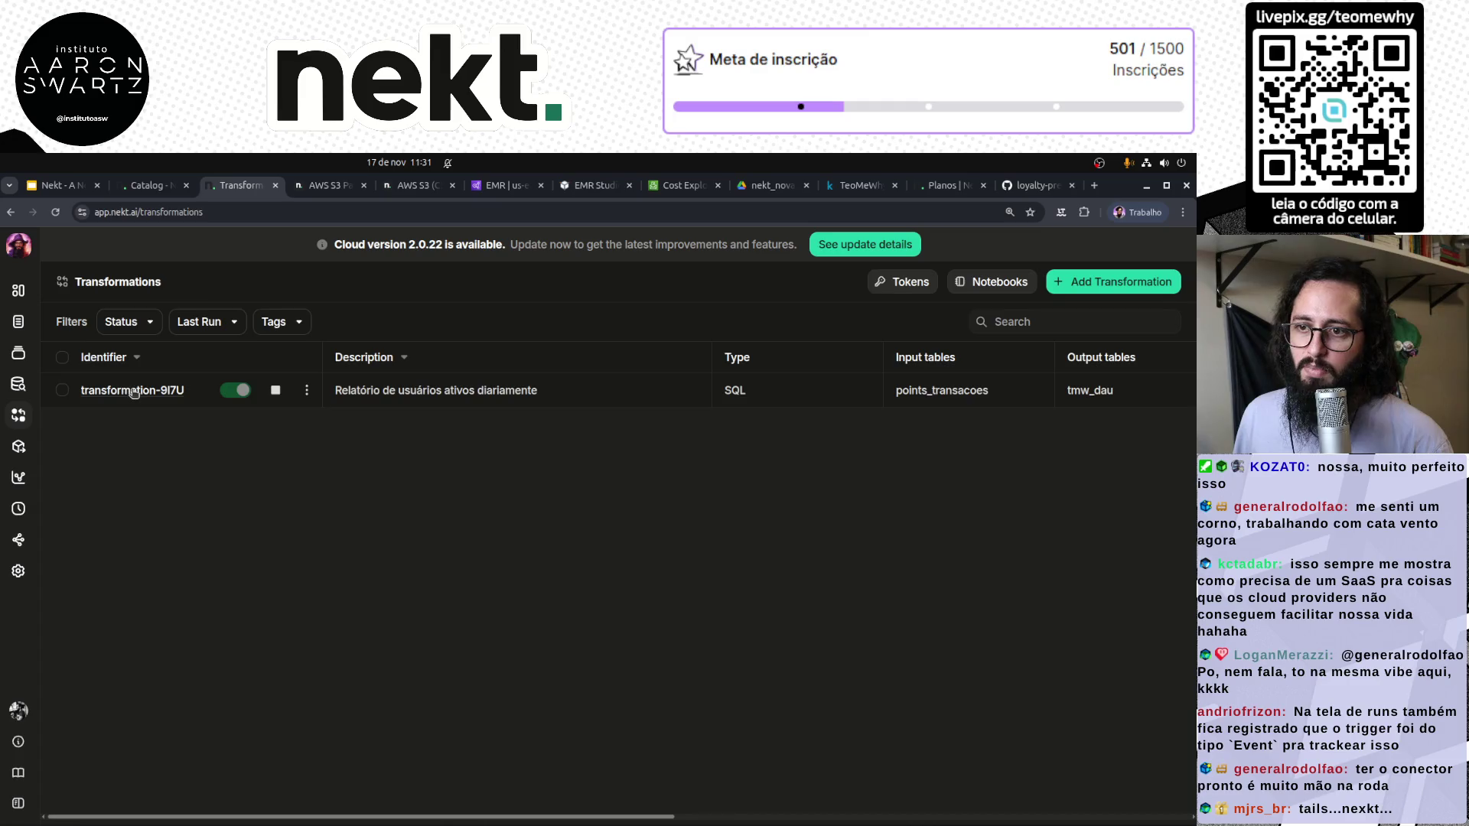
left_click(138, 391)
scroll(564, 697, "down", 1)
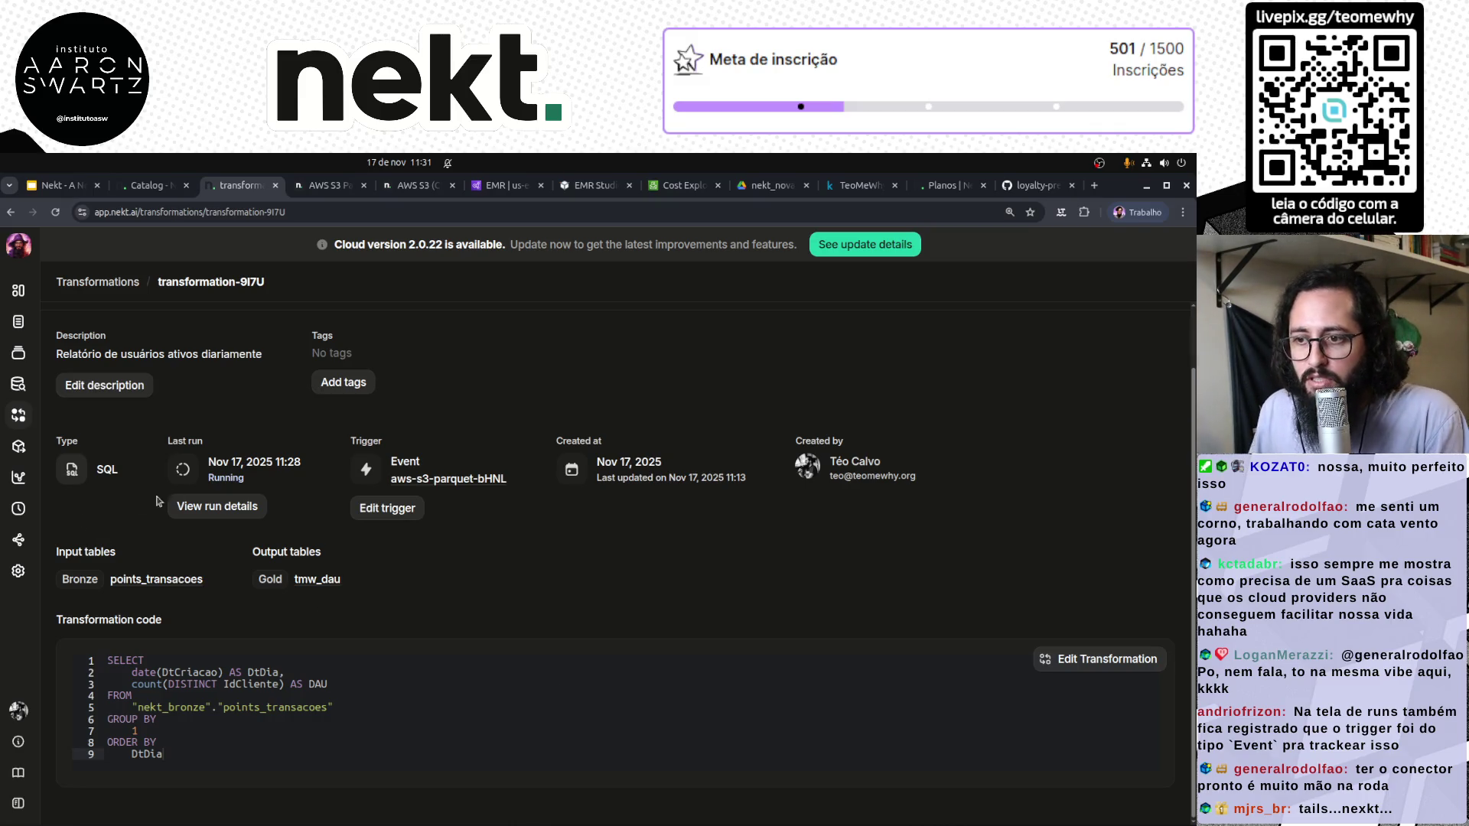
left_click(214, 505)
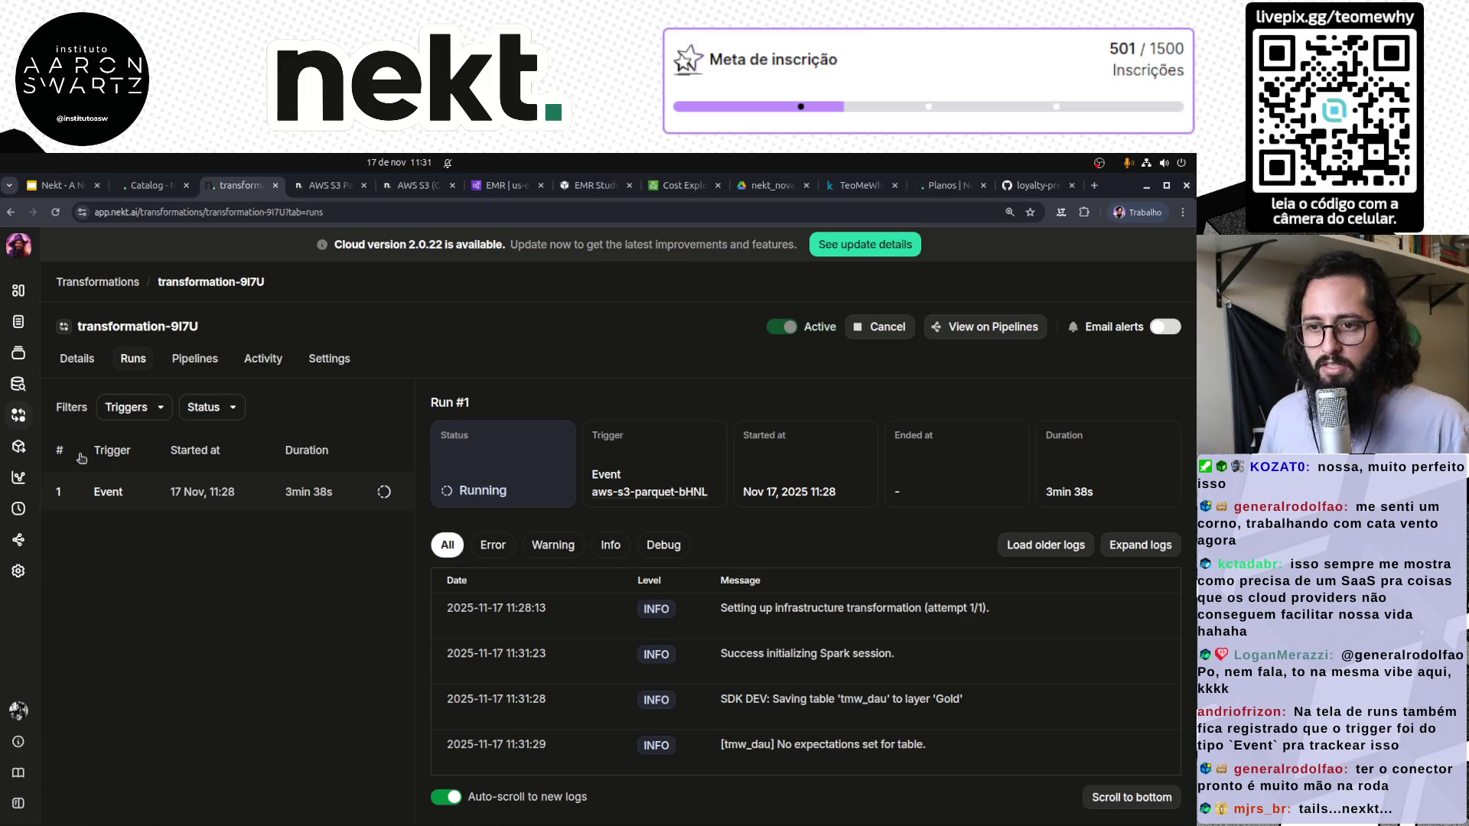
Read report_ciclo_vida.sql in loyalty-predict's src/analytics folder, then return to Nekt's run logs
left_click(1035, 185)
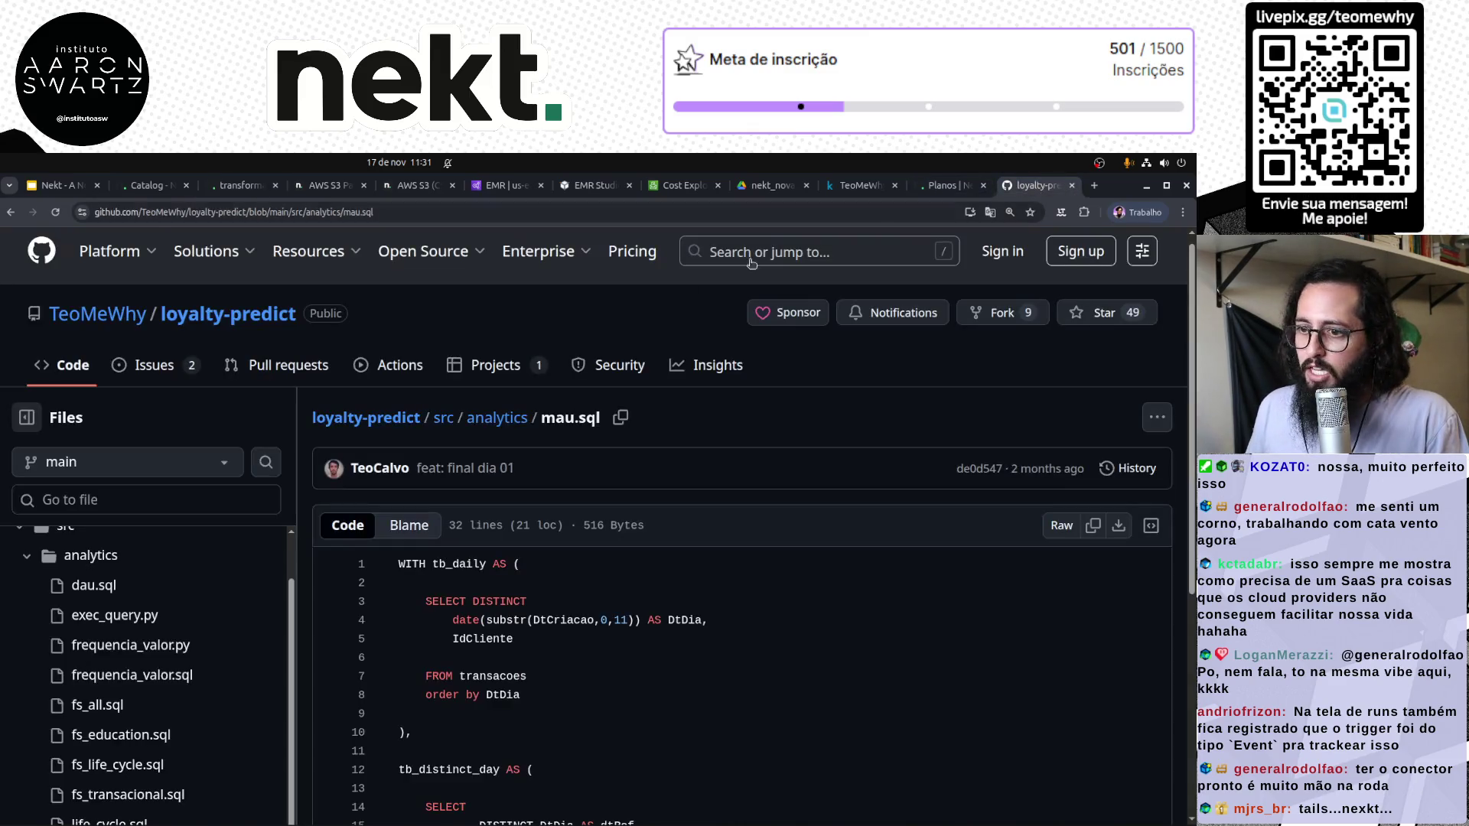
scroll(150, 637, "down", 3)
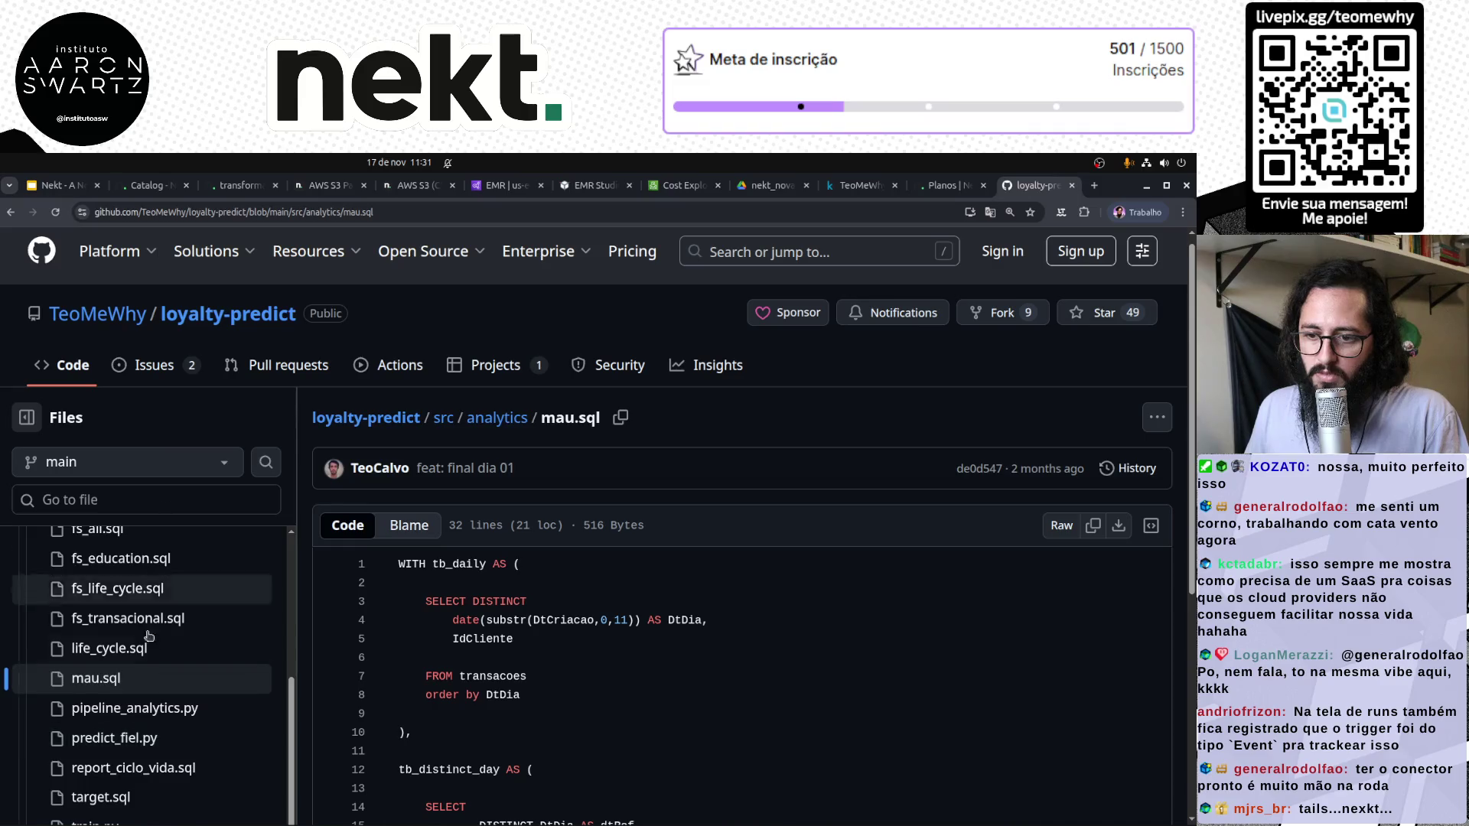
scroll(153, 674, "down", 2)
left_click(134, 692)
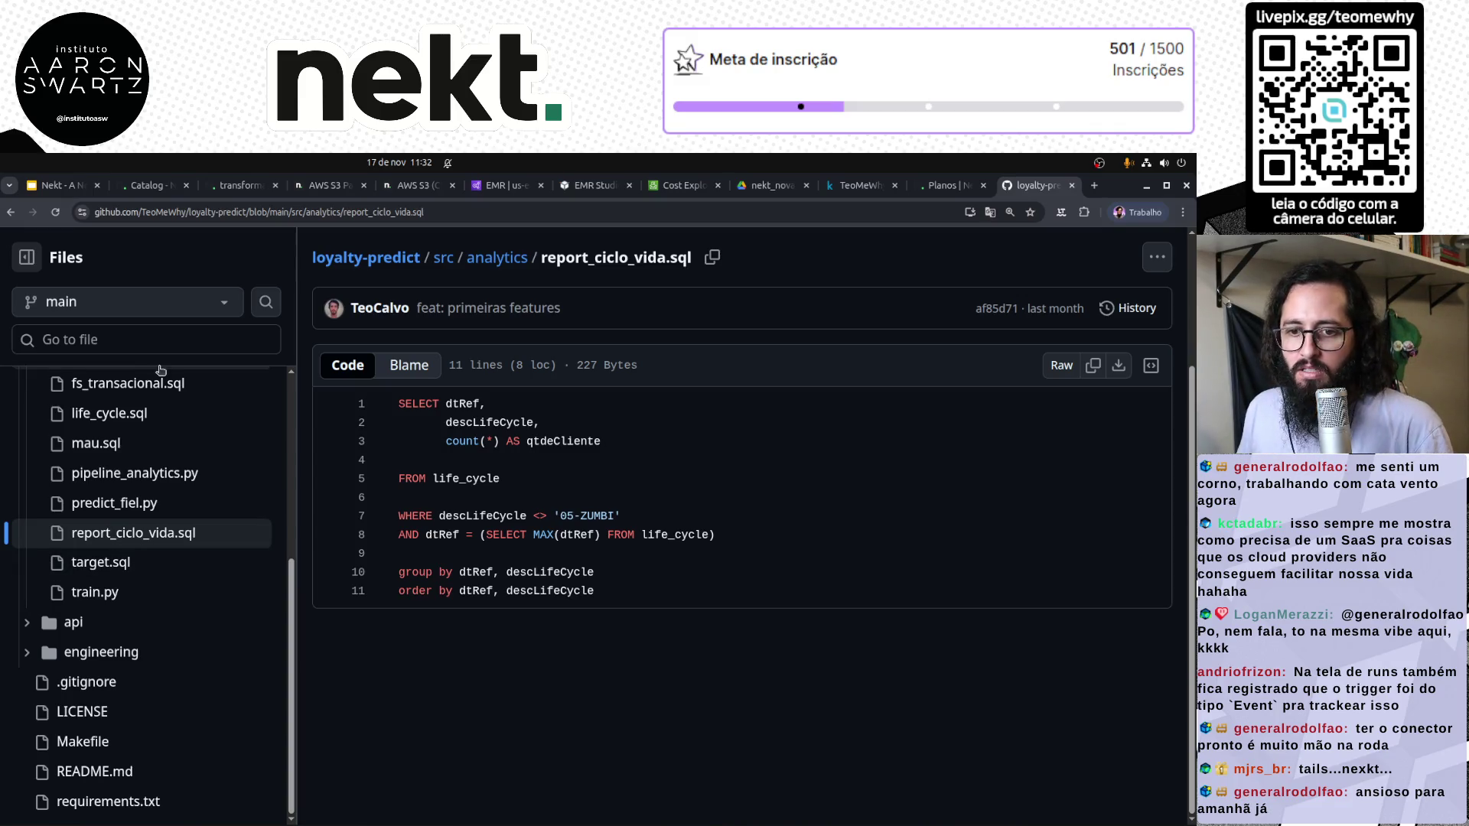
left_click(147, 186)
Reload the Runs page, reopen transformation-9I7U, and start an empty Explorer query
scroll(147, 185, "down", 2)
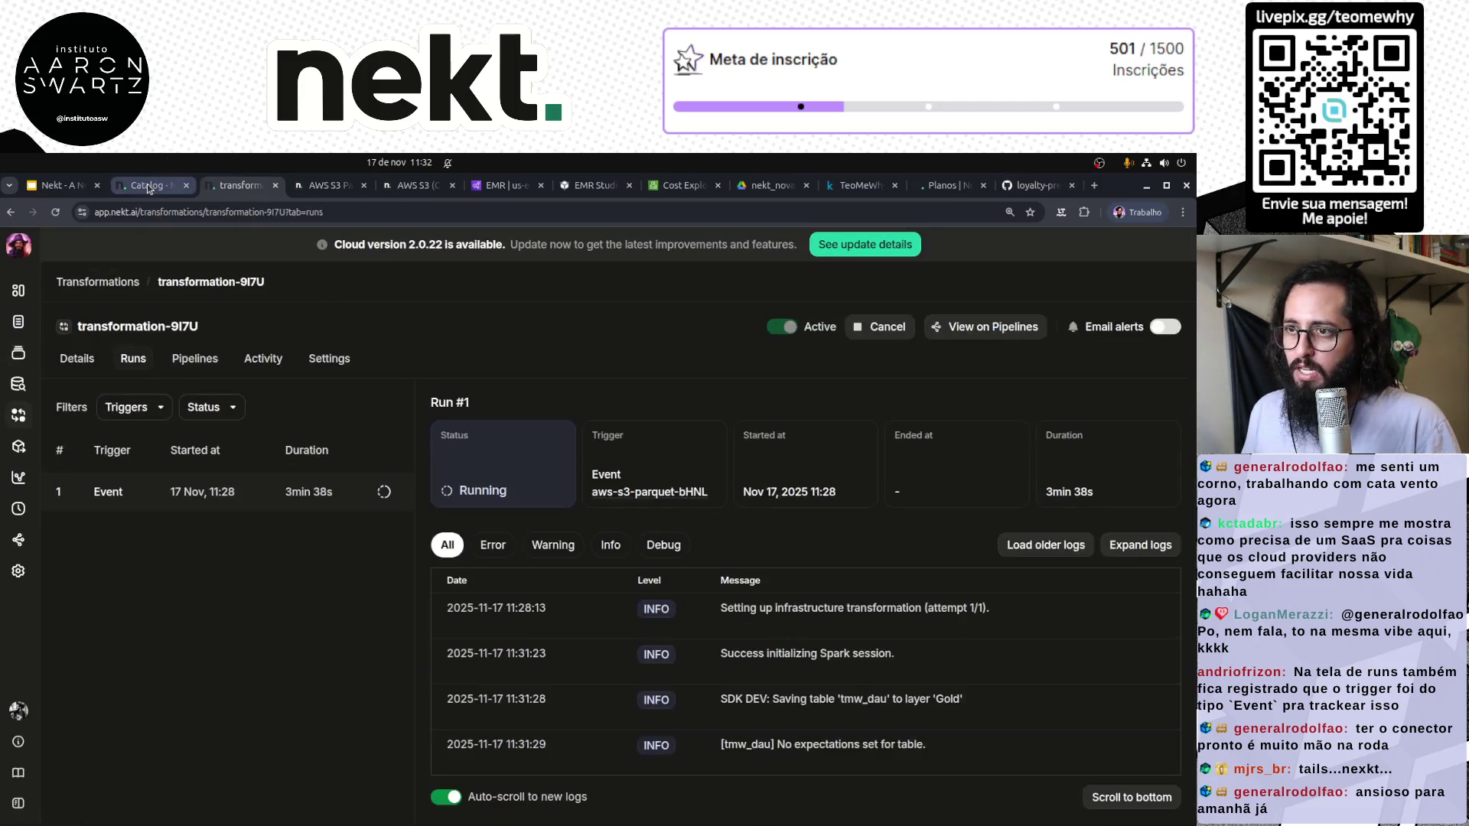
scroll(147, 185, "up", 1)
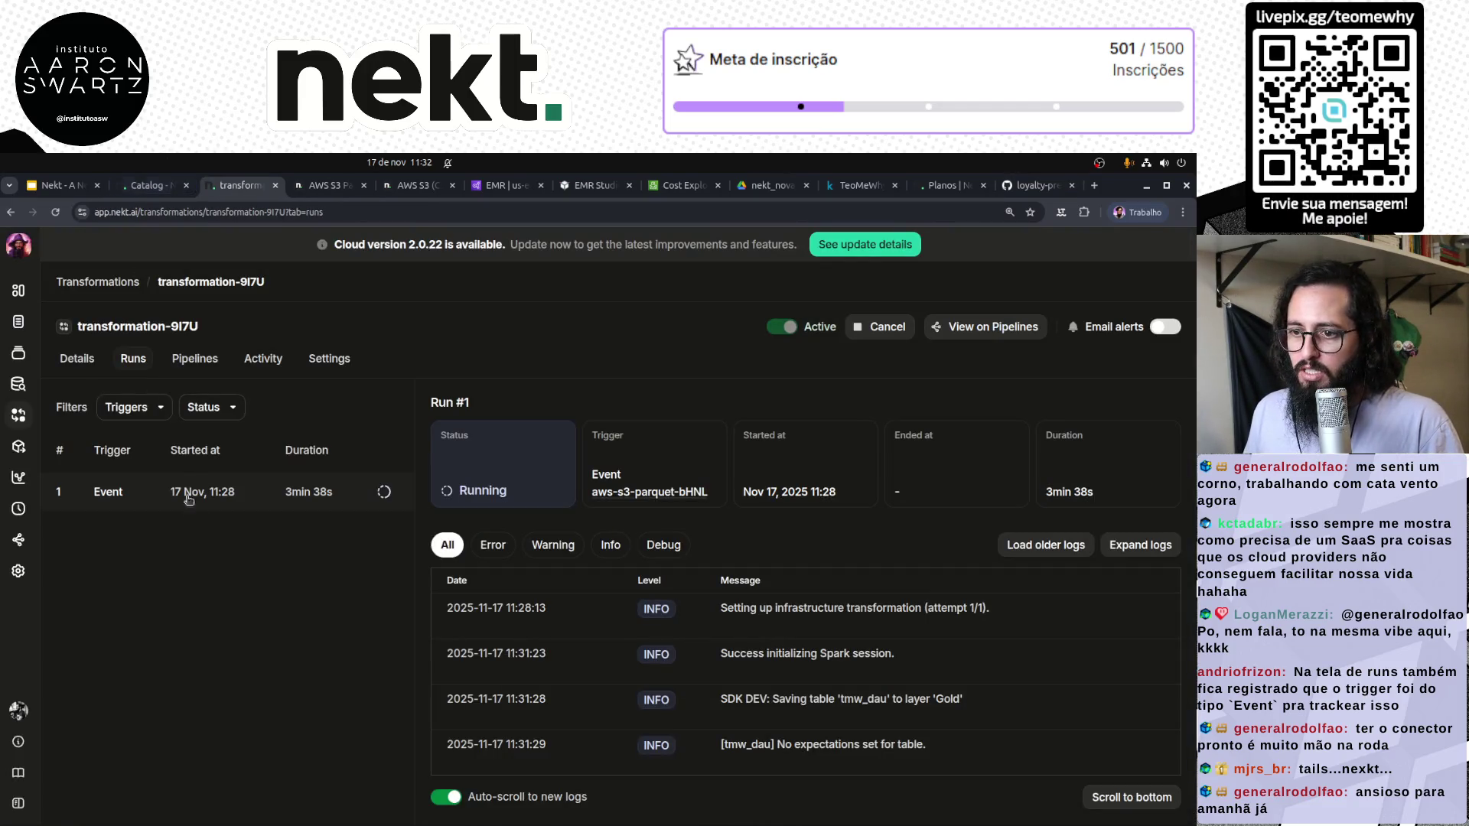
key("ctrl+r")
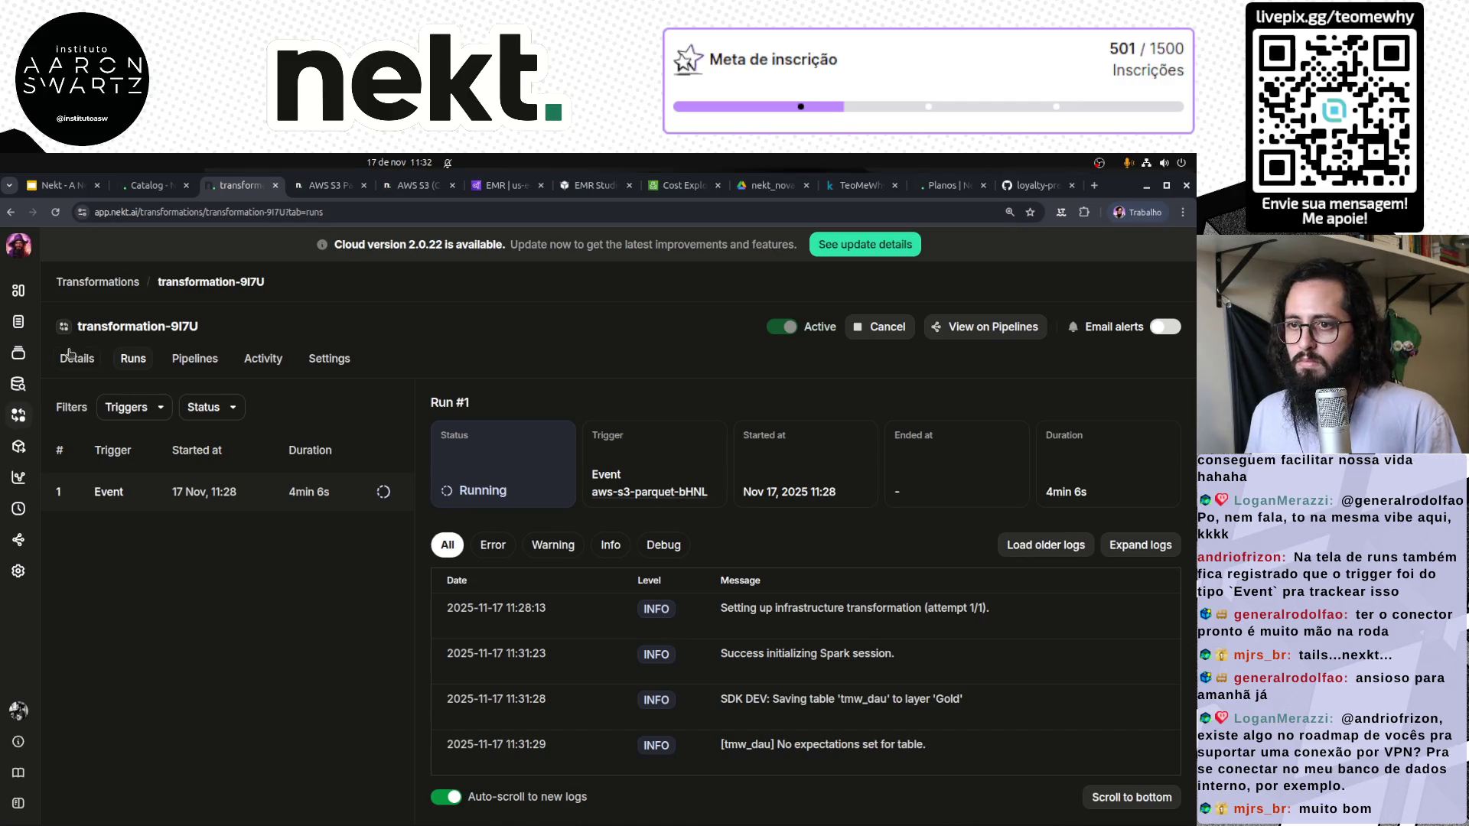
left_click(105, 283)
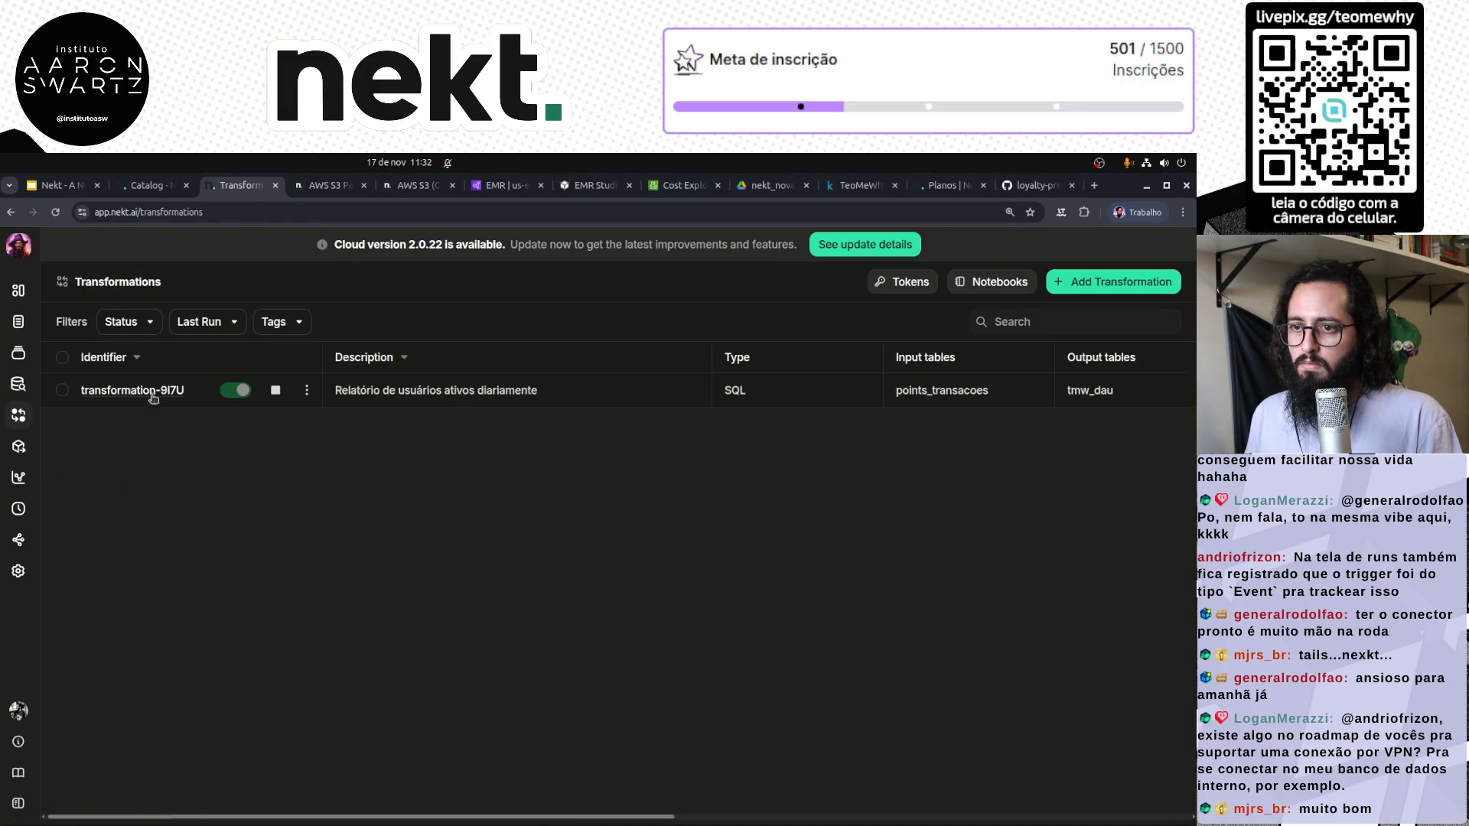
left_click(151, 392)
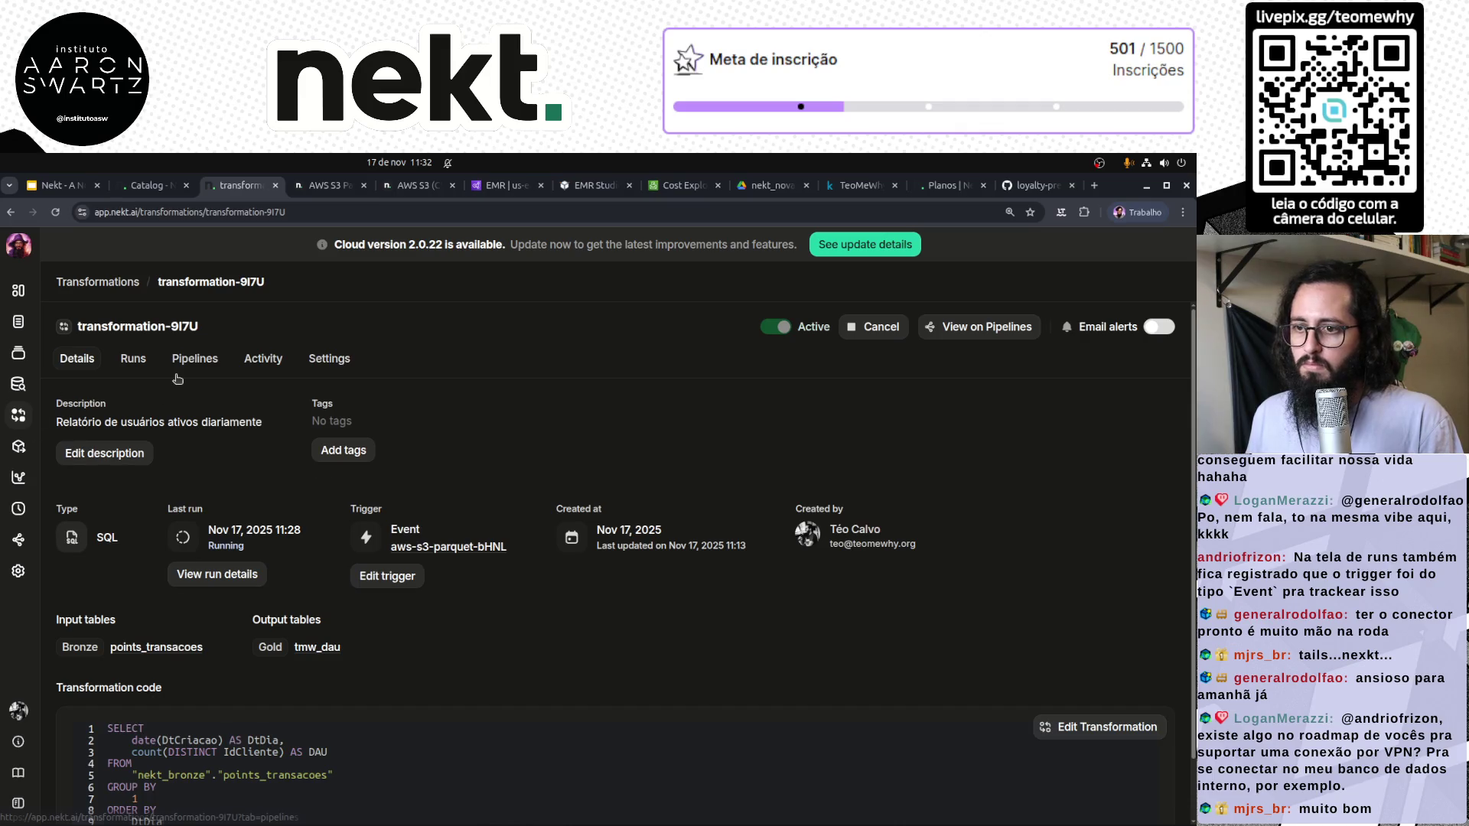
left_click(17, 385)
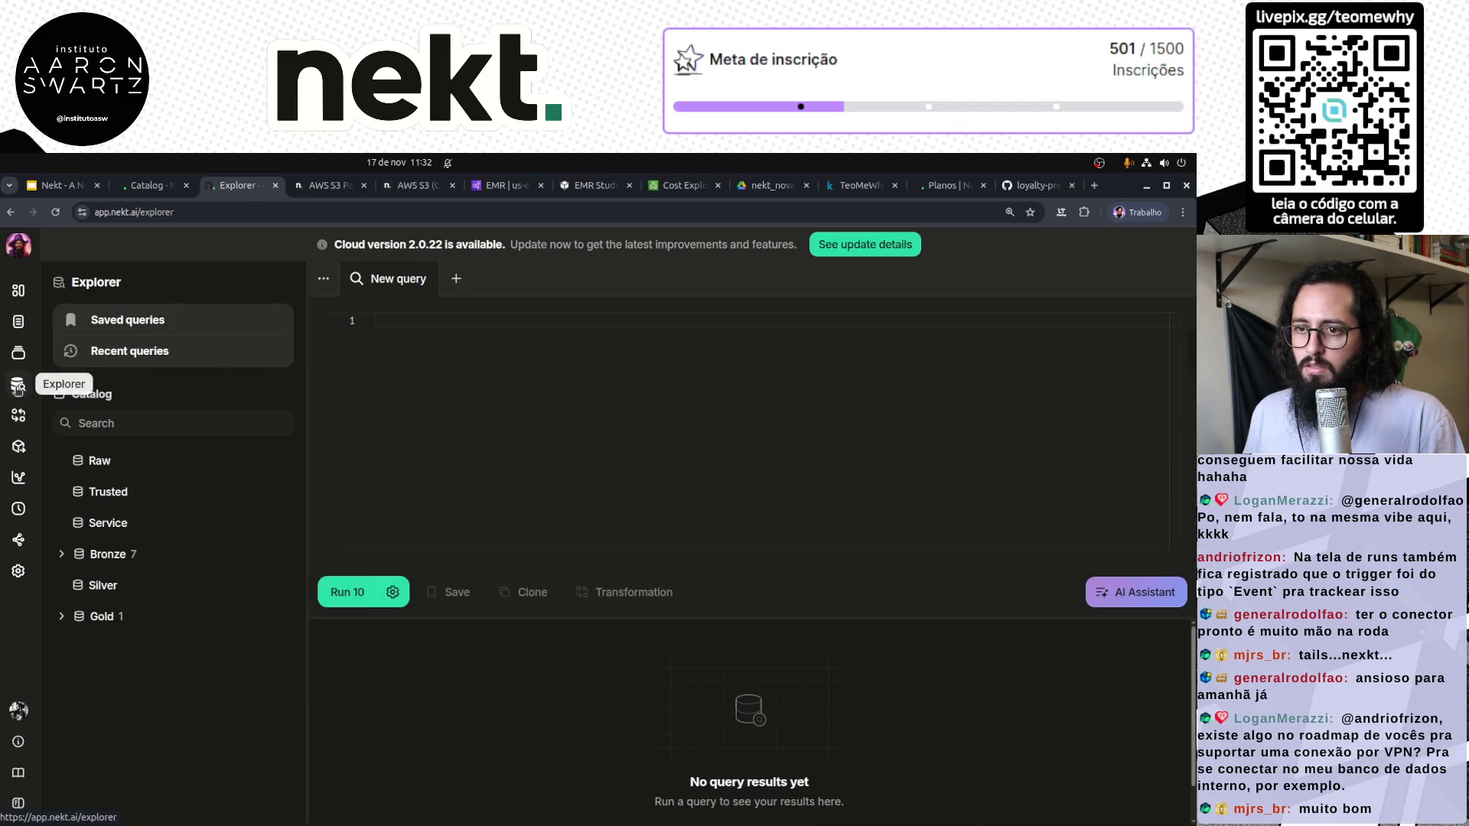
Open the Gold layer's tmw_dau table from the Catalog
left_click(103, 616)
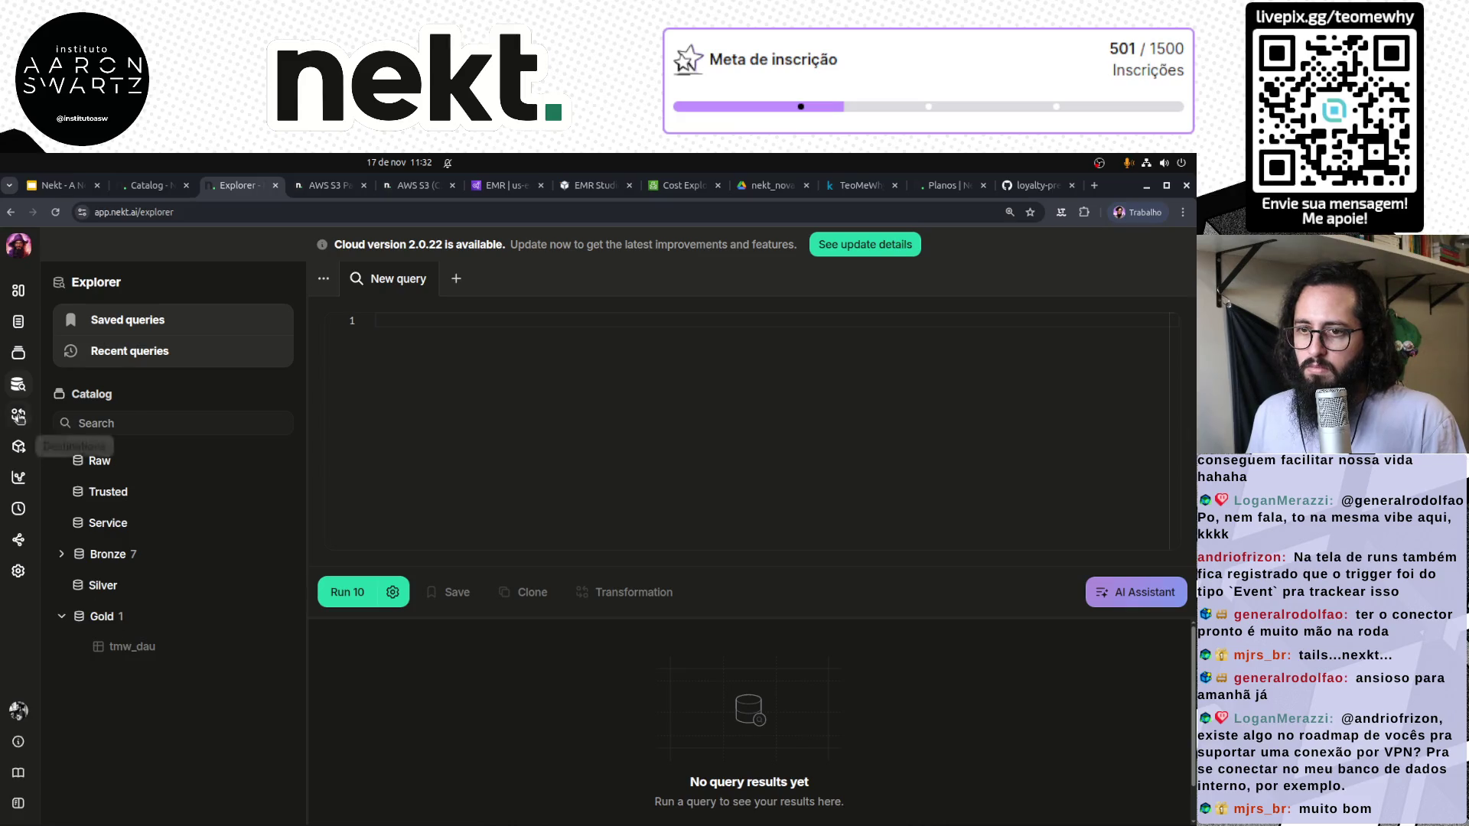
left_click(19, 352)
left_click(113, 449)
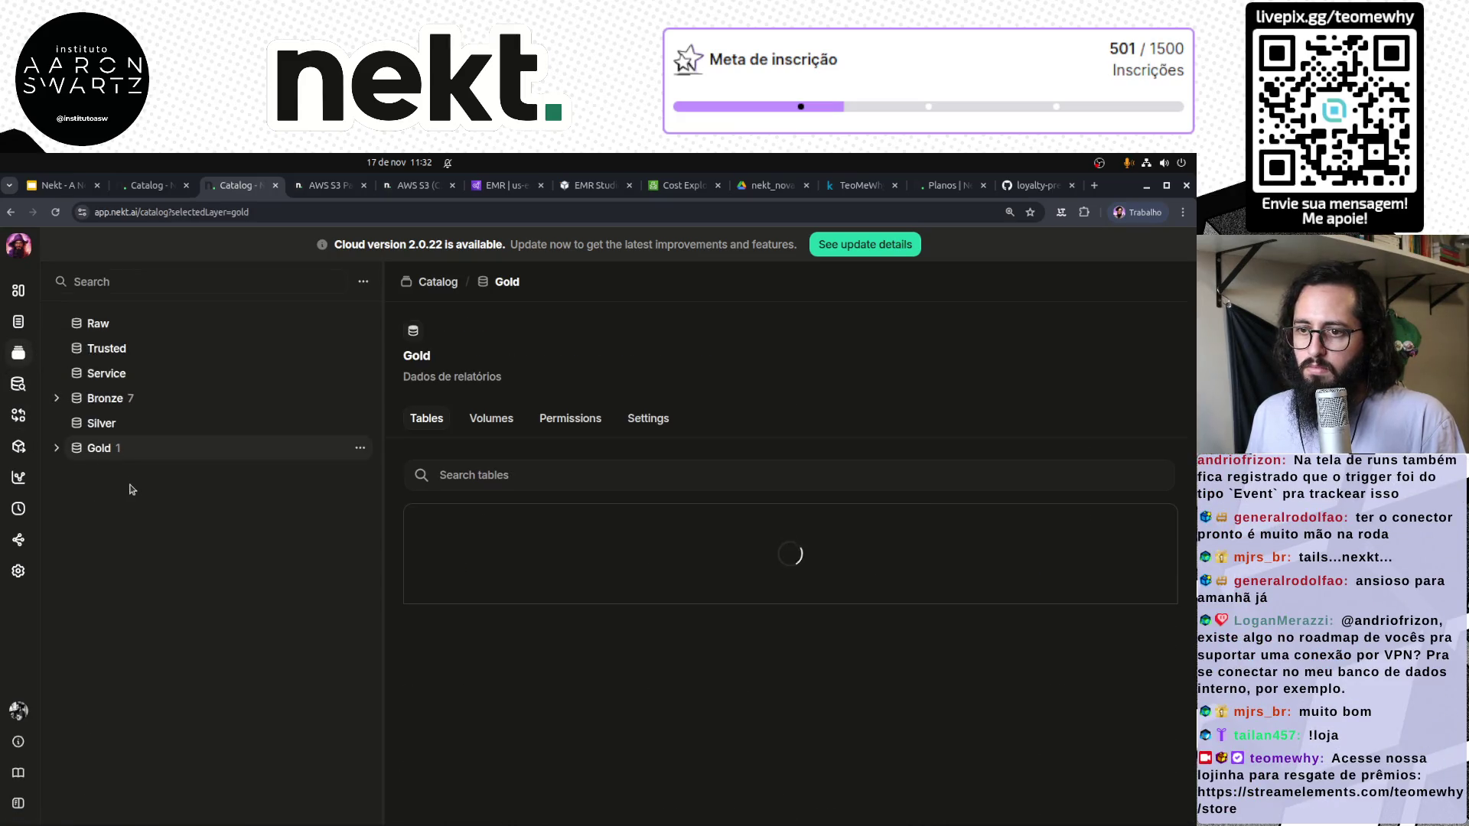
left_click(442, 551)
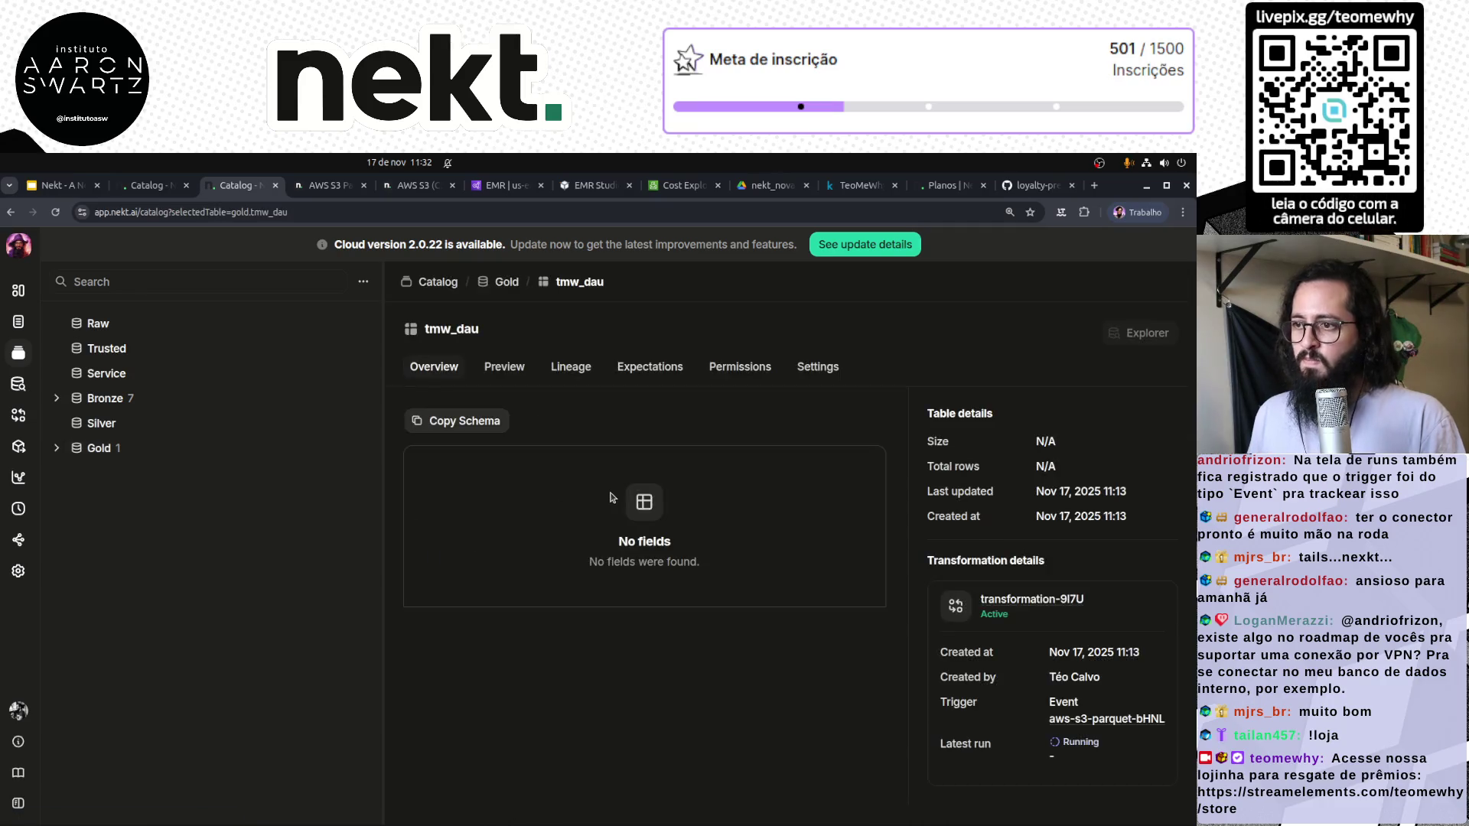
Preview tmw_dau's rows, highlighting the dtdia dates with their dau counts
left_click(512, 373)
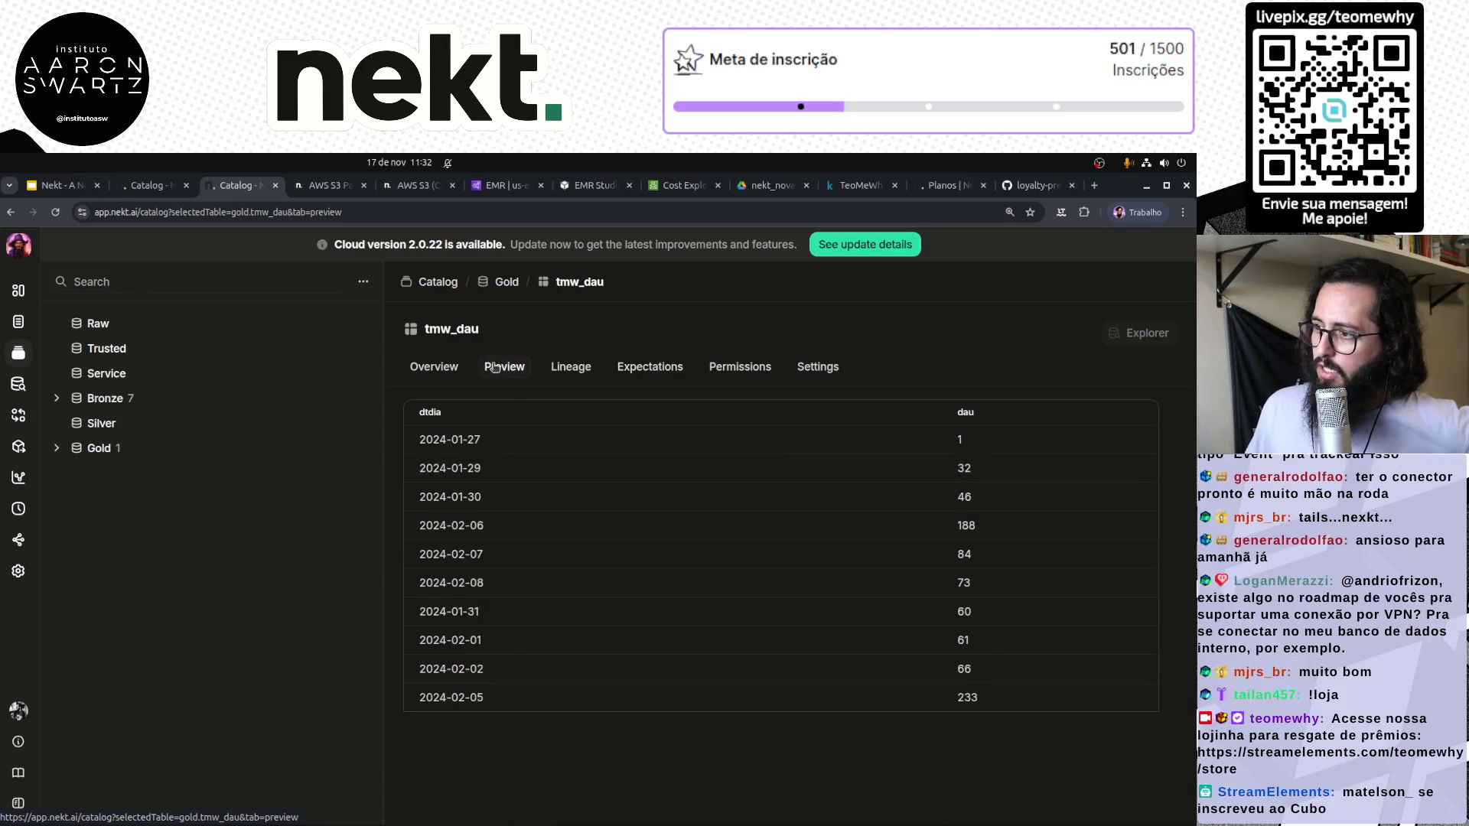
left_click(433, 371)
left_click(512, 369)
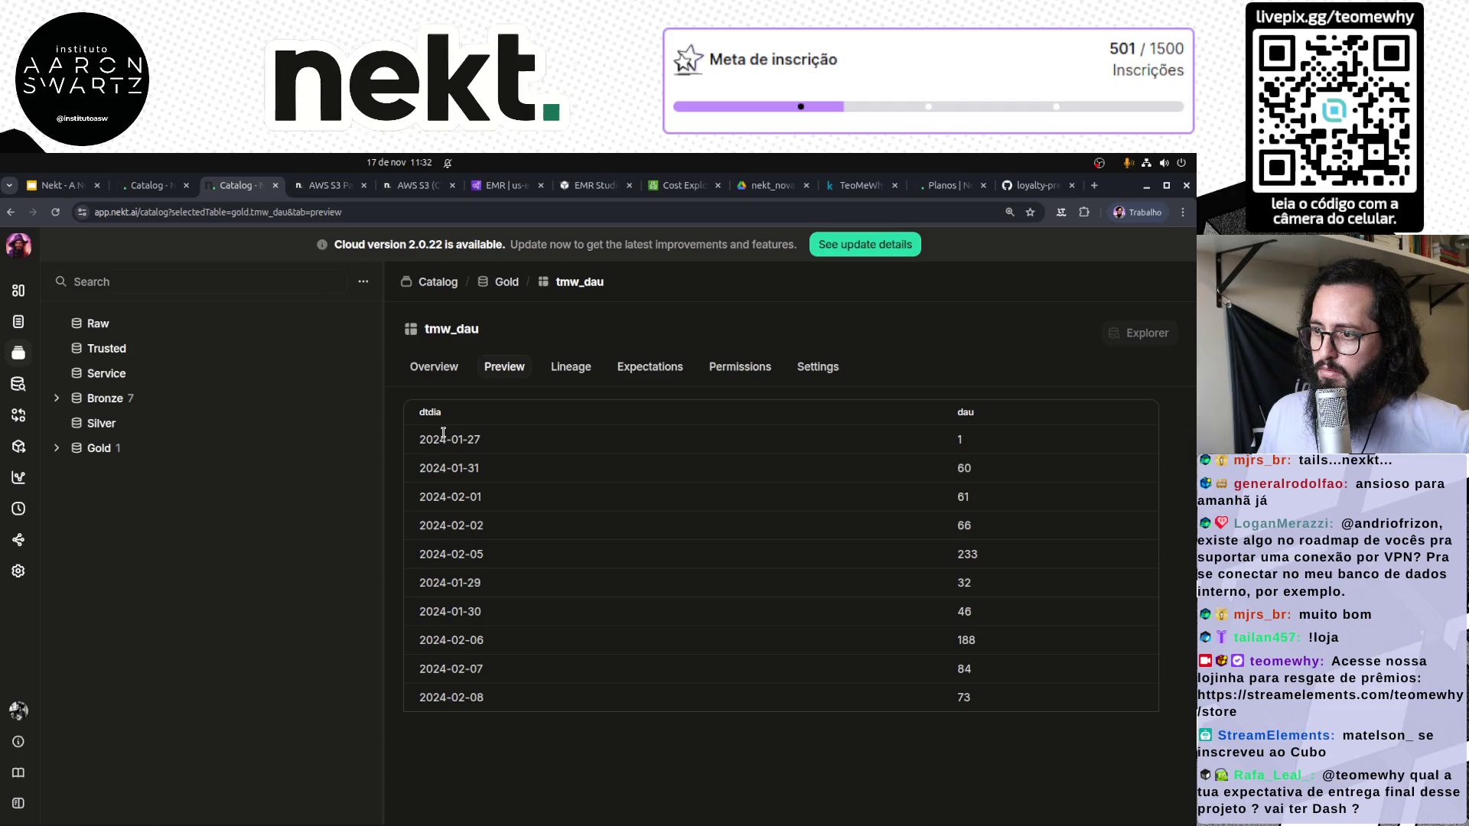
left_click_drag(469, 440, 1033, 723)
left_click(768, 622)
left_click(578, 370)
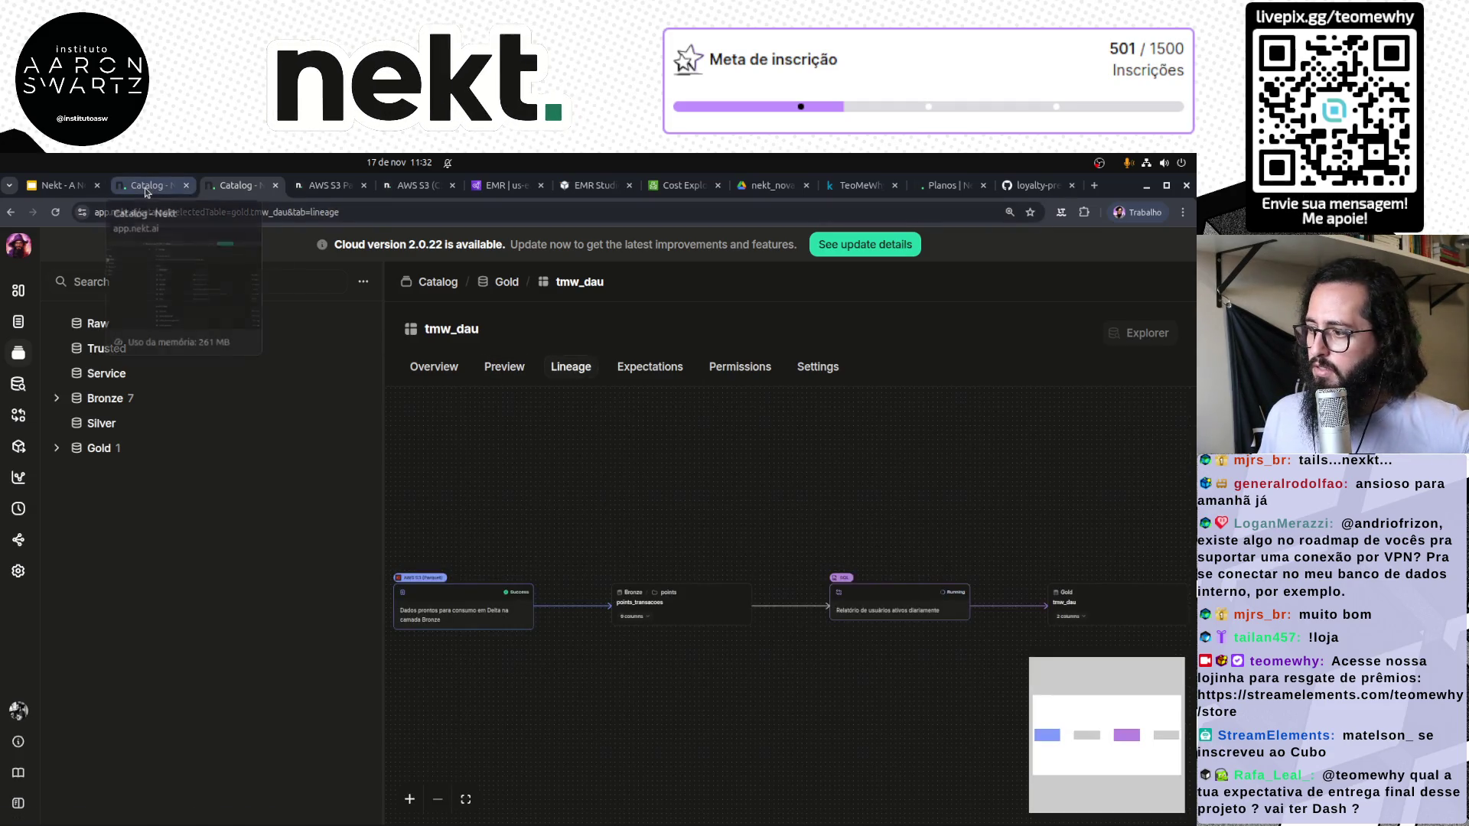
Expand the Gold tmw_dau node's columns and pan the lineage graph back to points_transacoes
scroll(688, 535, "right", 5)
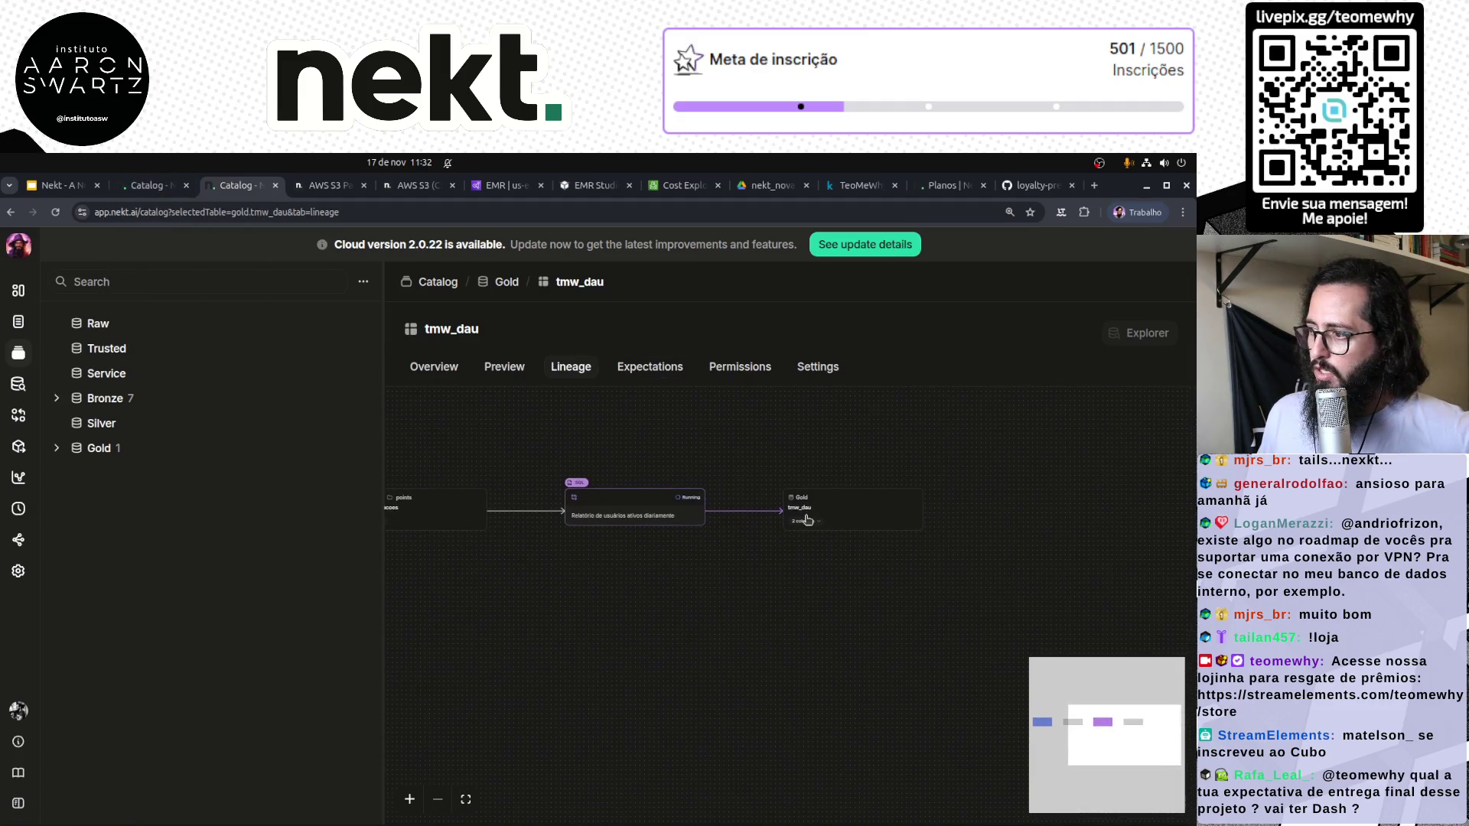
left_click(804, 521)
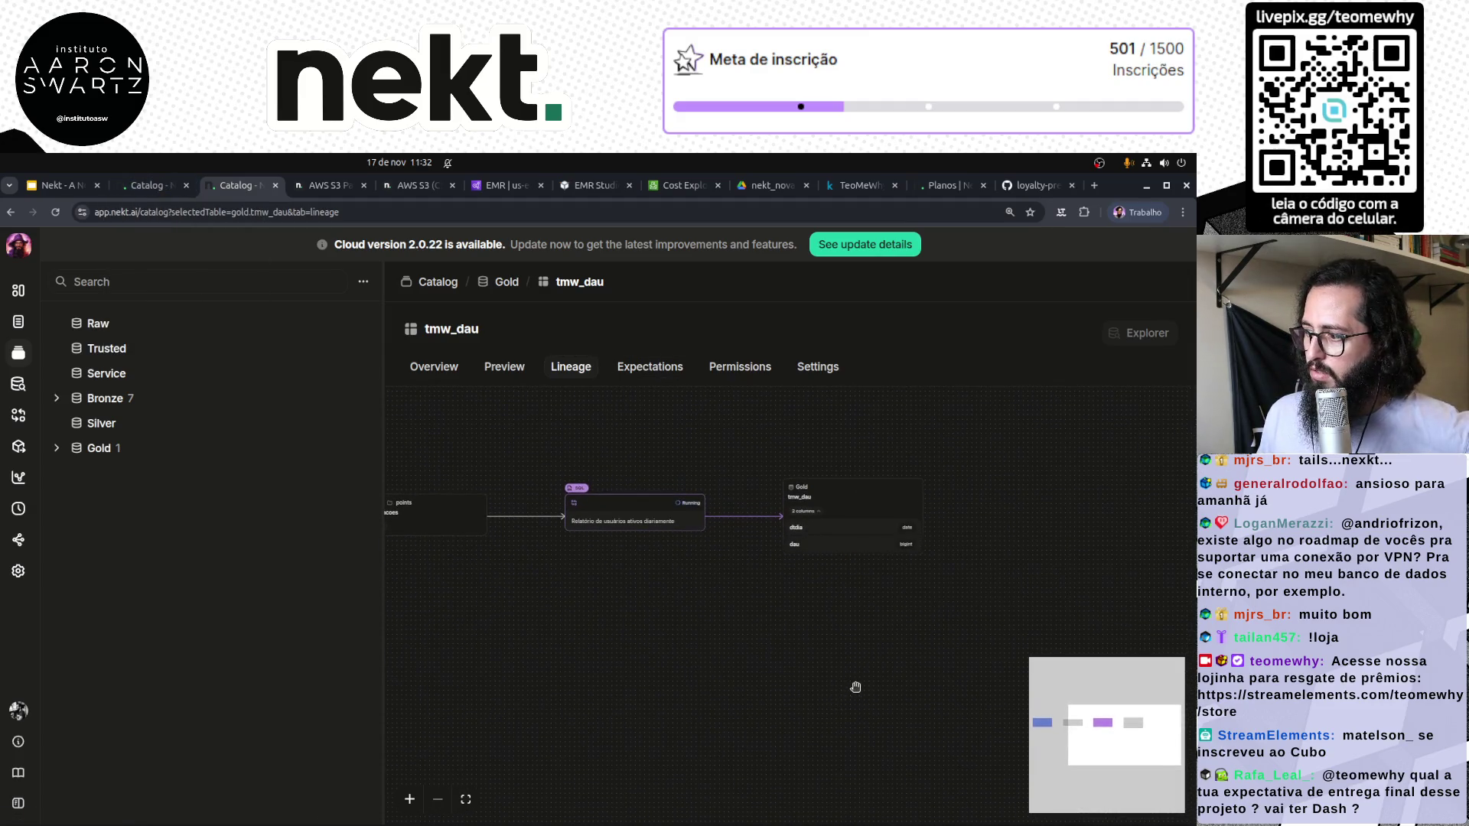
scroll(856, 686, "up", 3)
scroll(836, 605, "up", 3)
scroll(640, 695, "left", 4)
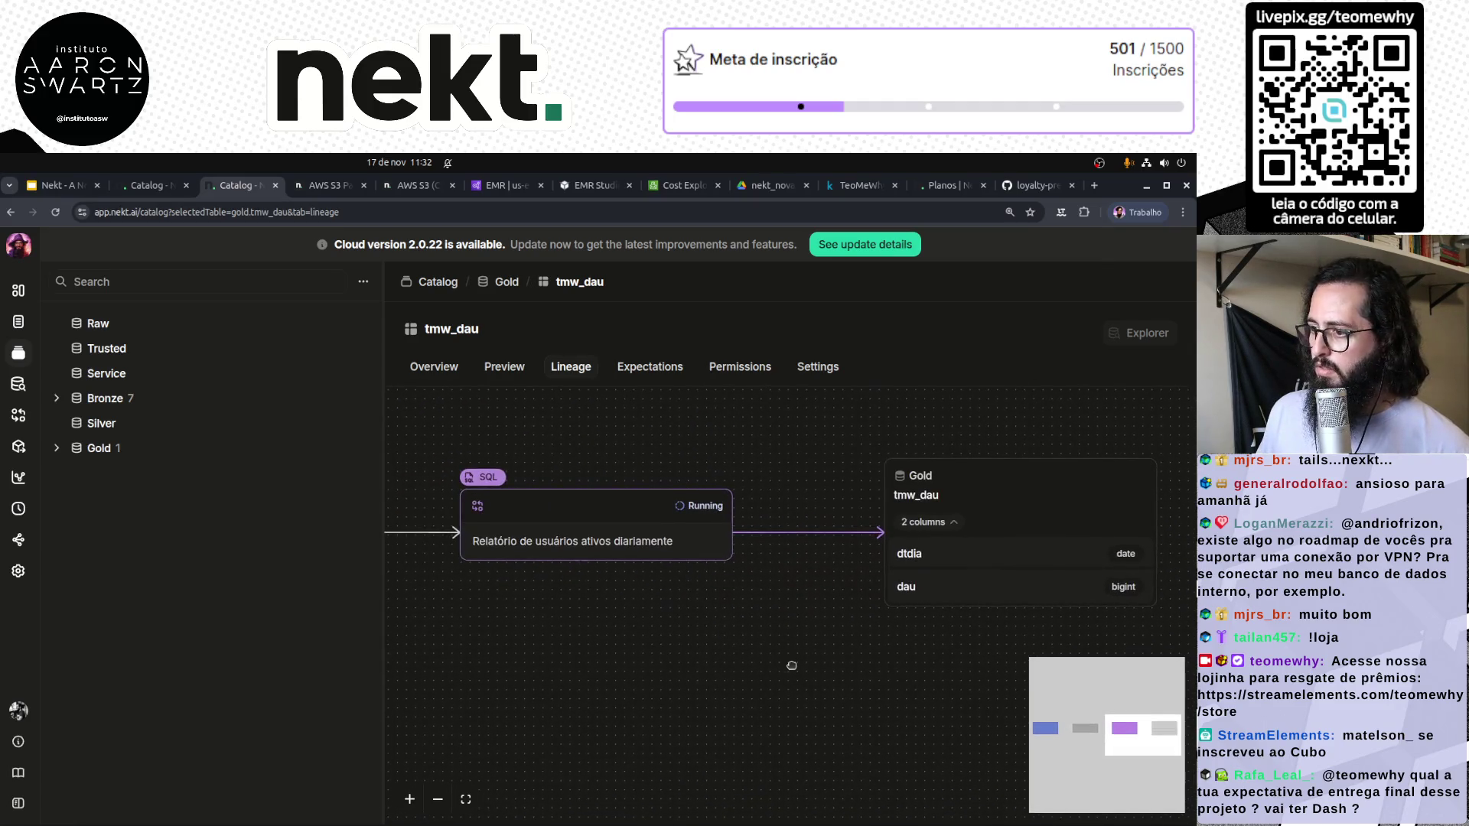
scroll(791, 665, "down", 5)
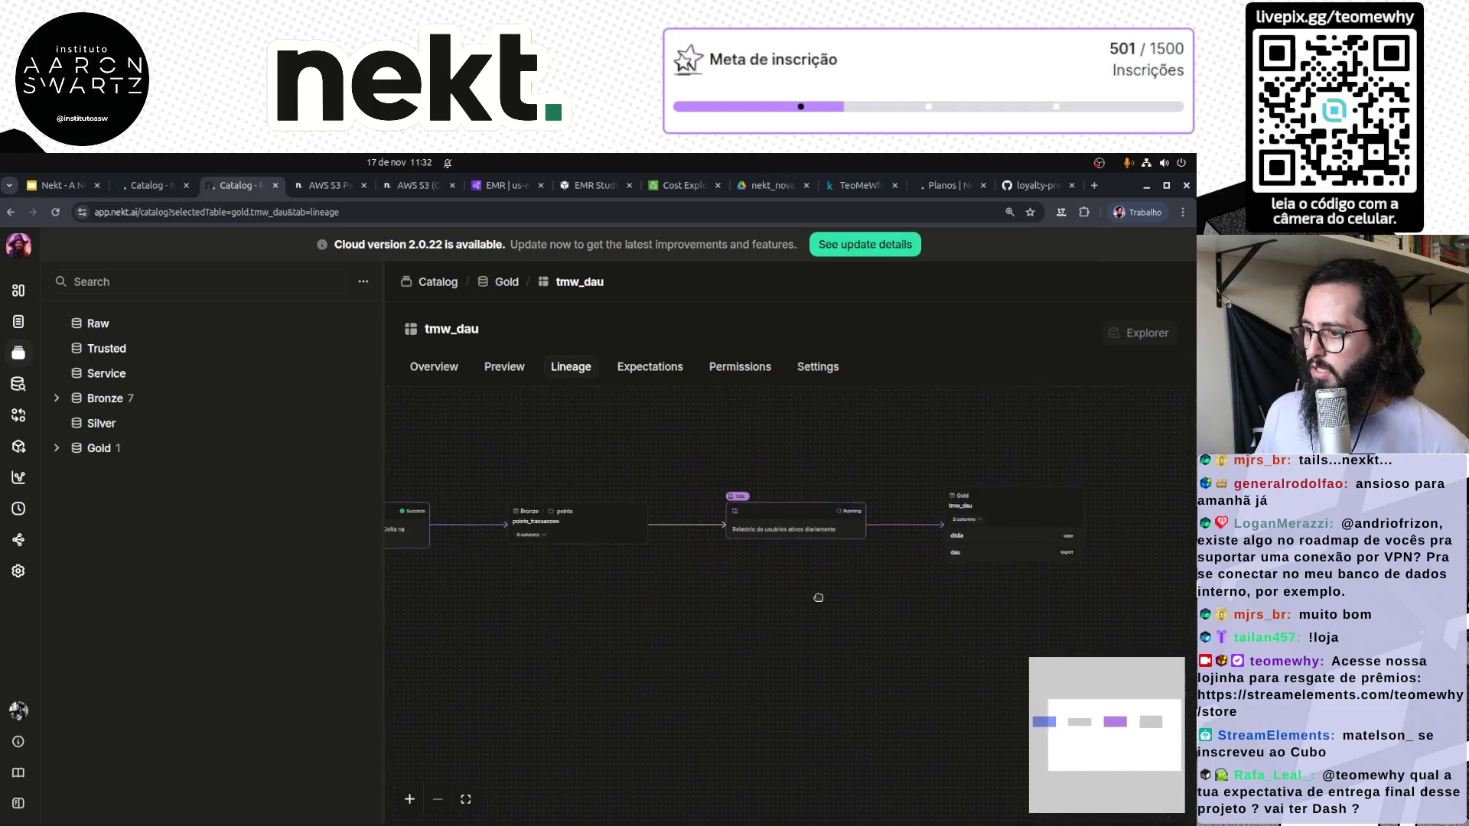
mouse_move(870, 584)
left_mouse_down()
mouse_move(793, 623)
mouse_move(633, 564)
mouse_move(754, 587)
mouse_move(710, 568)
mouse_move(921, 551)
left_mouse_up()
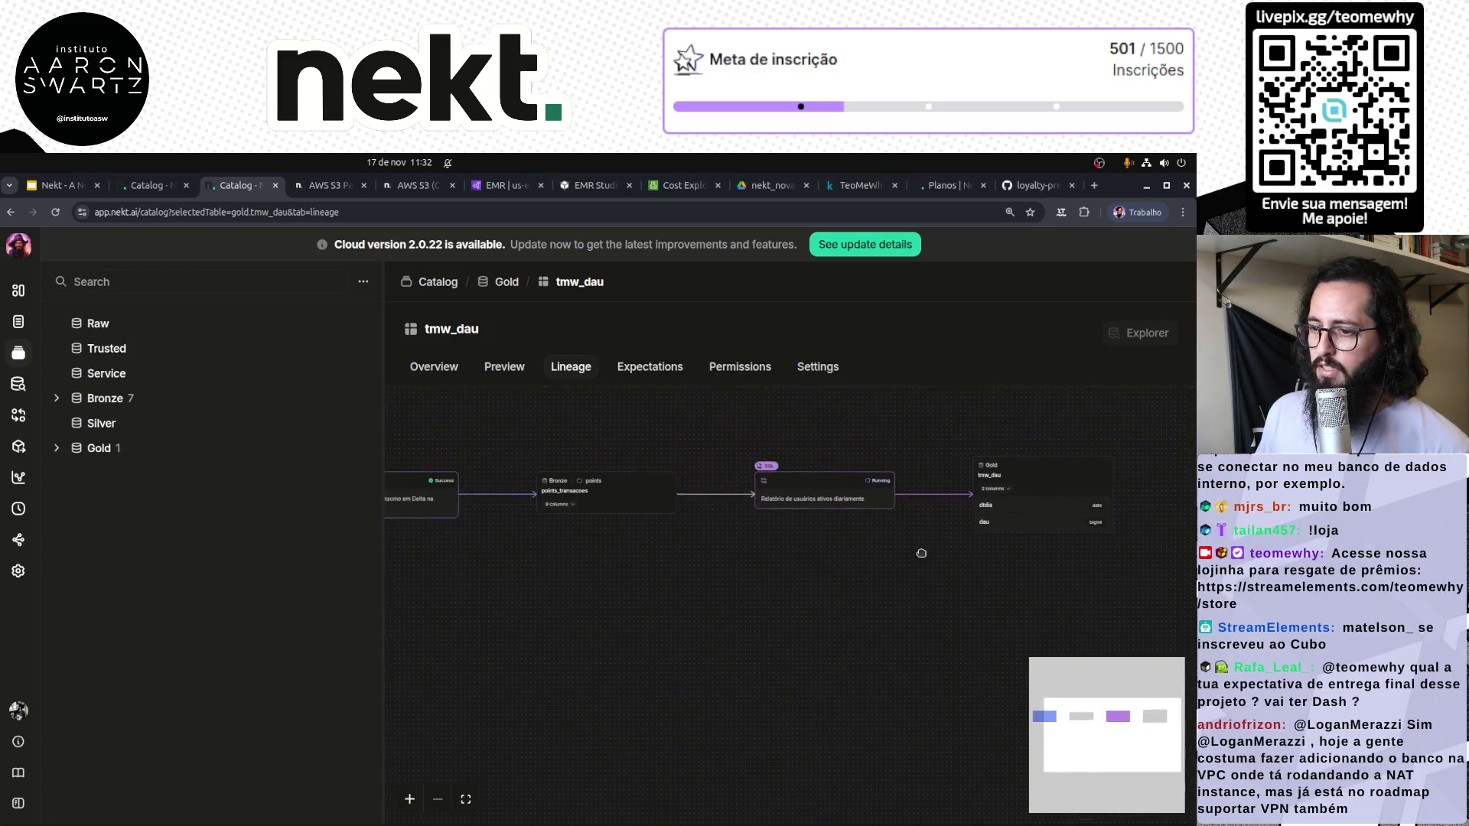
scroll(788, 530, "up", 4)
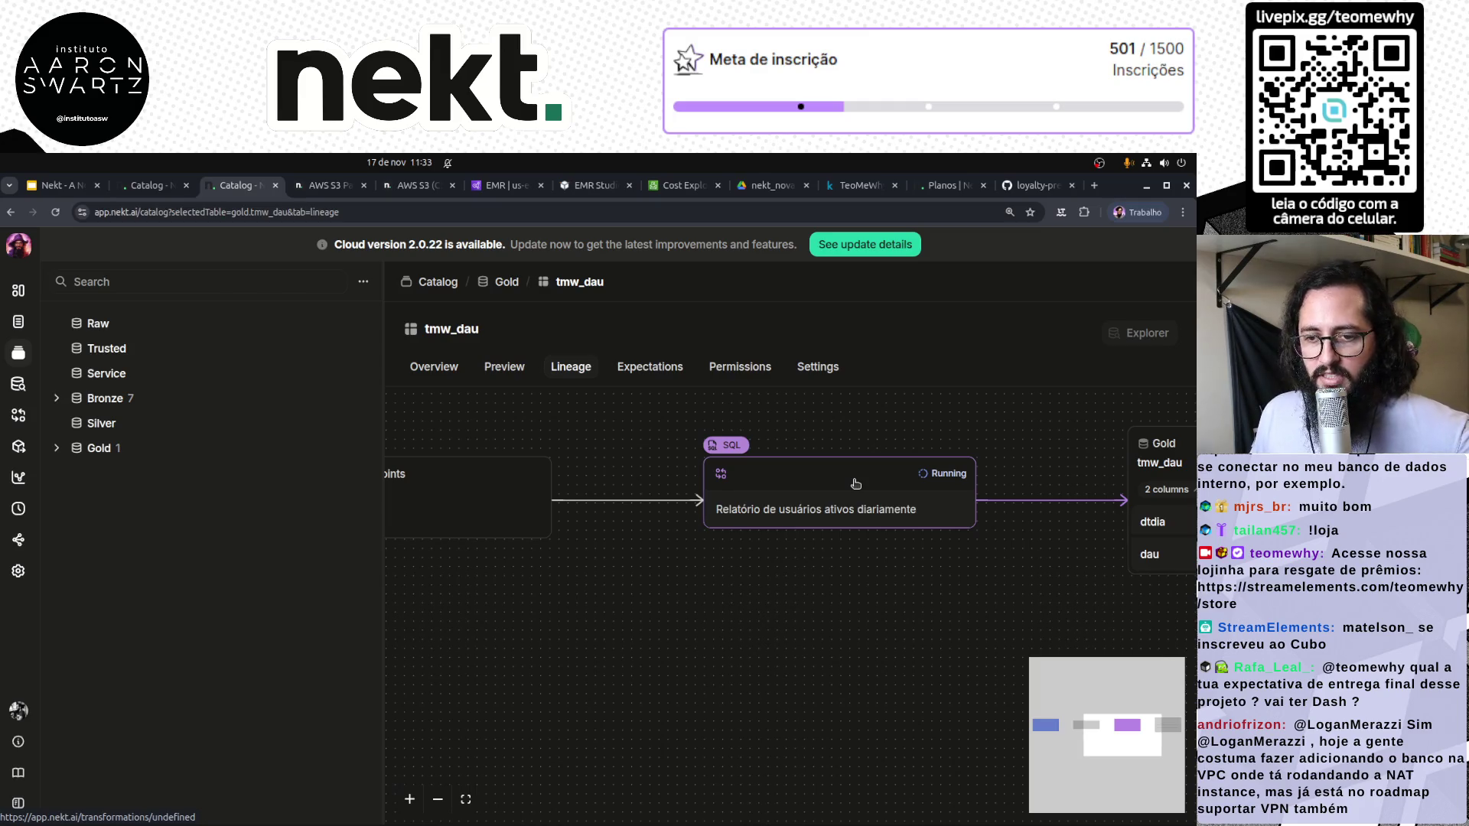
scroll(757, 547, "down", 5)
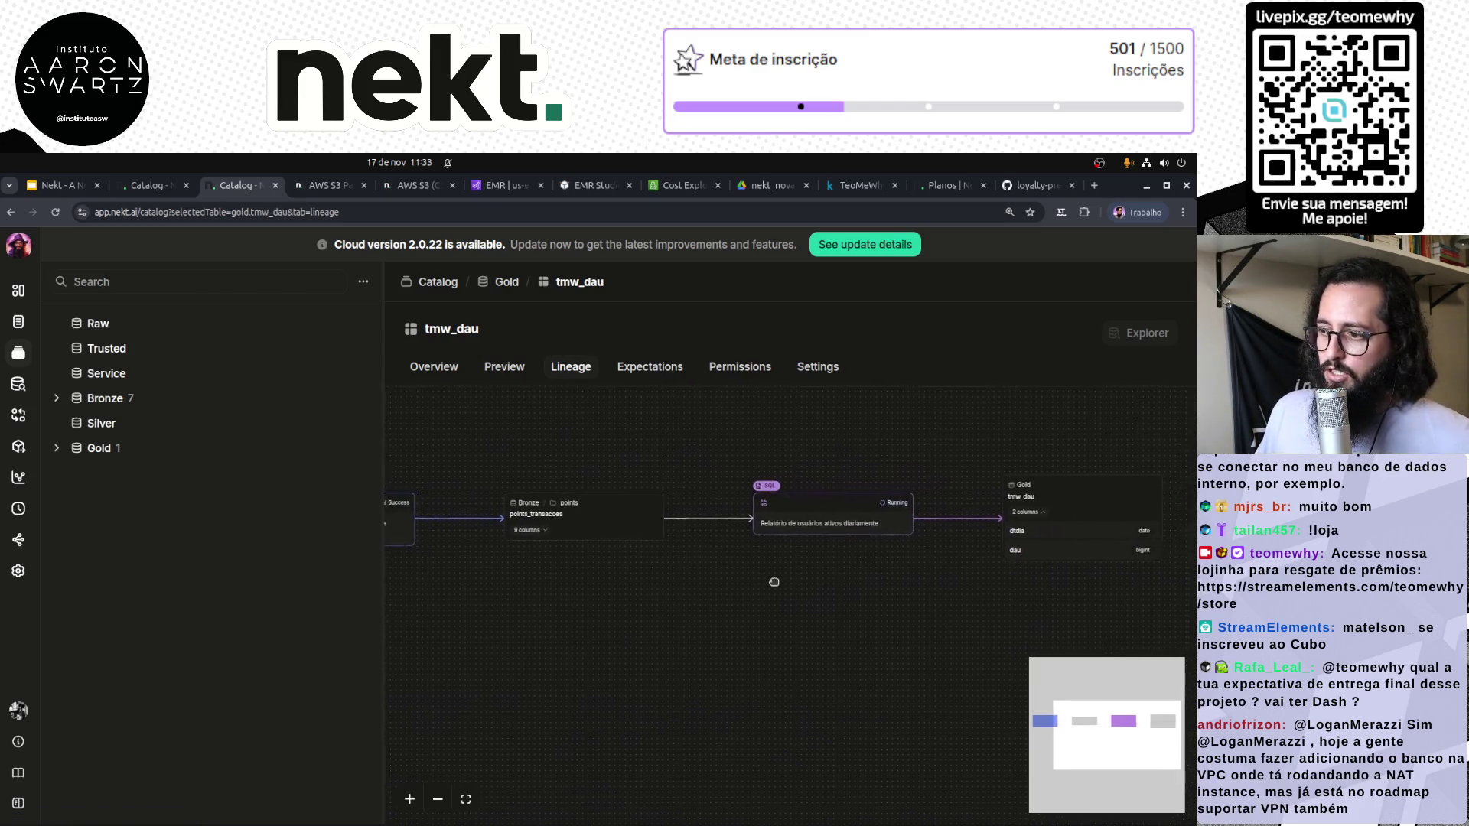
left_click_drag(774, 582, 693, 602)
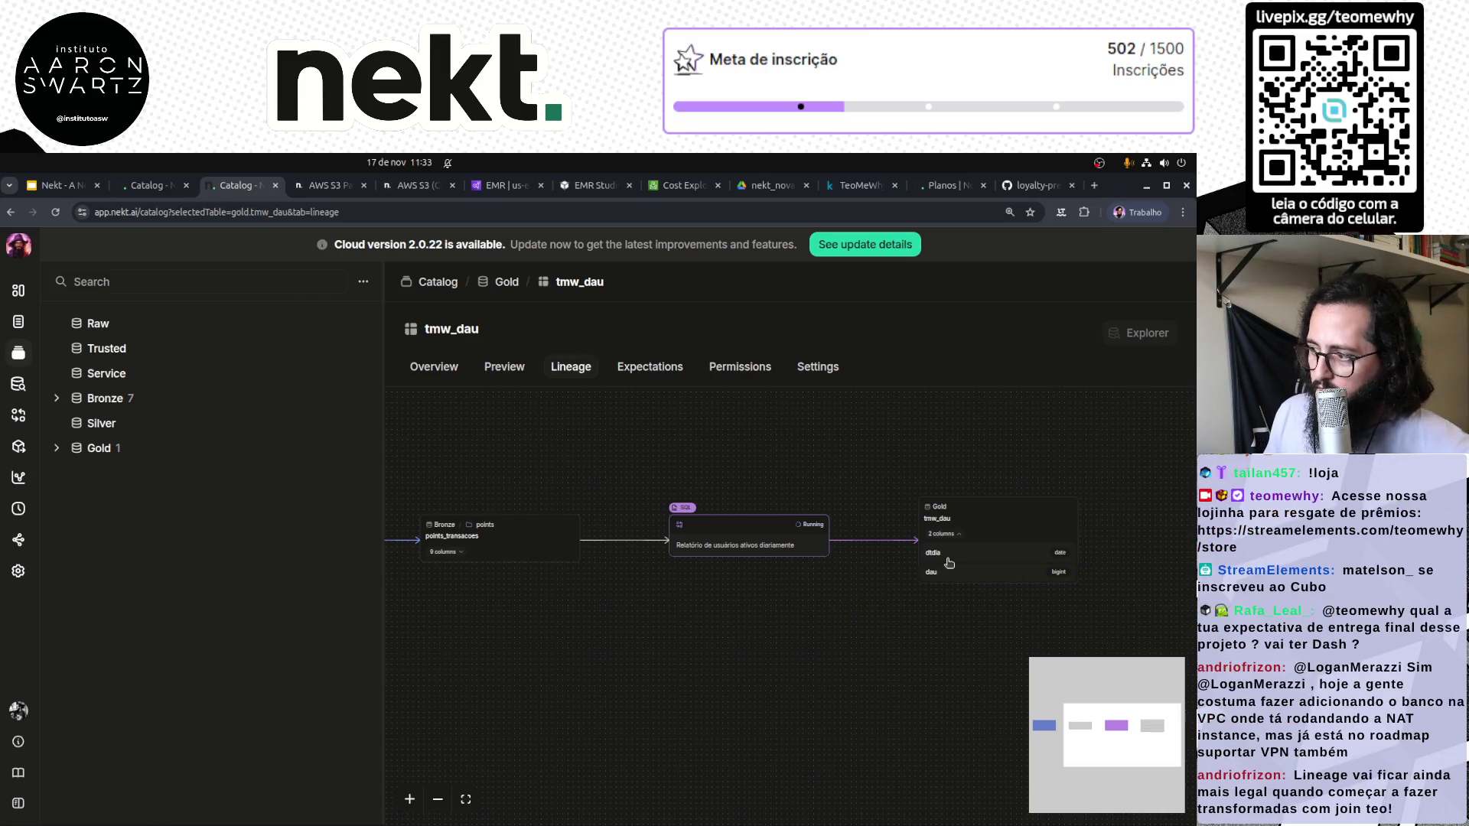
Select the SQL transformation node, then return to the Gold layer's table list
left_click(726, 548)
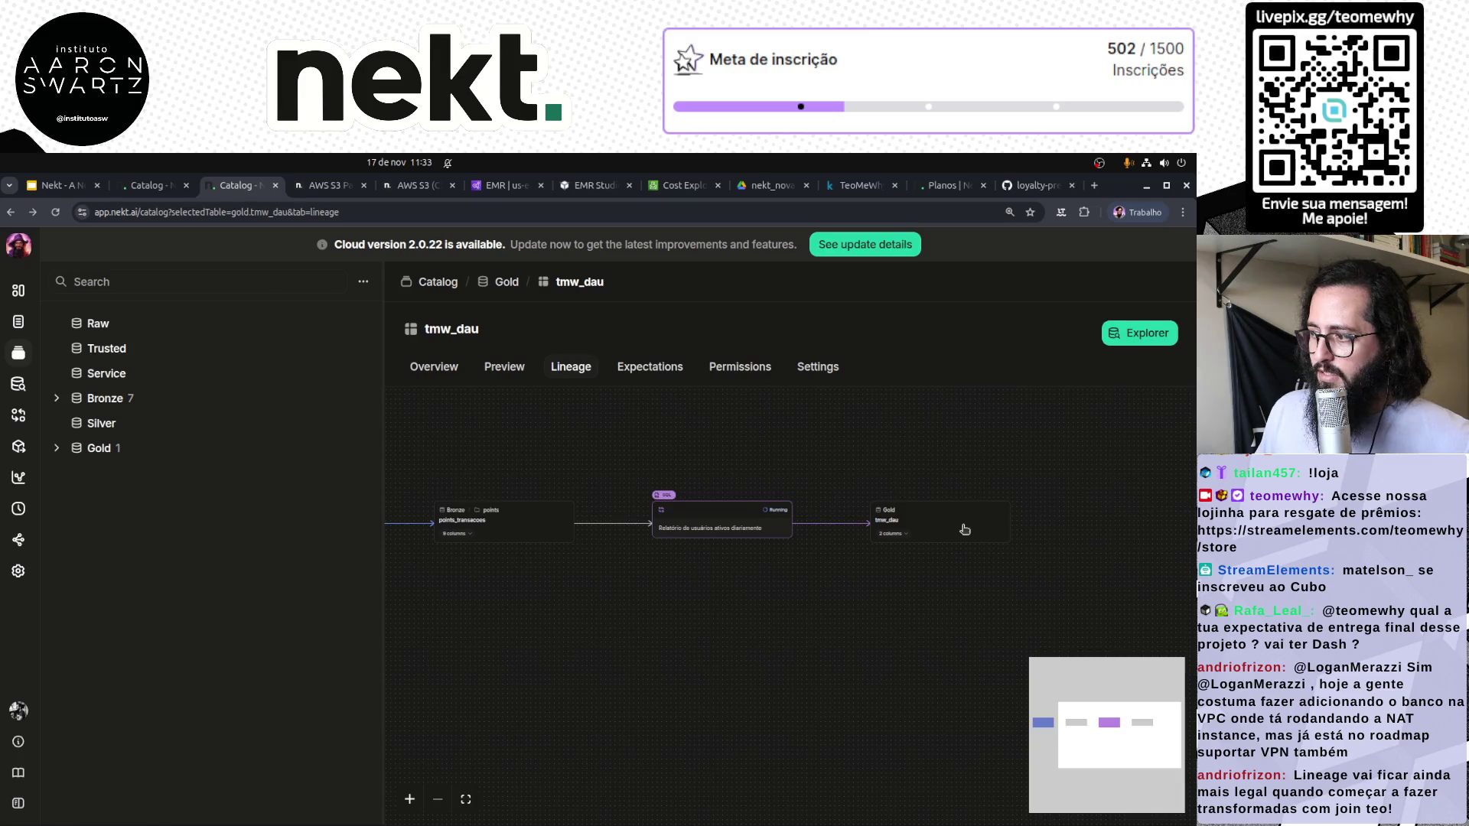
left_click_drag(964, 529, 952, 531)
left_click(132, 449)
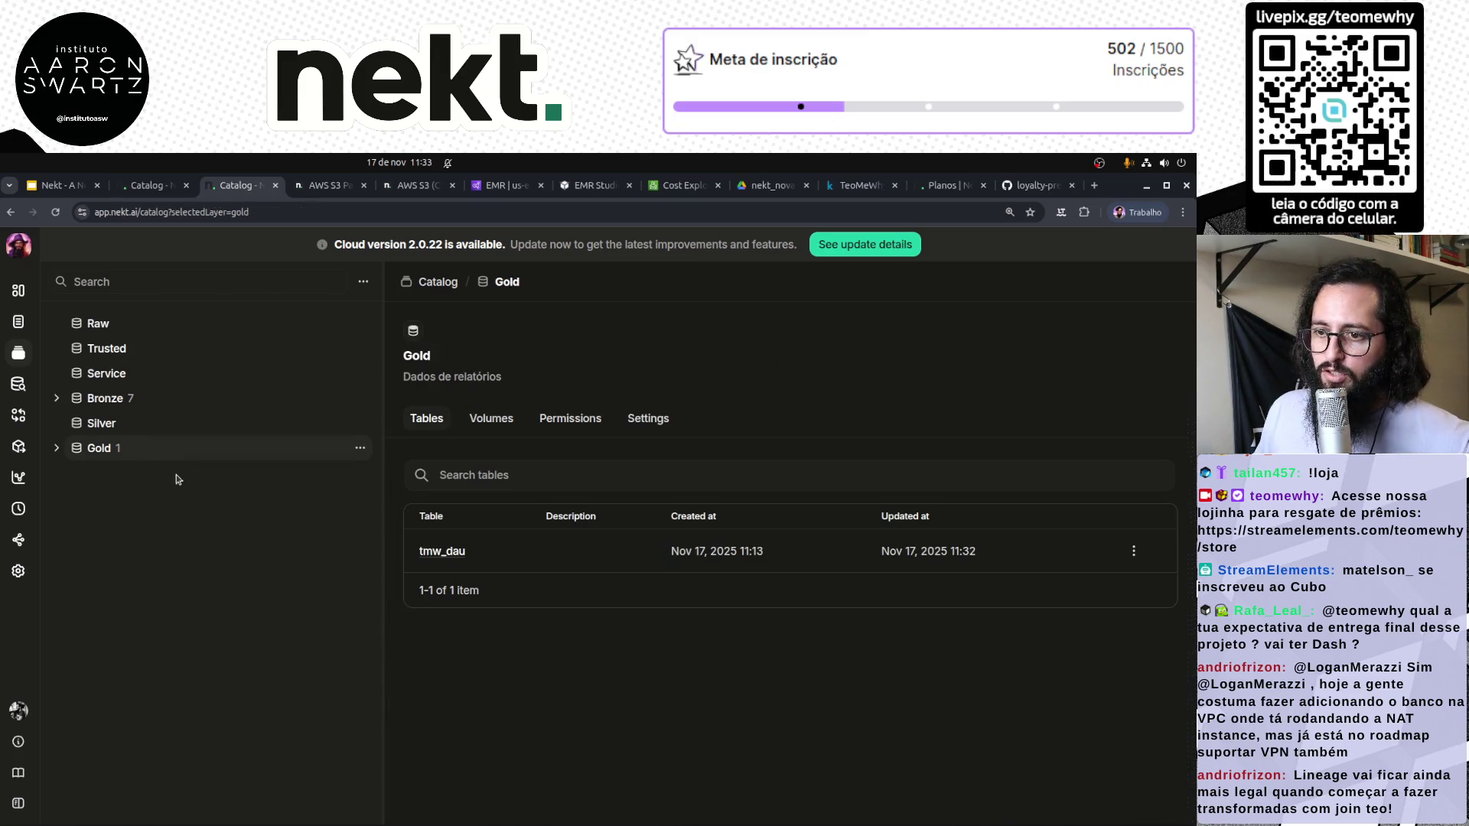
Reopen tmw_dau's preview and lineage, then follow its SQL transformation node
left_click(453, 553)
left_click(516, 368)
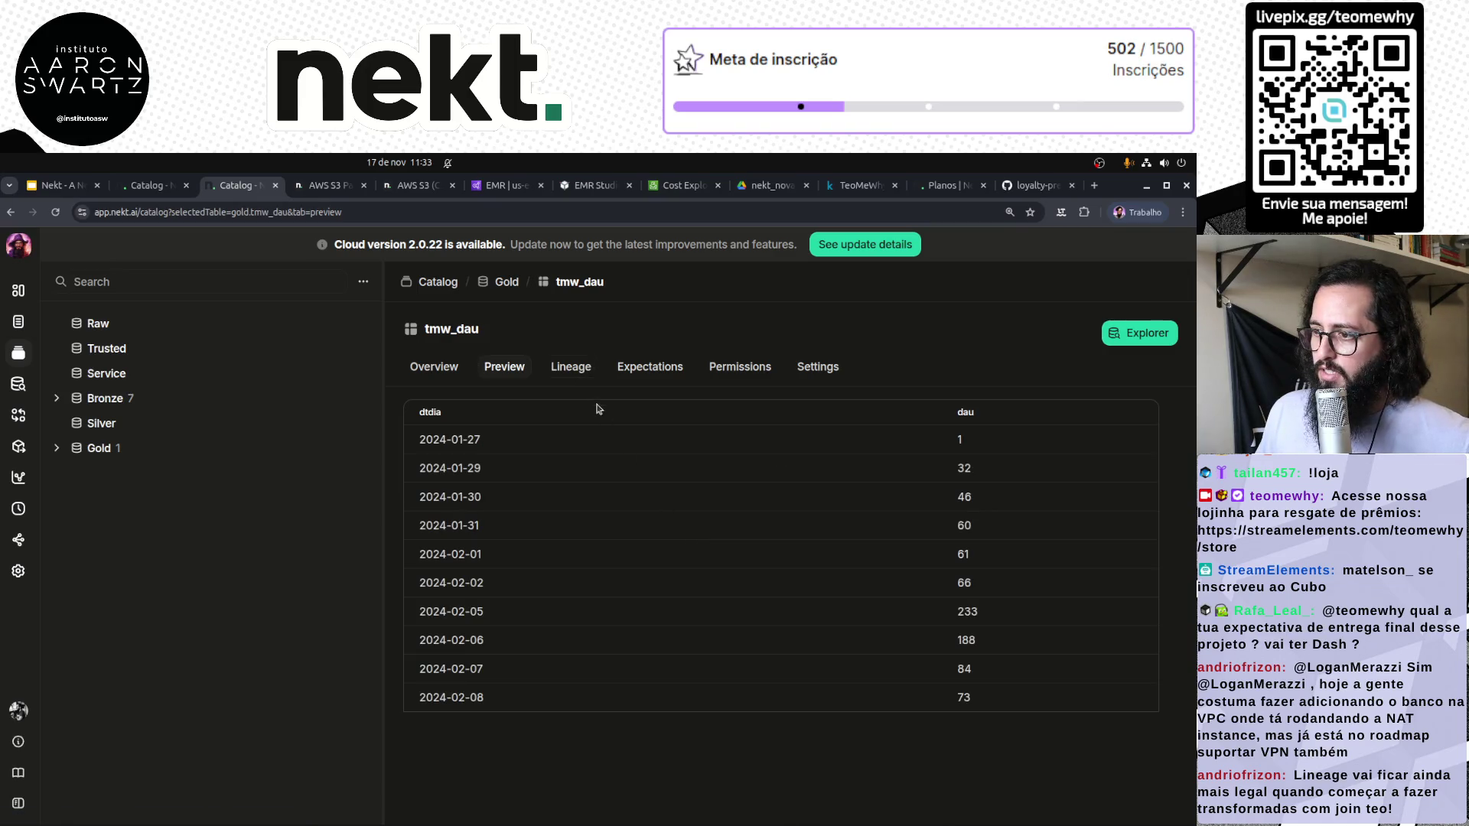
left_click(571, 366)
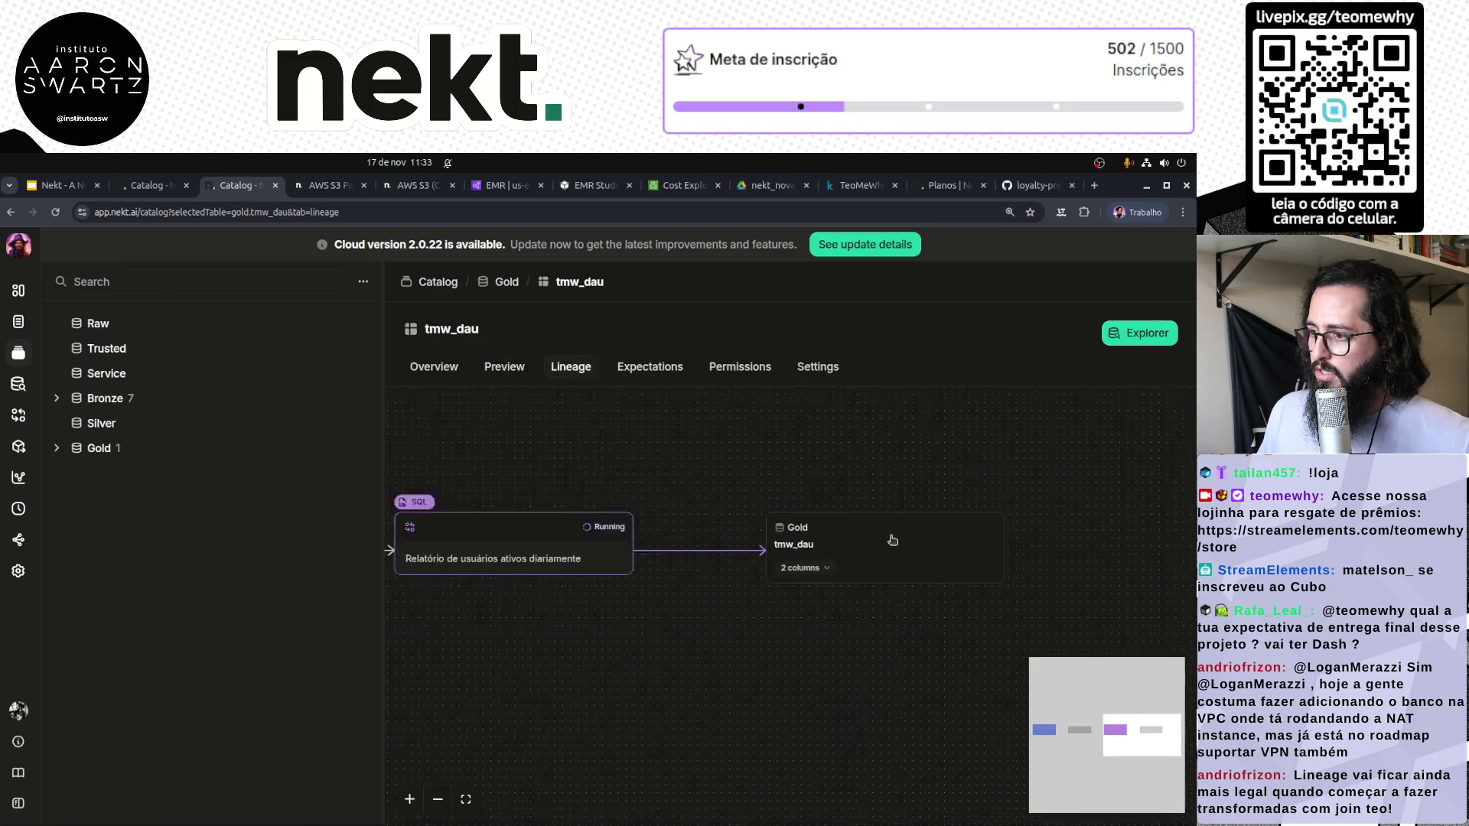
left_click(724, 534)
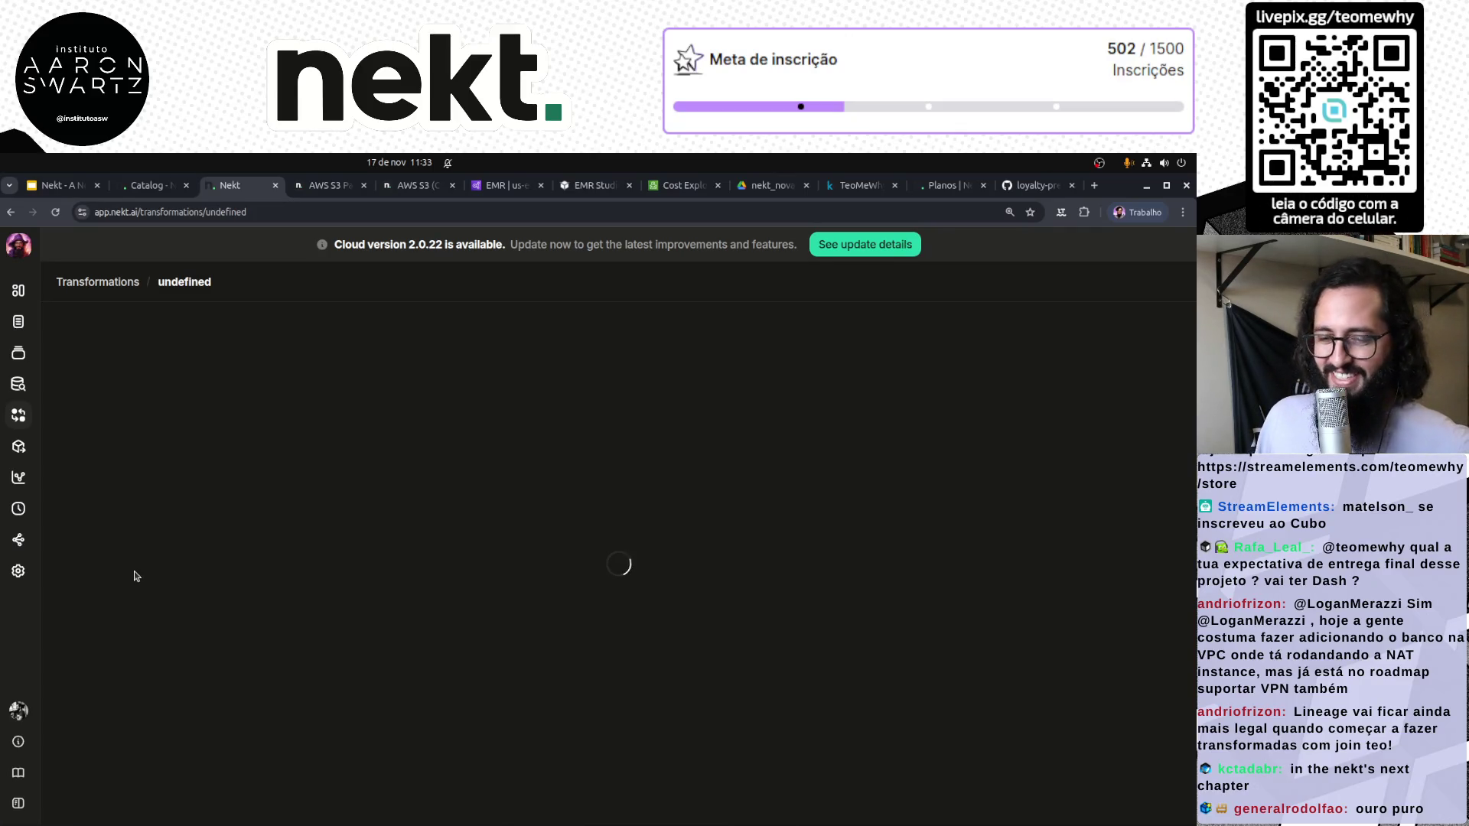
Confirm transformation-9I7U's Run #1 succeeded in 4min 50s, saving tmw_dau to Gold
left_click(105, 283)
left_click(168, 392)
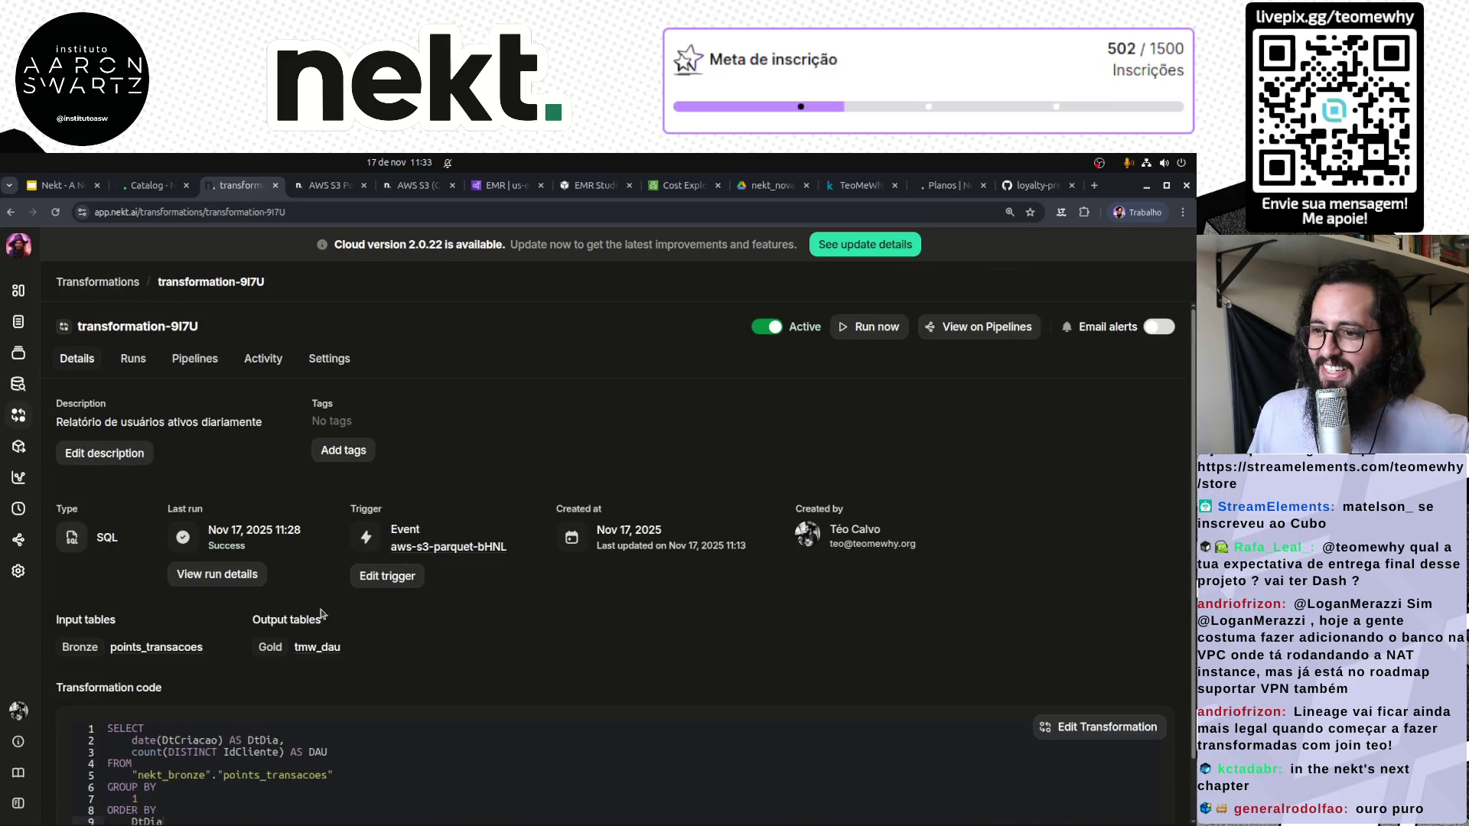
left_click(209, 580)
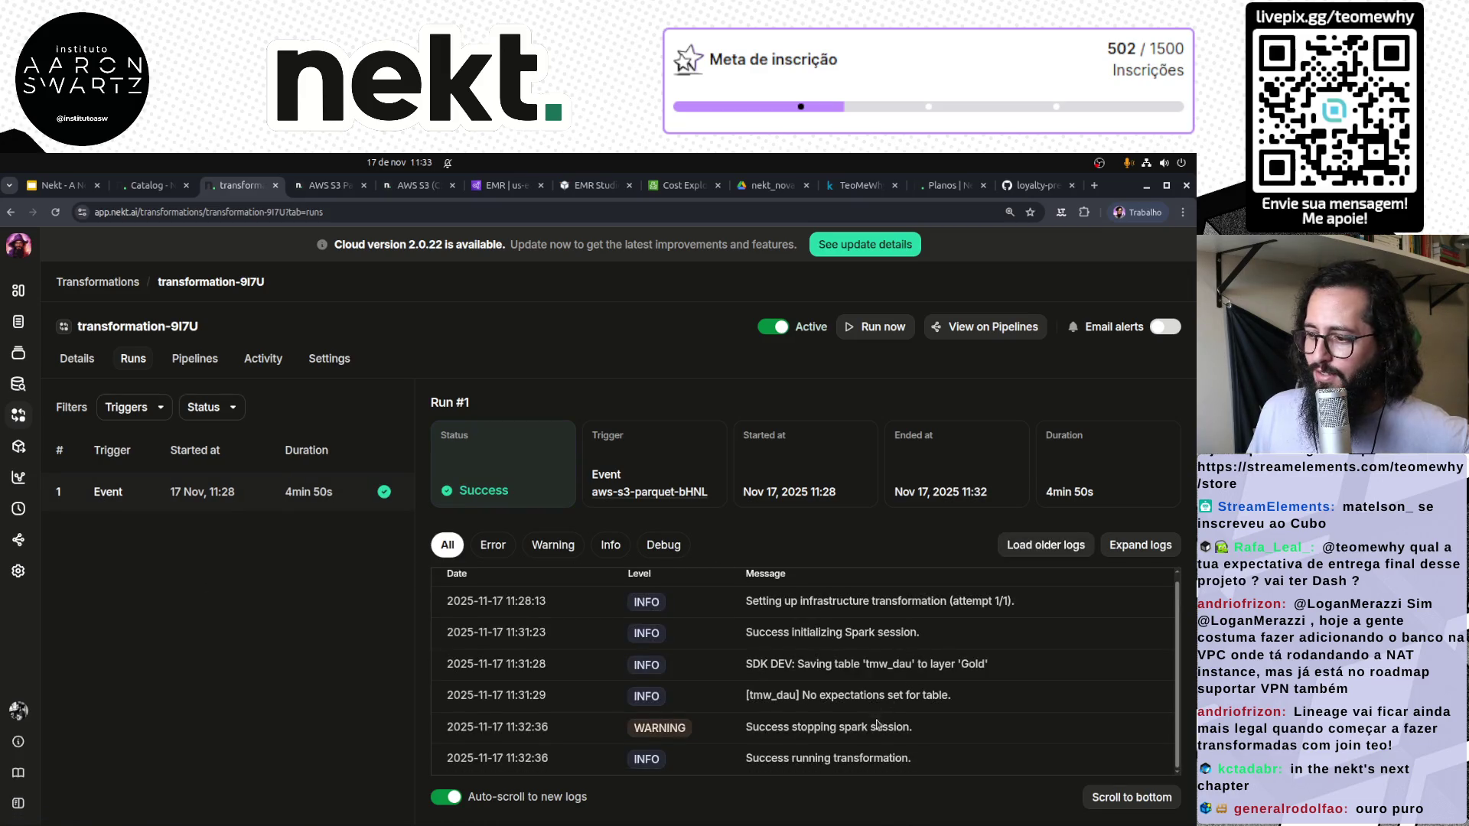
left_click_drag(957, 735, 754, 728)
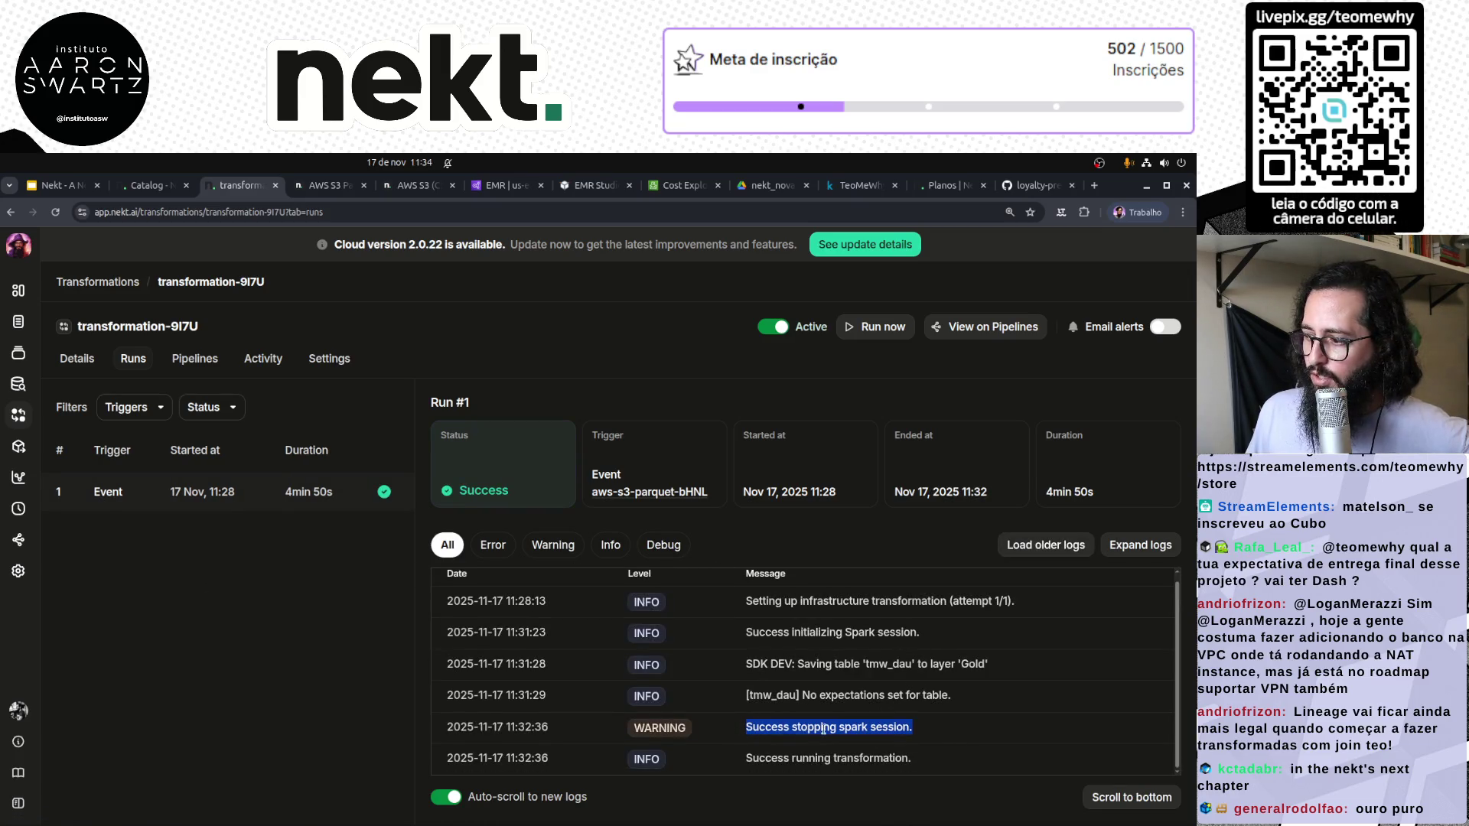
left_click(874, 729)
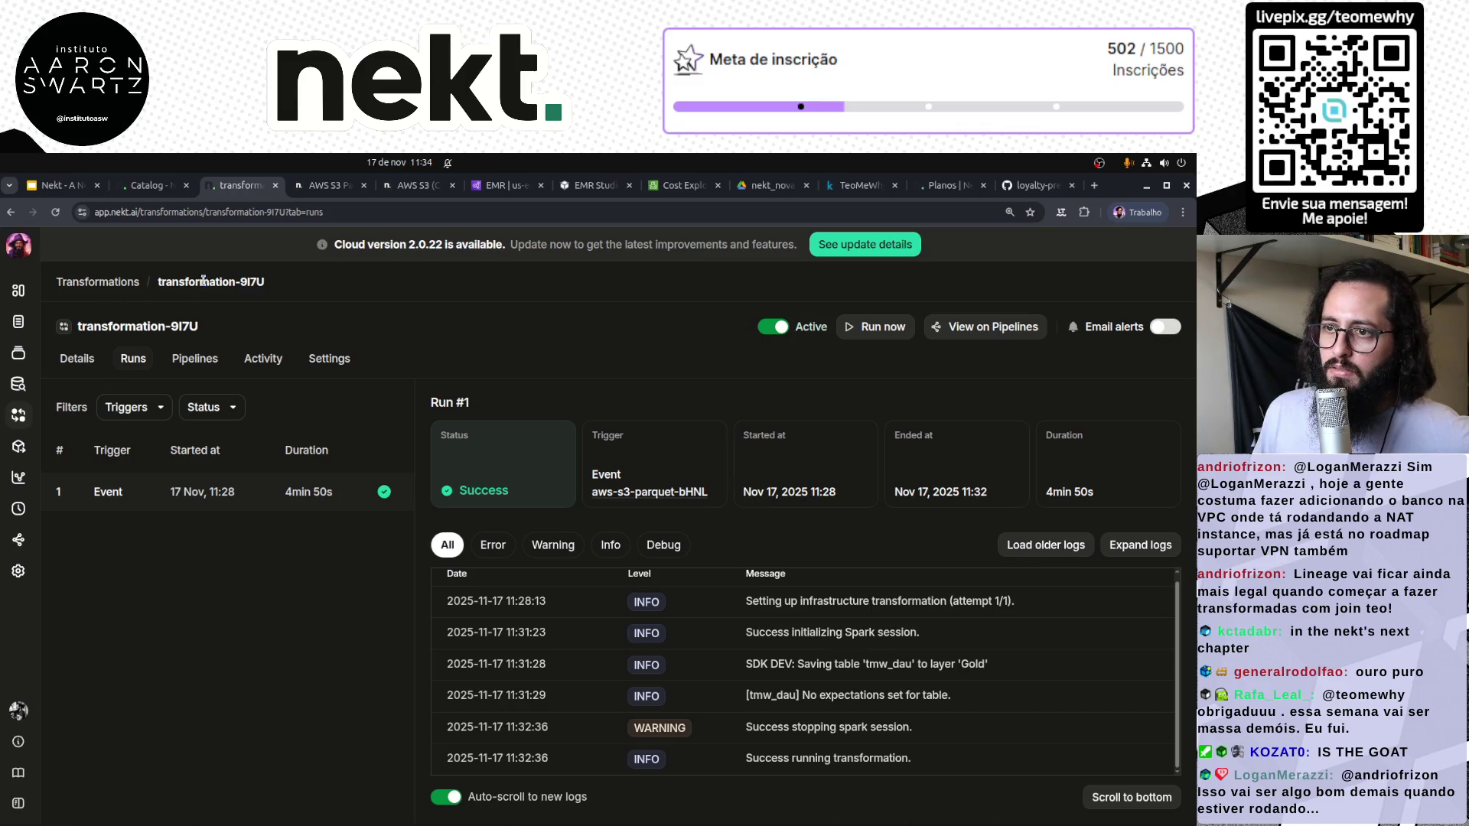
left_click(96, 282)
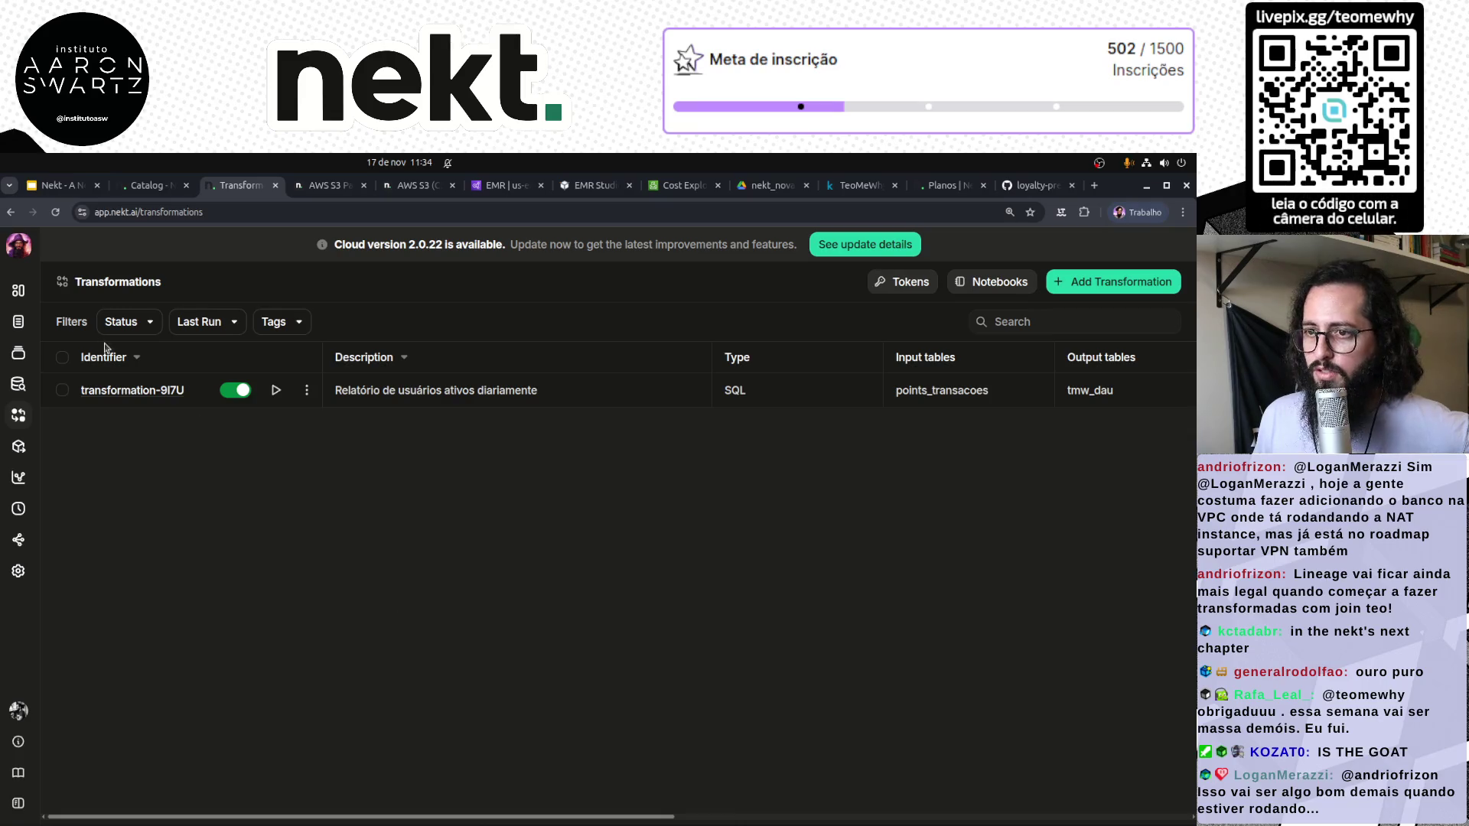
Browse the pipelines overview and all runs, then open transformation-9I7U's Run #1 (Success, 4min 50s)
left_click(18, 540)
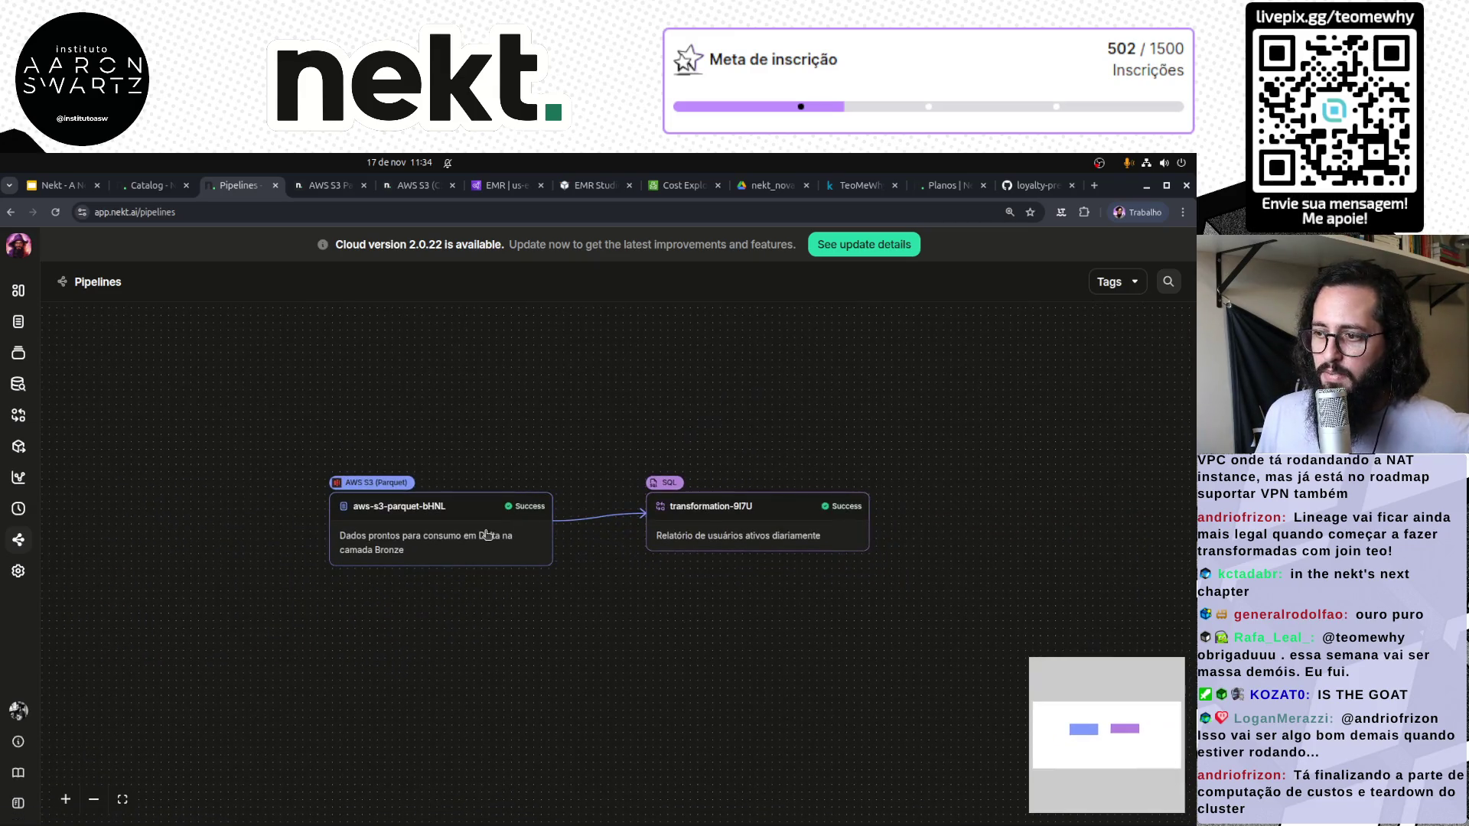
left_click(18, 506)
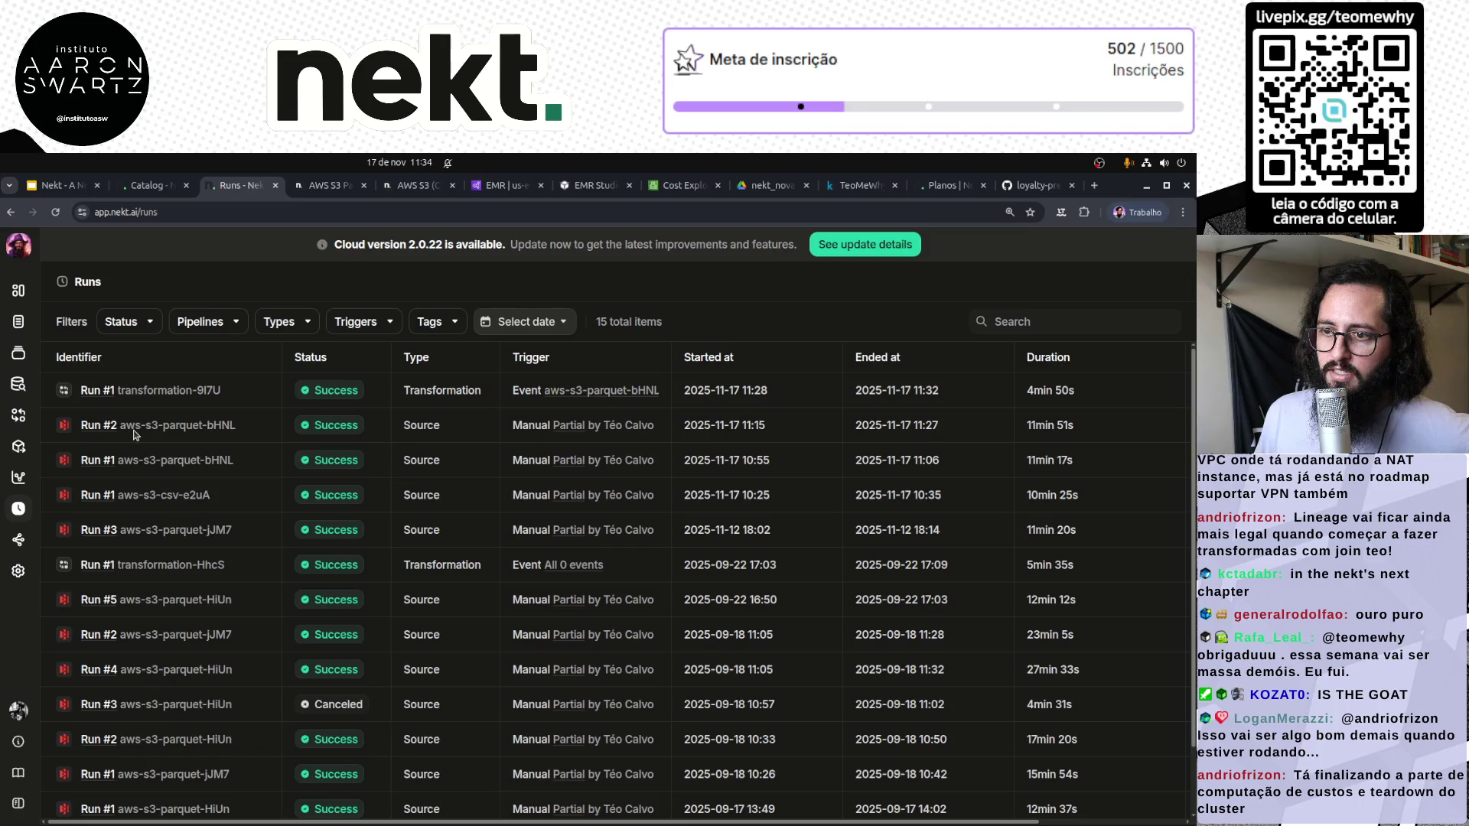
left_click_drag(257, 425, 163, 423)
left_click_drag(447, 440, 356, 433)
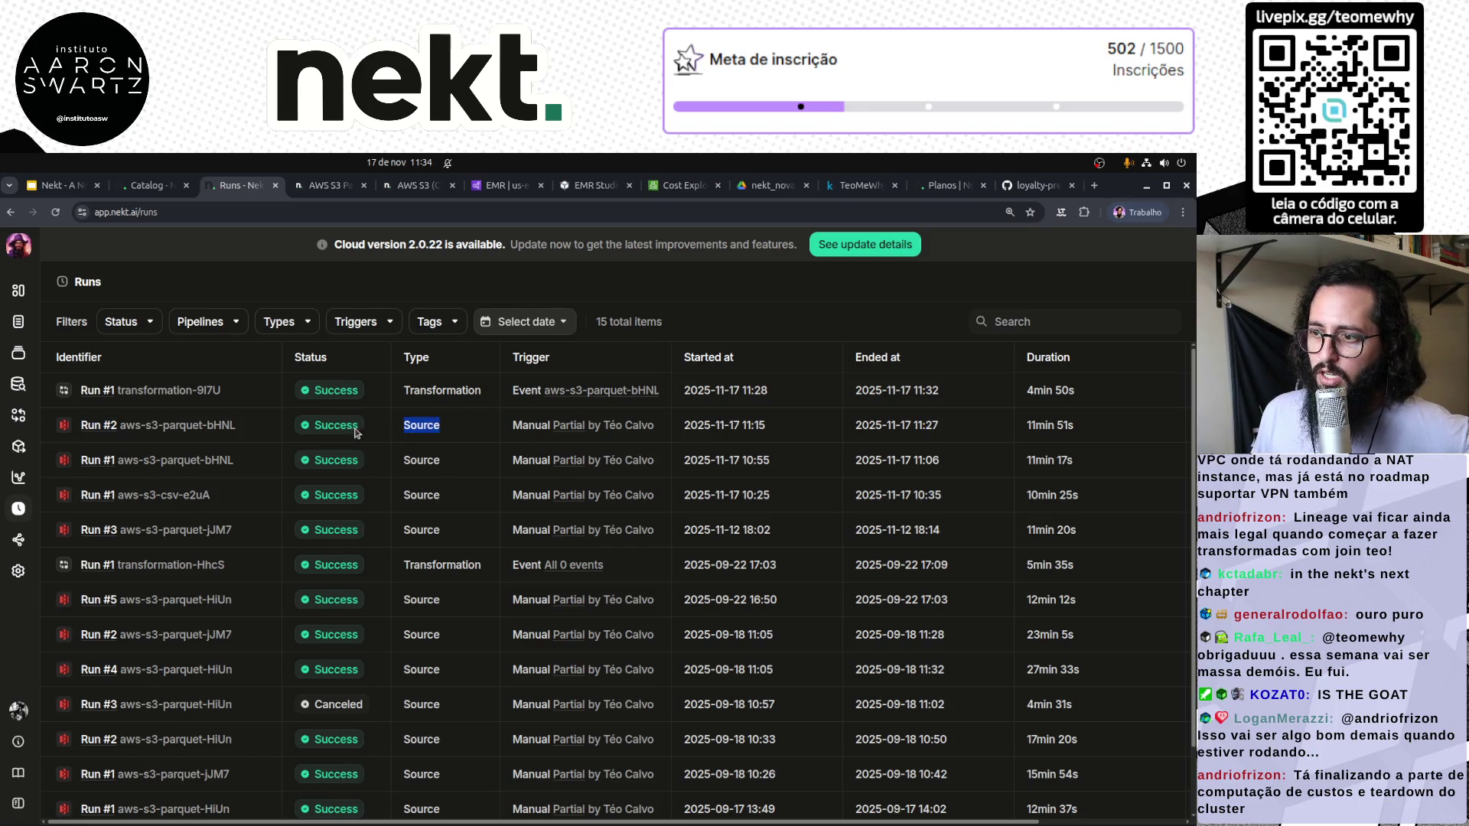
double_click(467, 395)
left_click(453, 422)
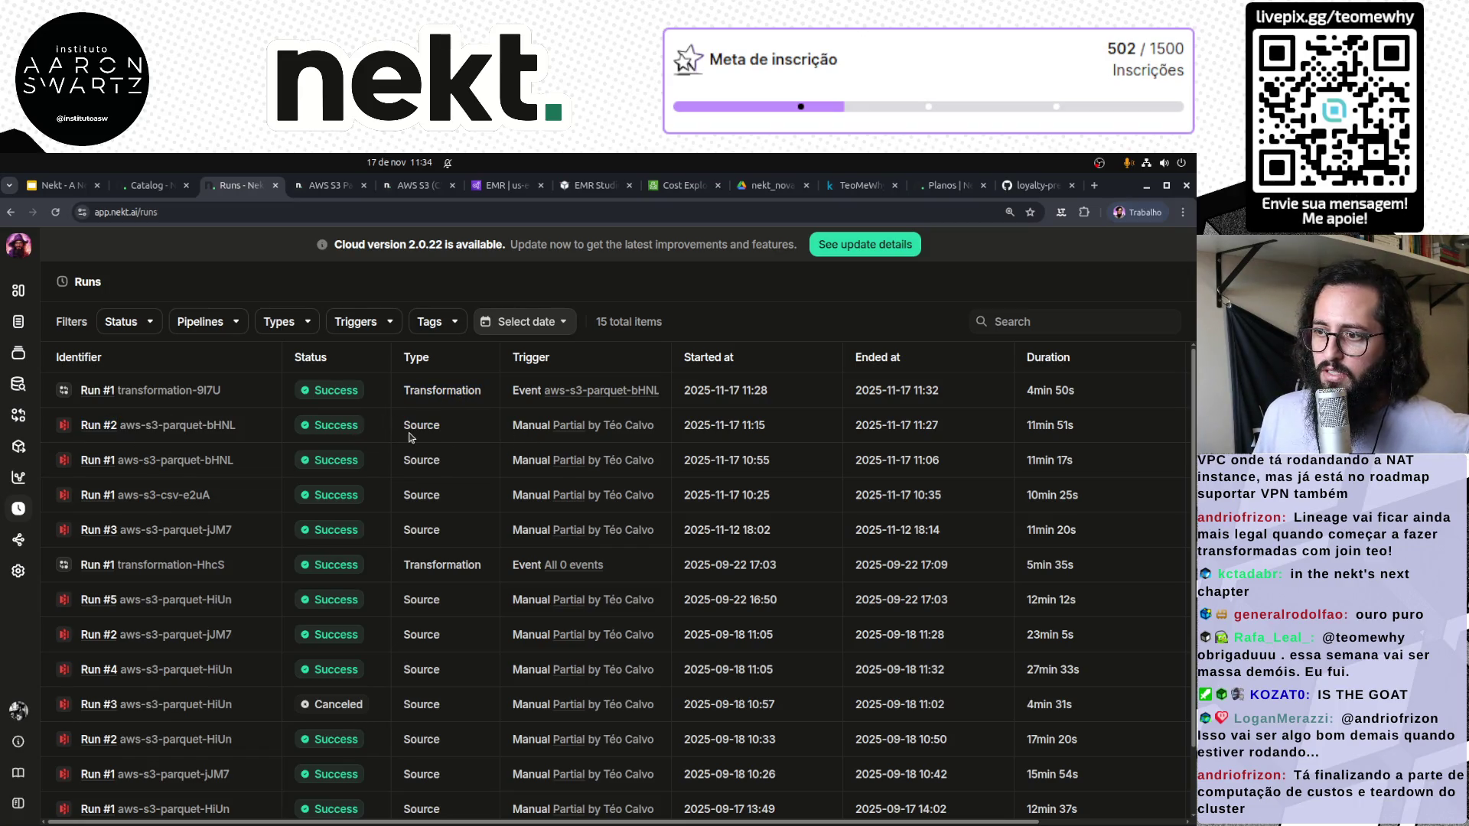
left_click(163, 392)
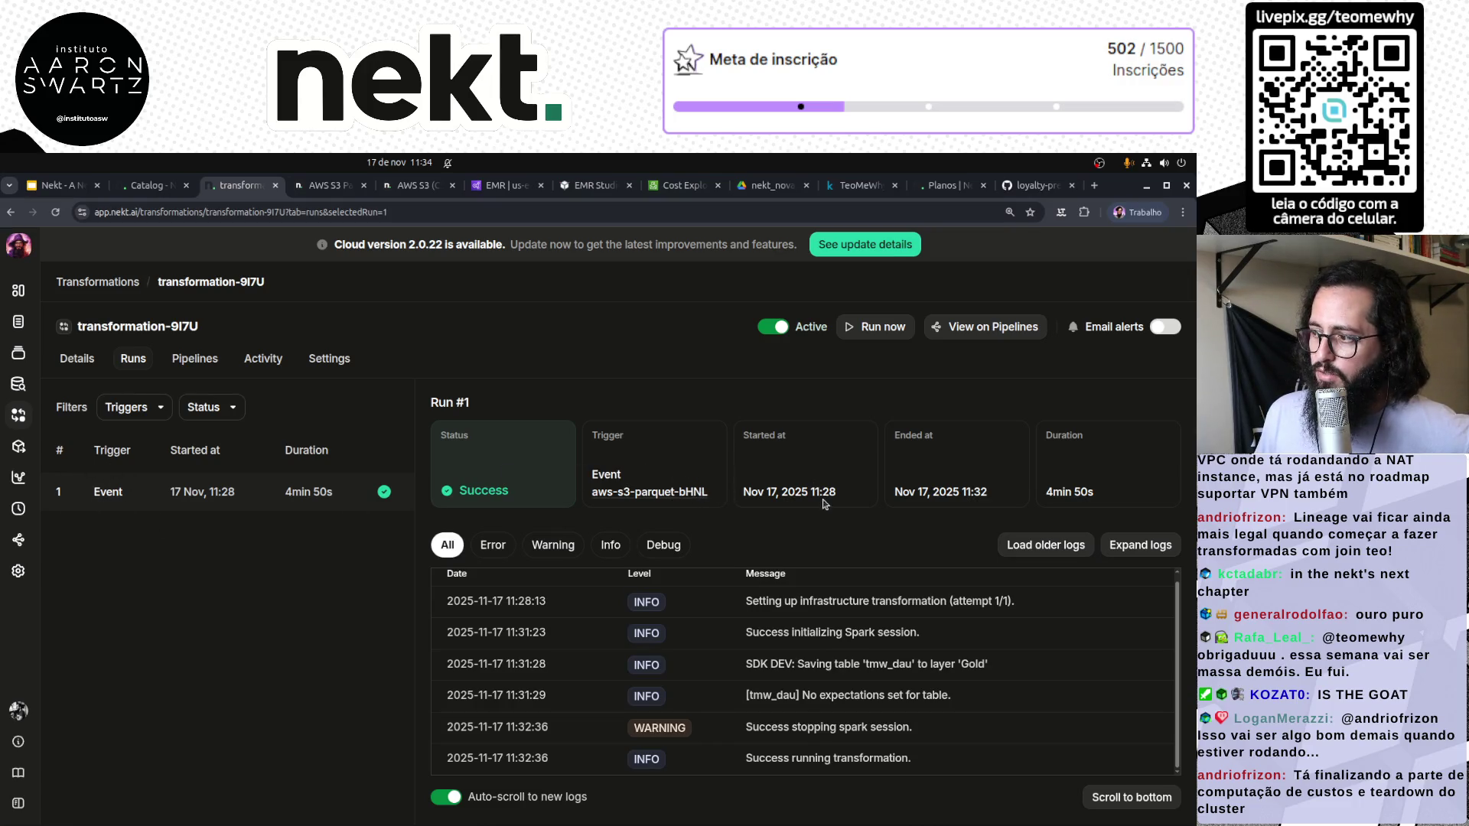
Note the 4min 50s run duration, then view transformation-9I7U's pipeline graph, activity logs and settings
left_click_drag(1098, 501, 1056, 495)
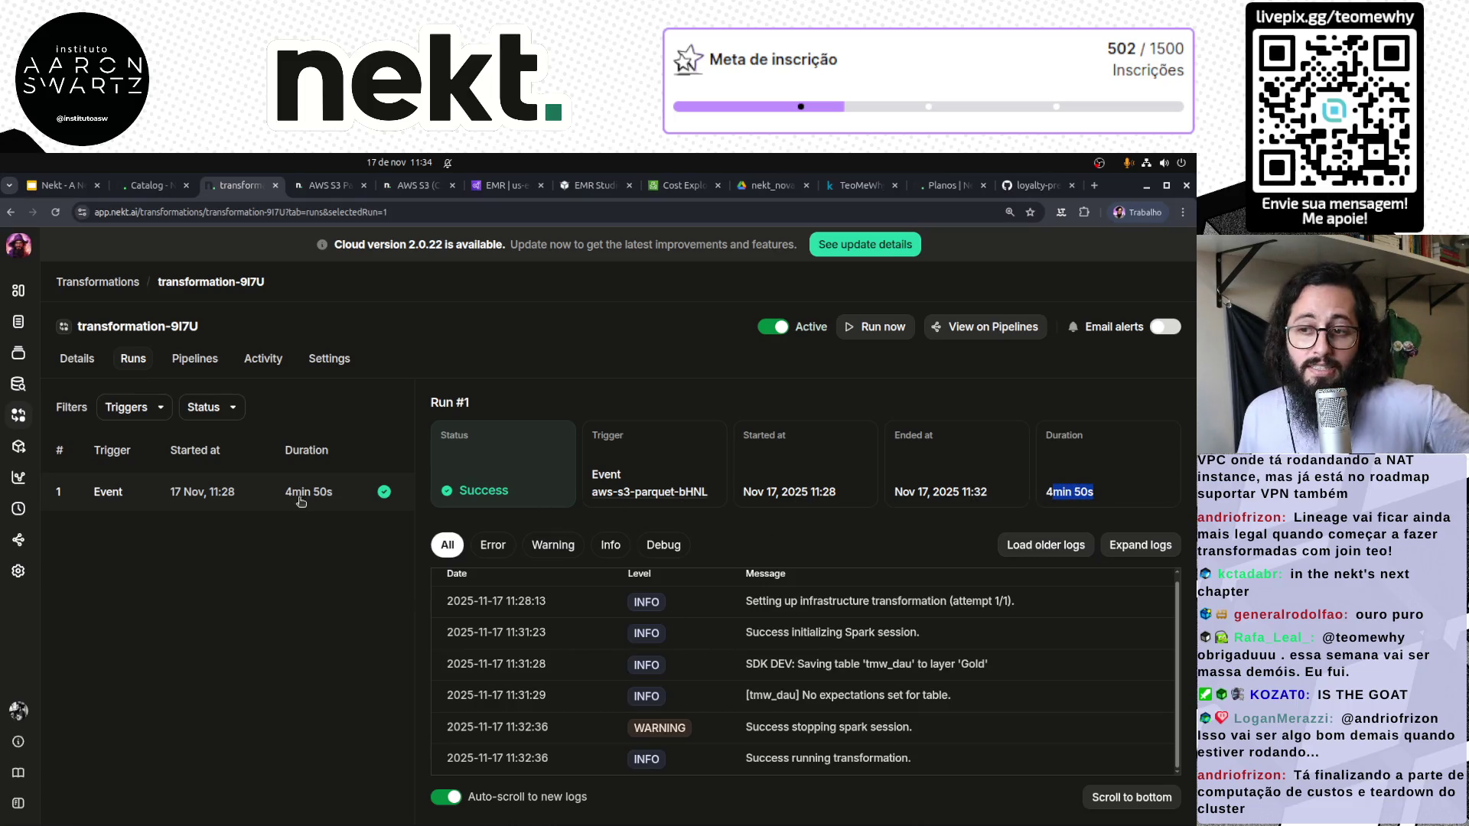
left_click(202, 361)
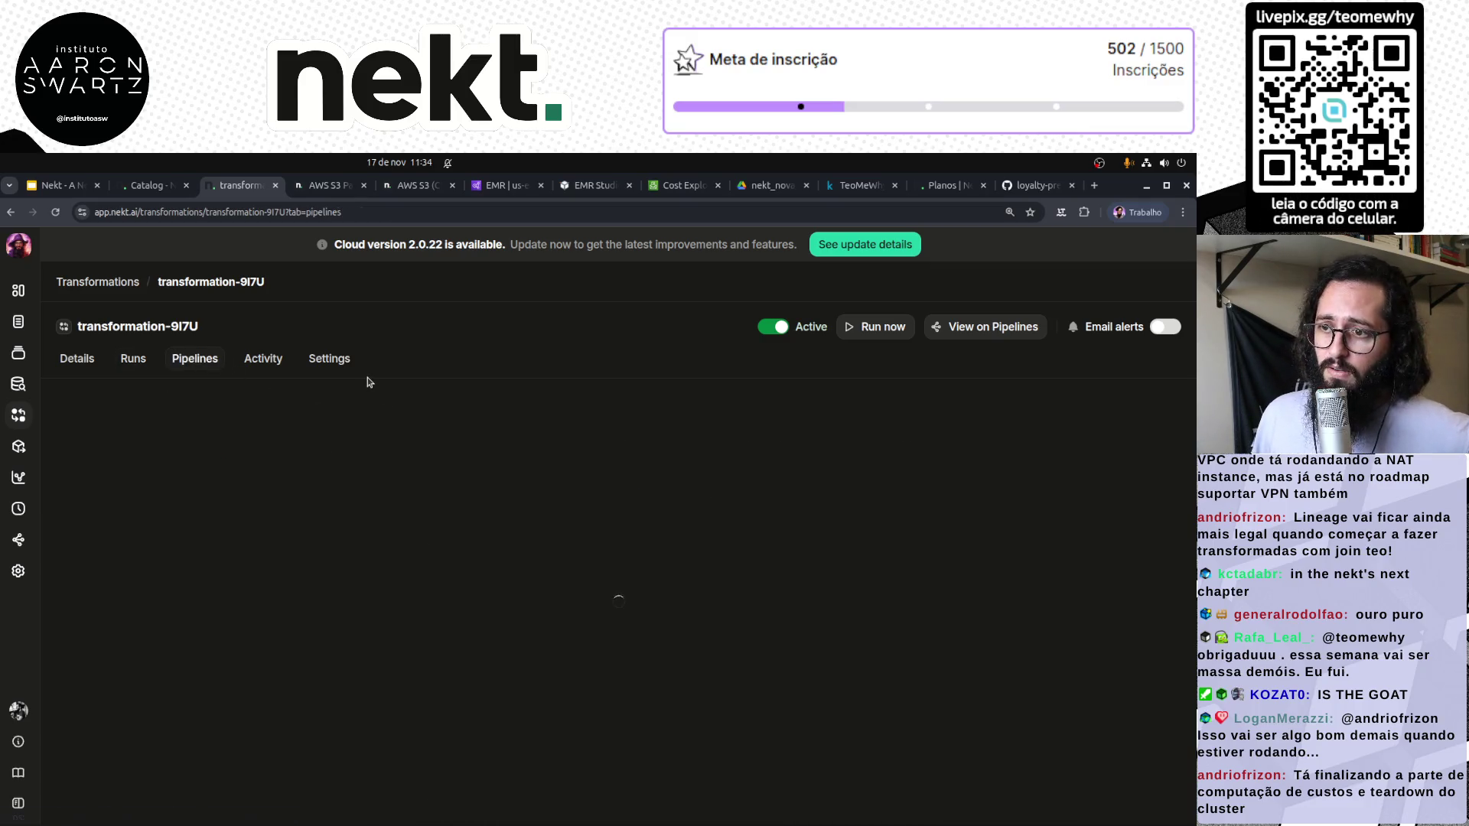
left_click(270, 359)
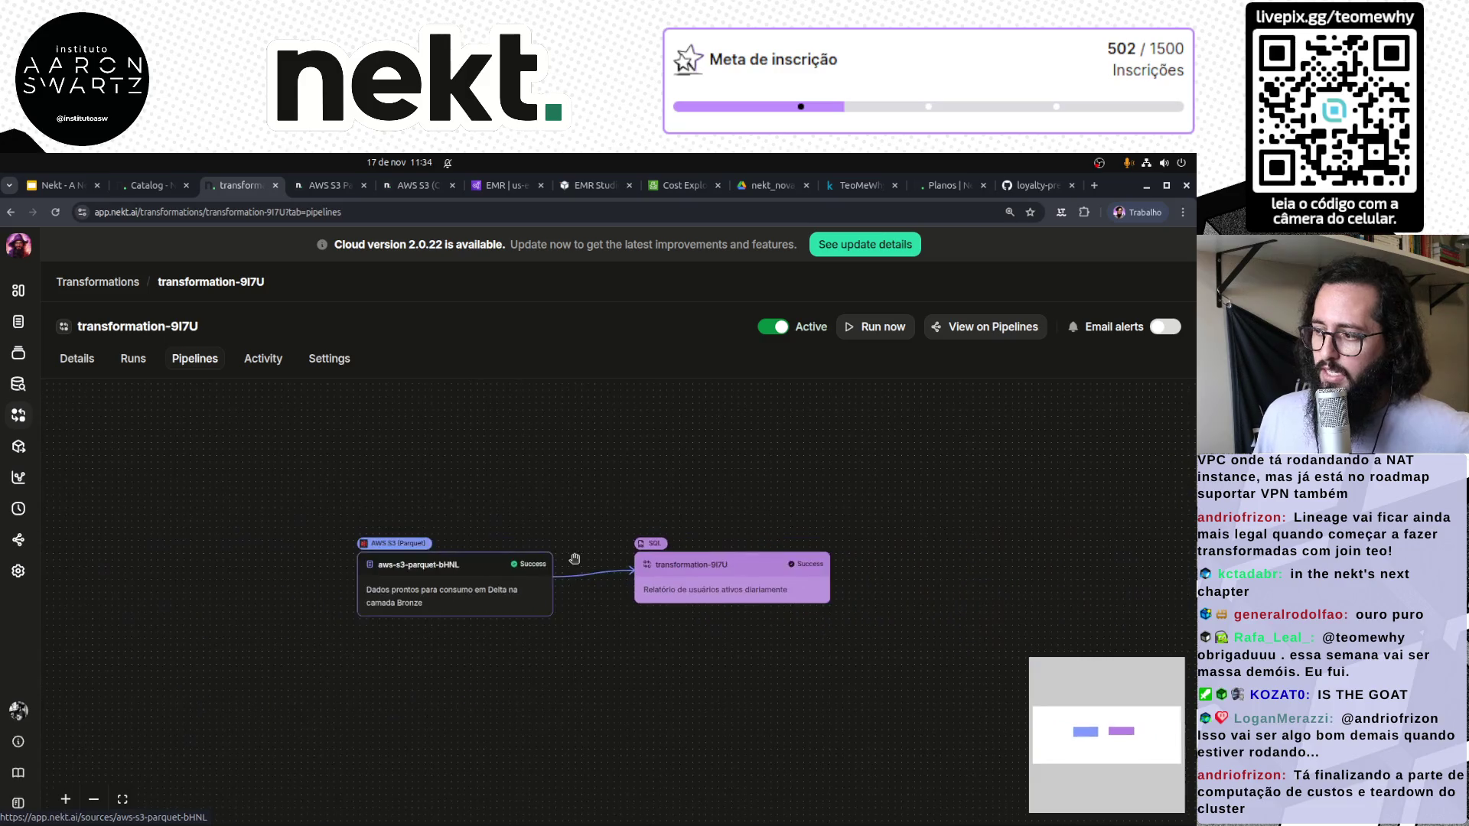
left_click(320, 365)
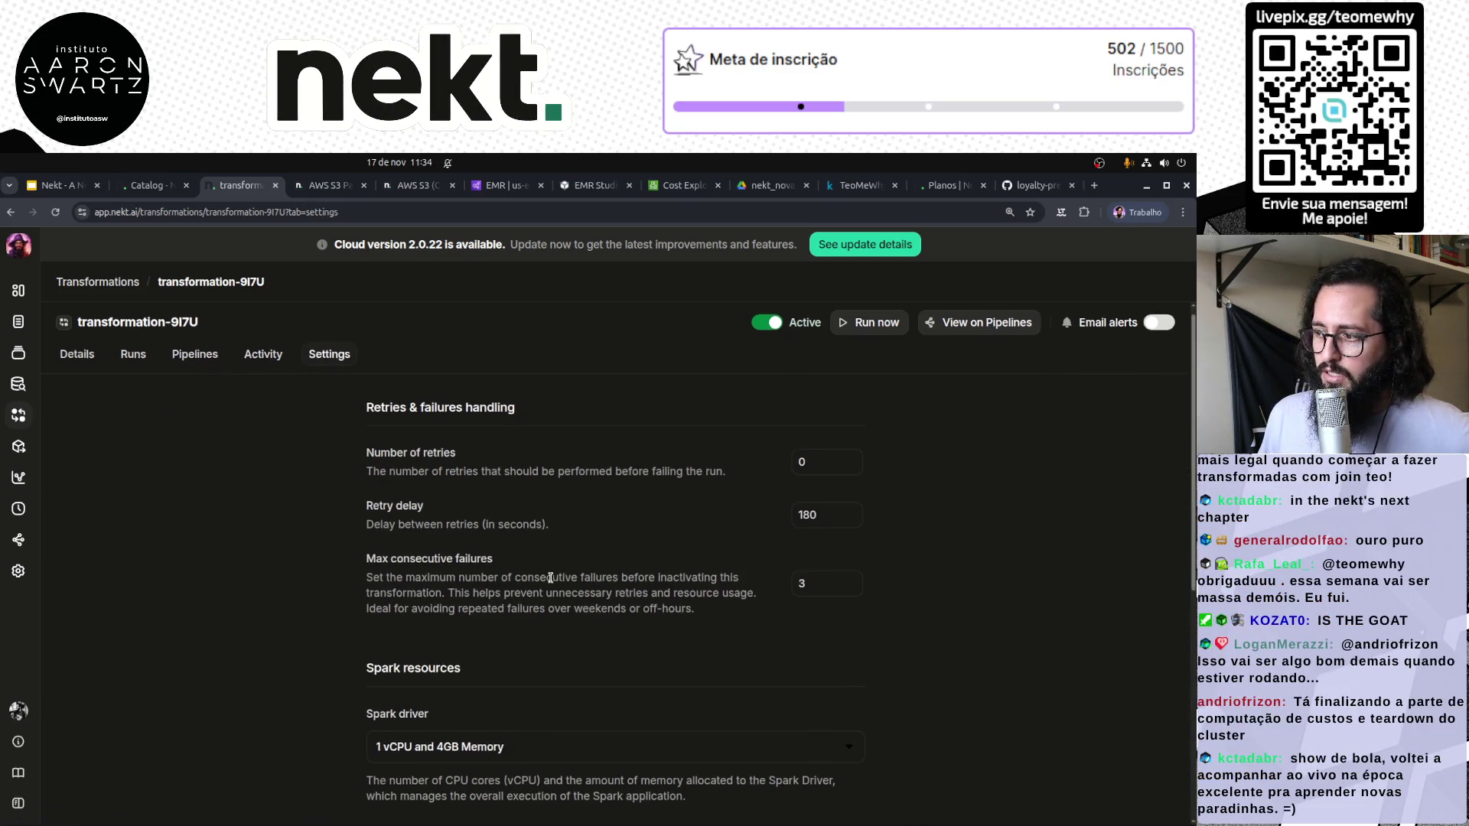
Check the Spark driver and executor size options, keeping both at 1 vCPU/4GB
scroll(751, 659, "down", 3)
scroll(751, 660, "up", 2)
left_click(482, 671)
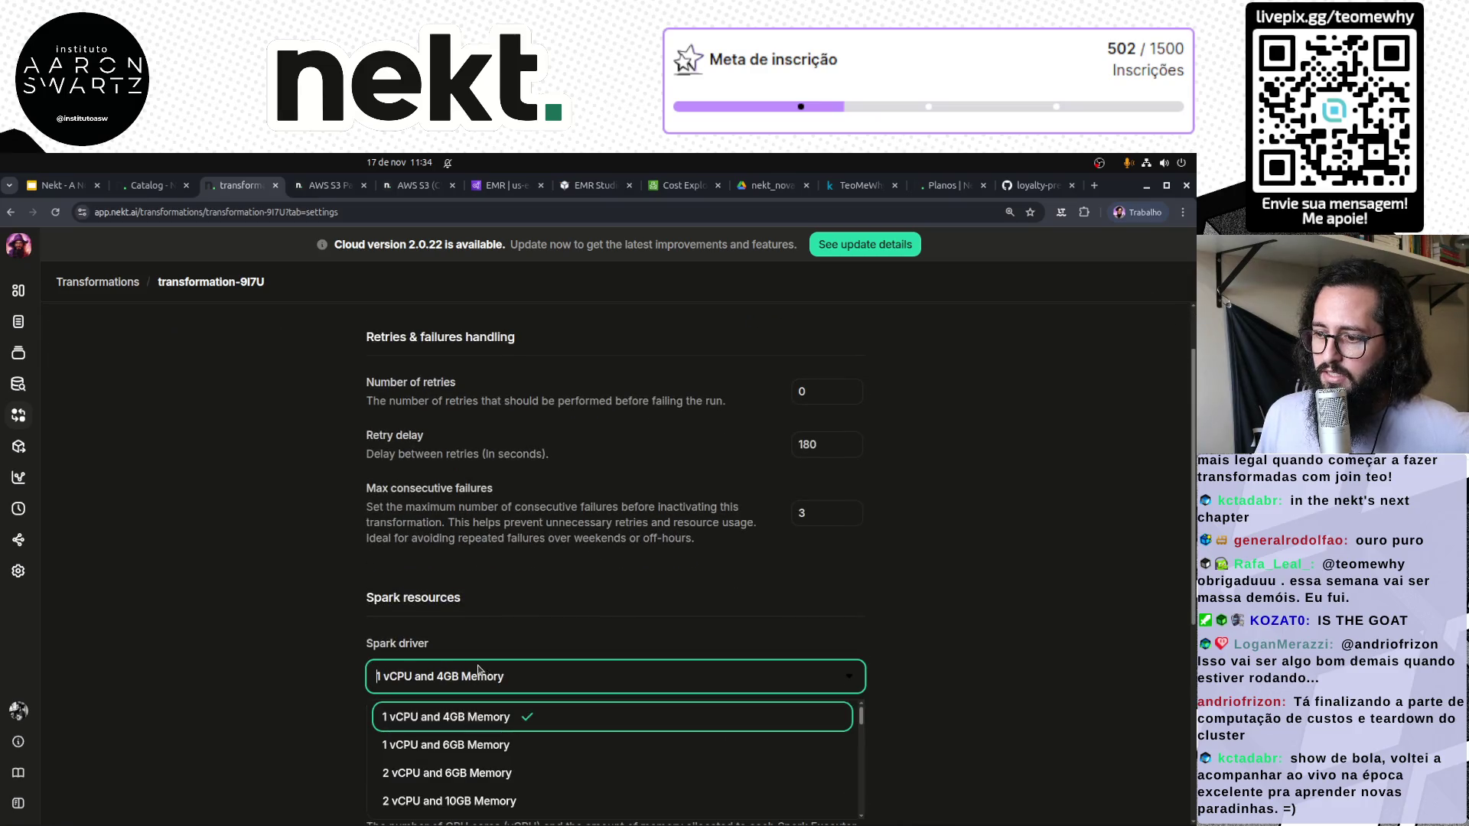
scroll(264, 599, "down", 1)
left_click(277, 588)
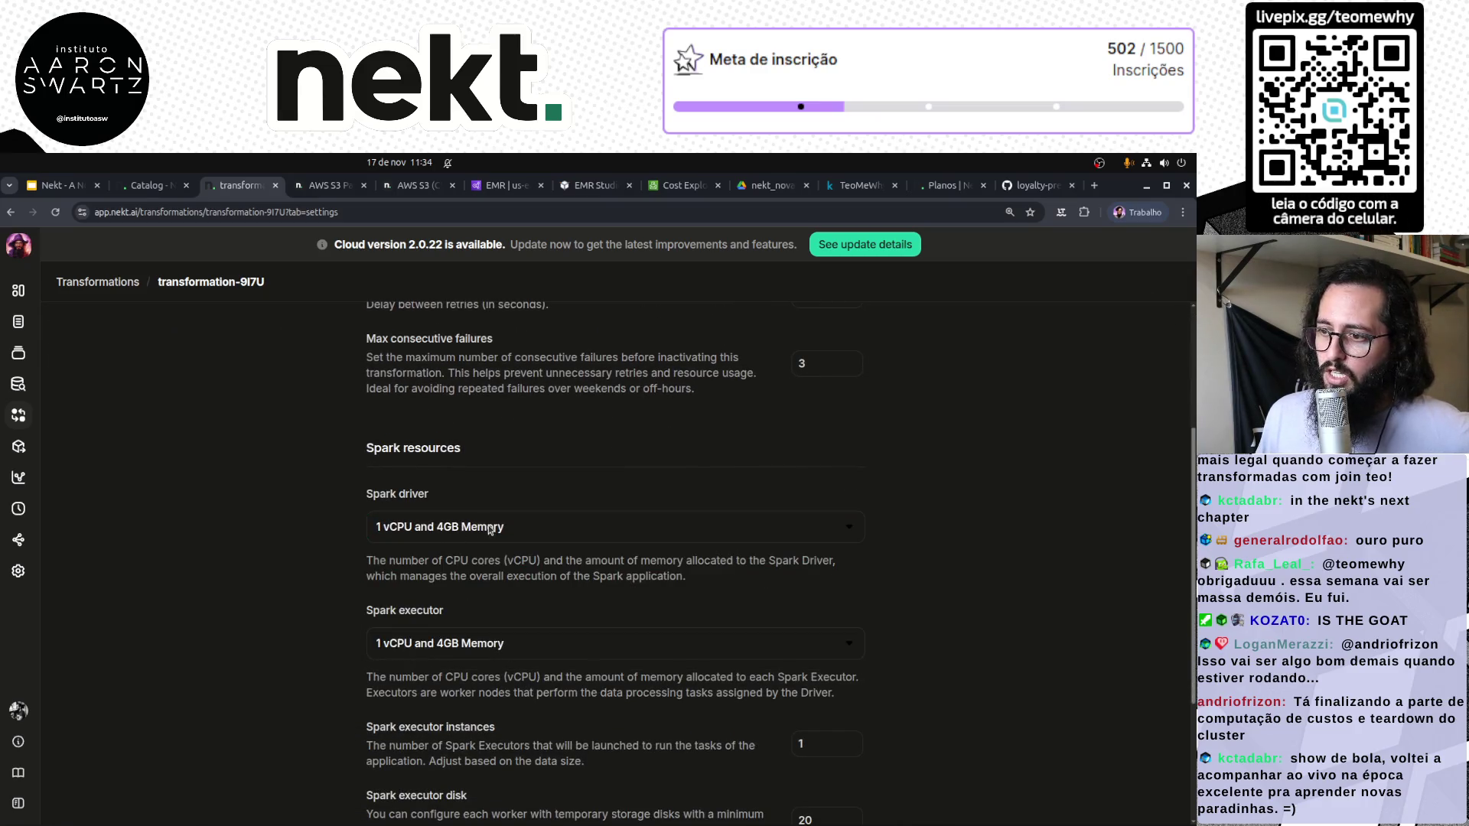
left_click(523, 645)
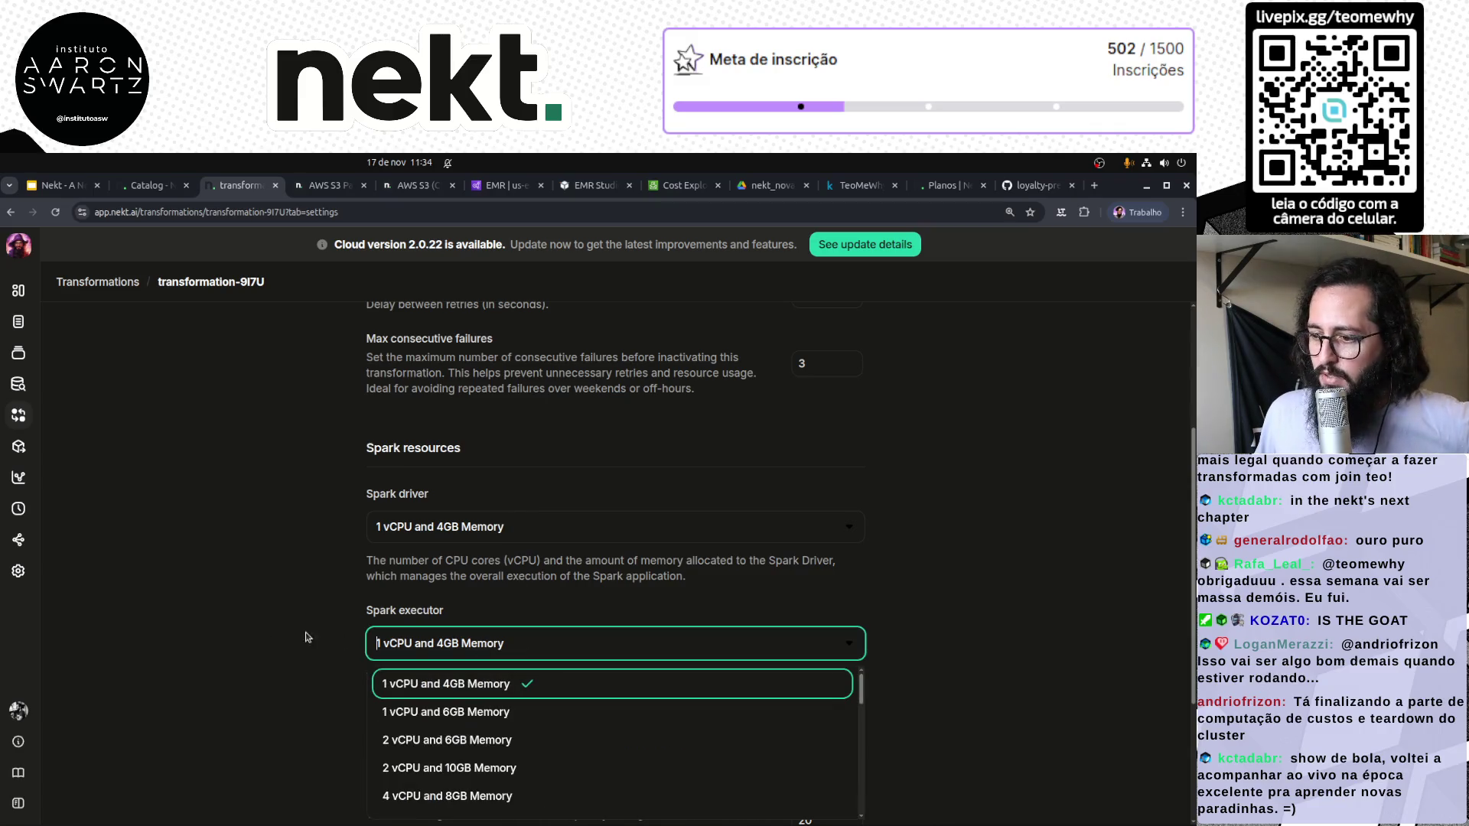
scroll(263, 631, "down", 3)
left_click(264, 631)
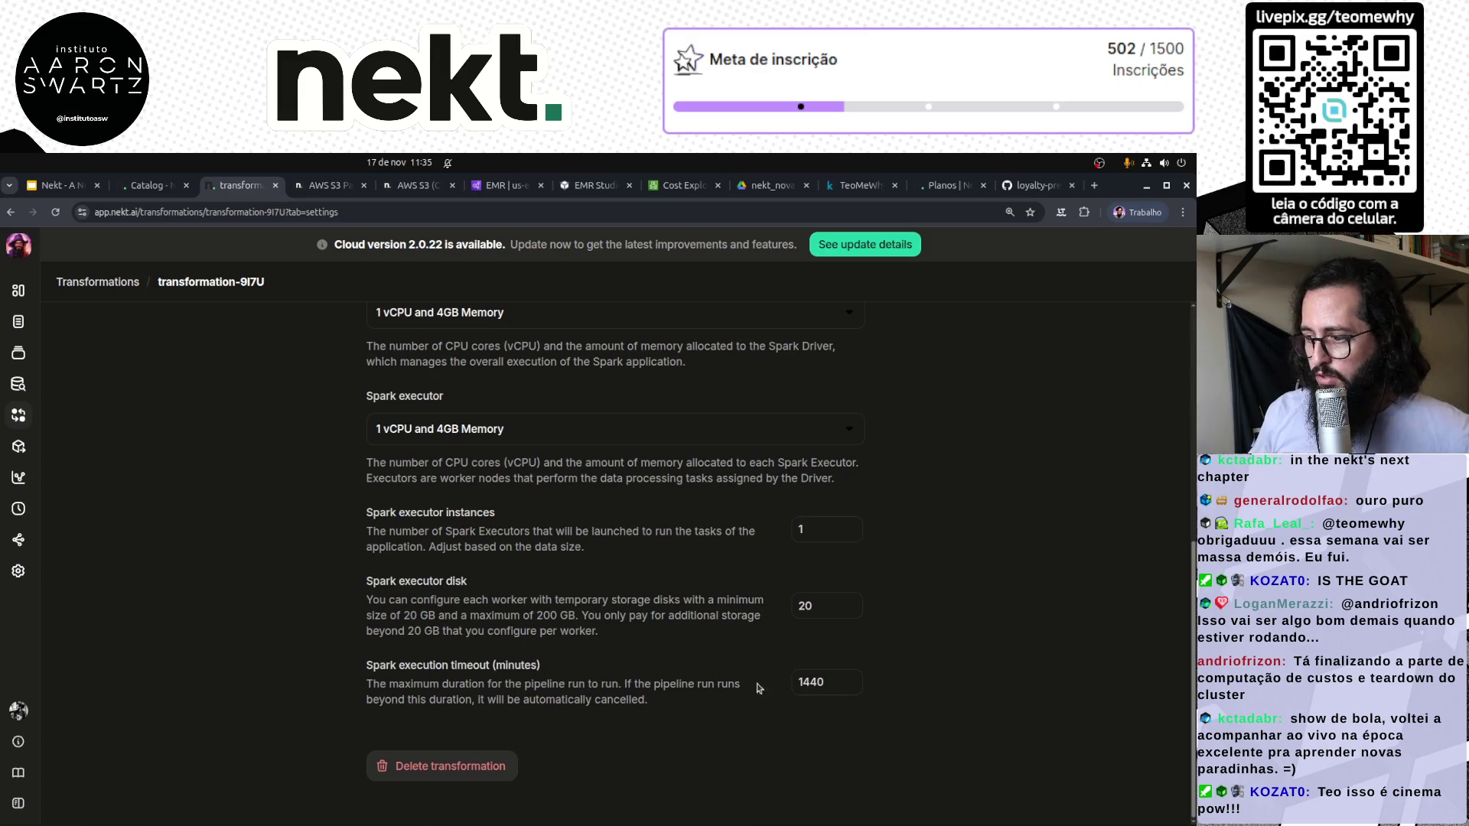
Review the 1440-minute execution timeout and the 0 retries setting without changing them
double_click(798, 683)
left_click(246, 687)
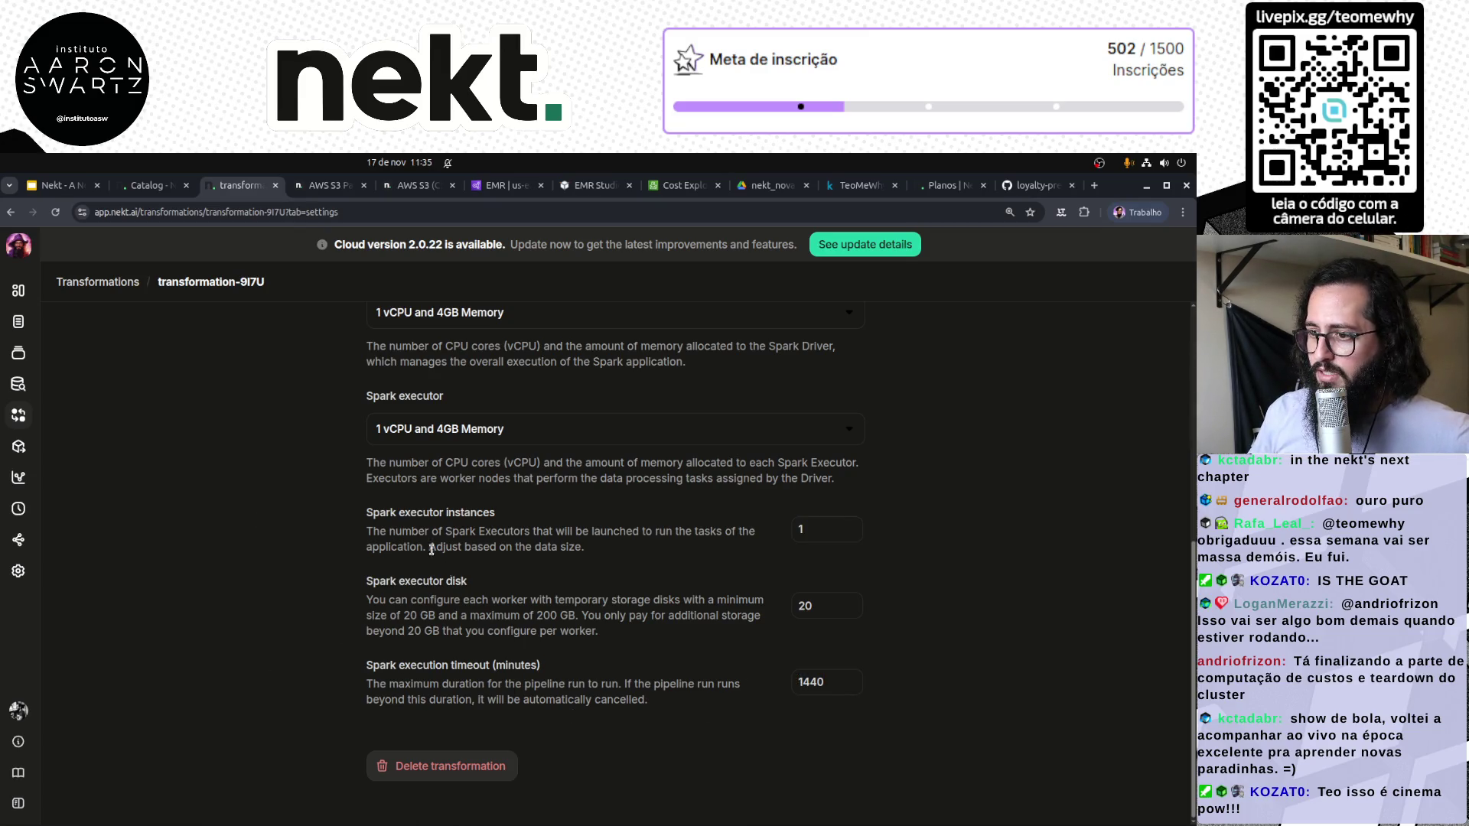
scroll(342, 502, "up", 5)
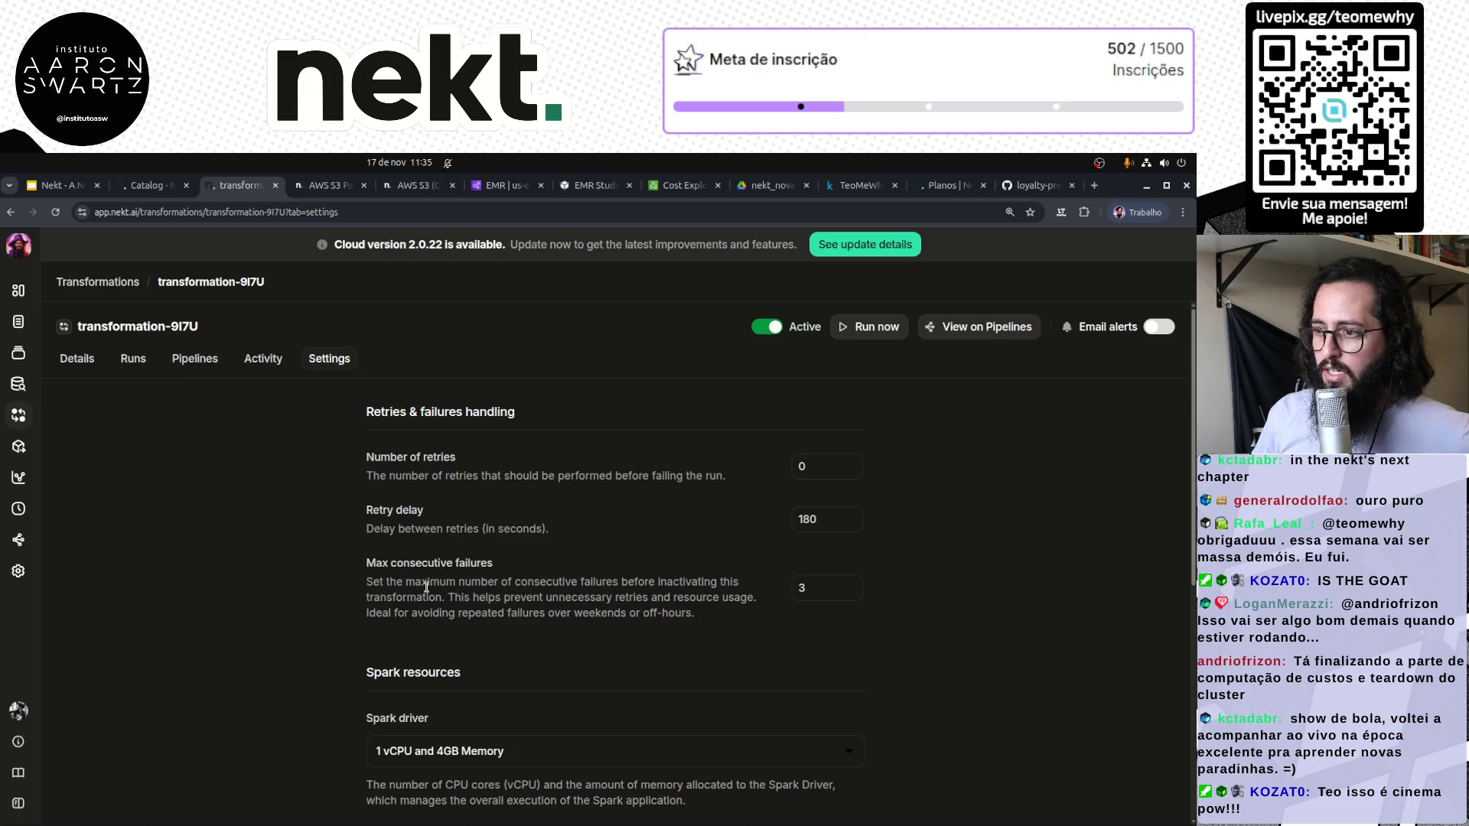
left_click(817, 470)
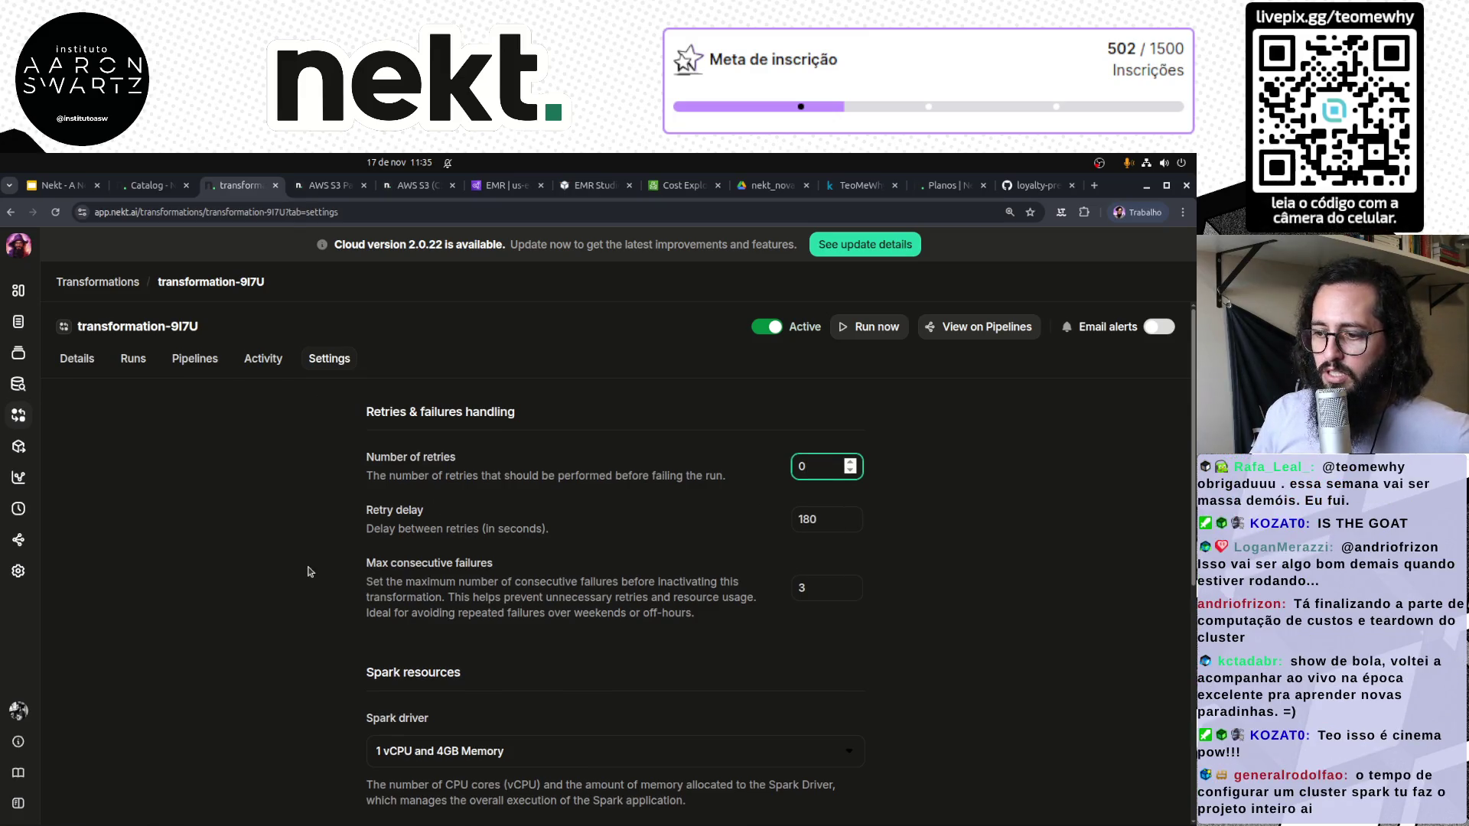
scroll(310, 571, "down", 5)
scroll(310, 571, "up", 5)
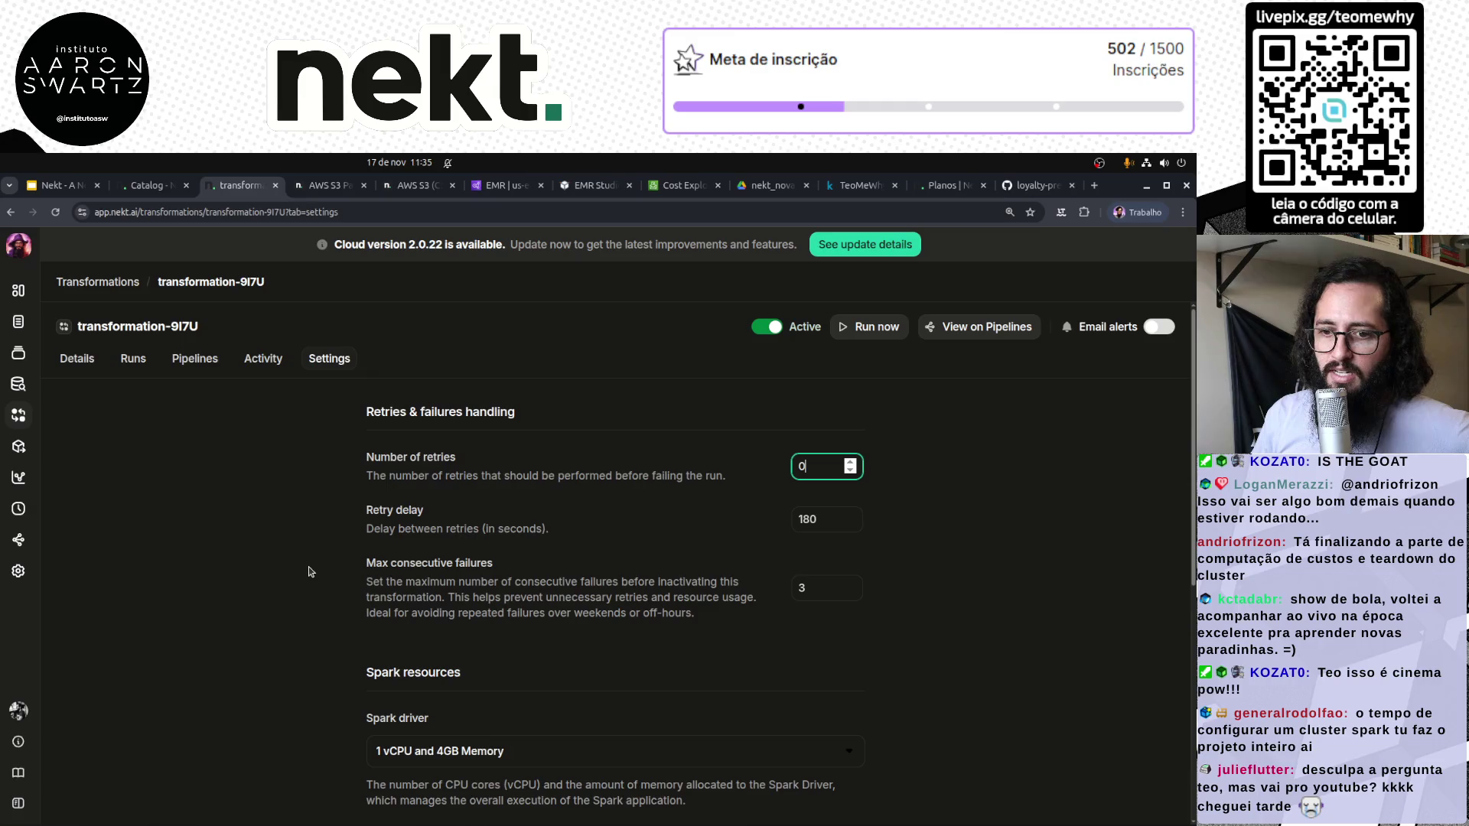